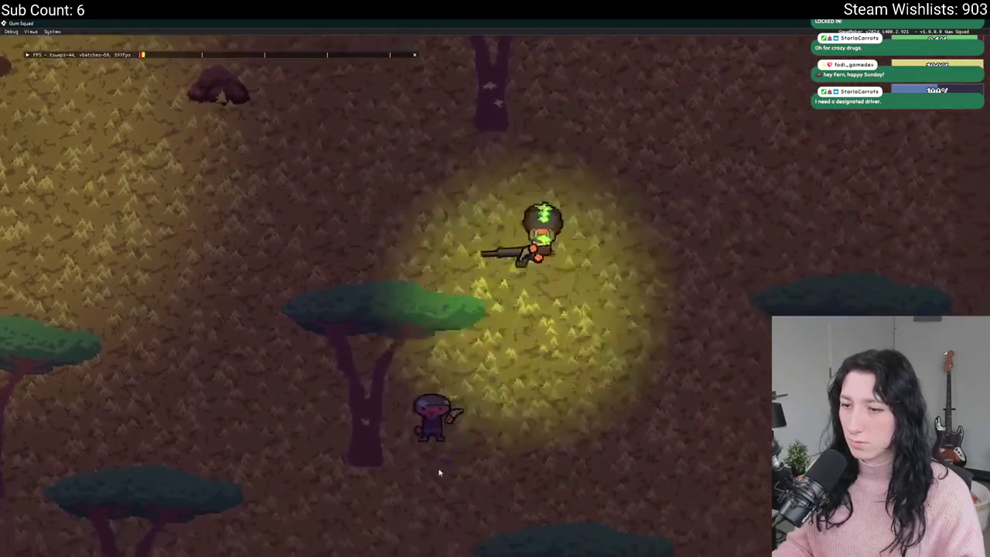
Walk the player around the map with WASD and shoot the purple enemy
{"action": "left_click", "coordinate": [371, 369]}
{"action": "key", "text": "s"}
{"action": "key", "text": "d"}
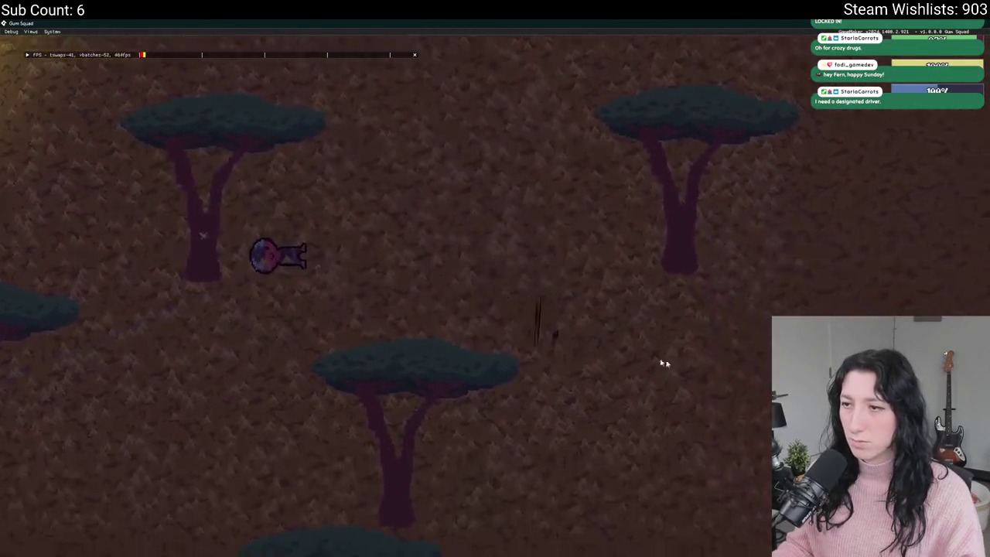
{"action": "key", "text": "w"}
{"action": "key", "text": "a"}
{"action": "key", "text": "w"}
{"action": "key", "text": "d"}
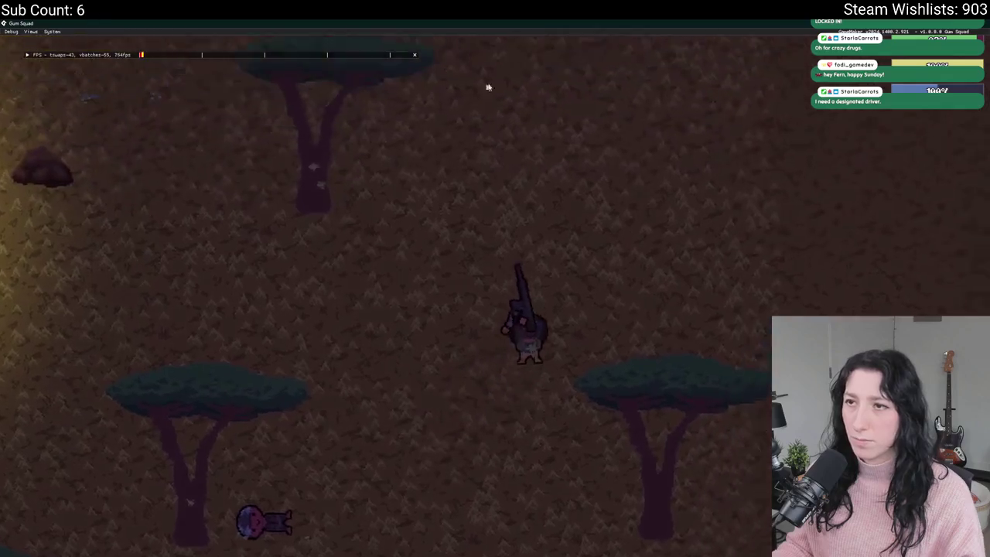
{"action": "key", "text": "w"}
{"action": "key", "text": "a"}
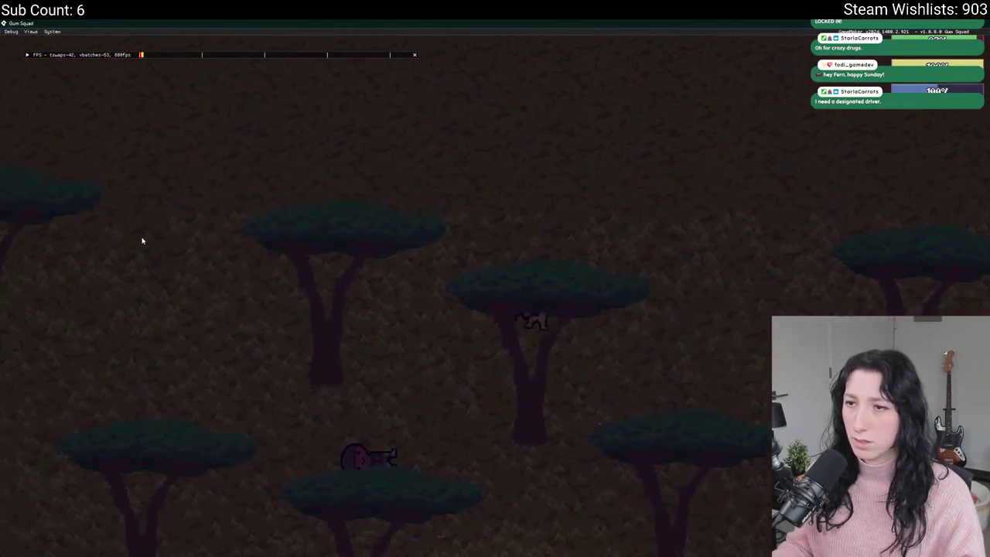
Walk down the map, check the inventory's health, hunger and thirst bars, then leave the game
{"action": "key", "text": "s"}
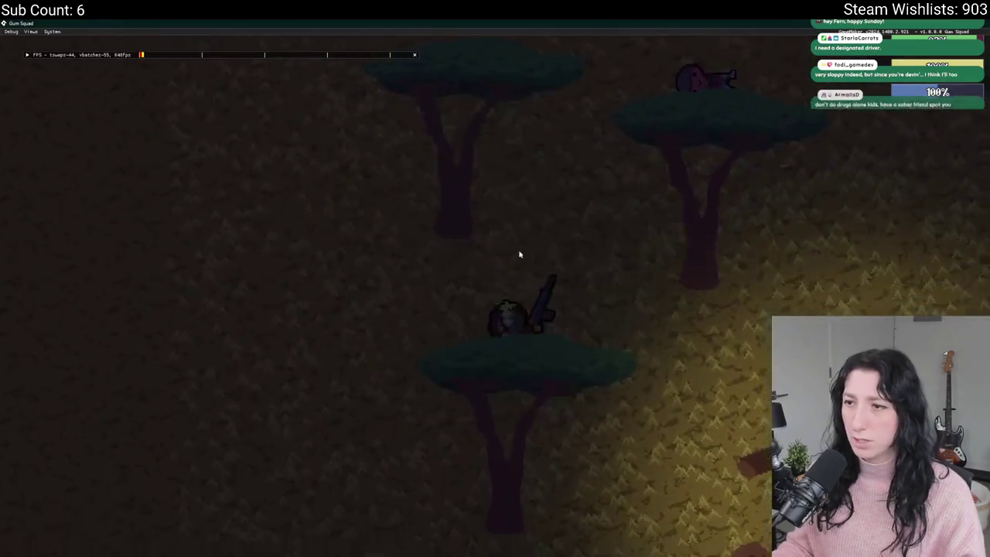
{"action": "key", "text": "s"}
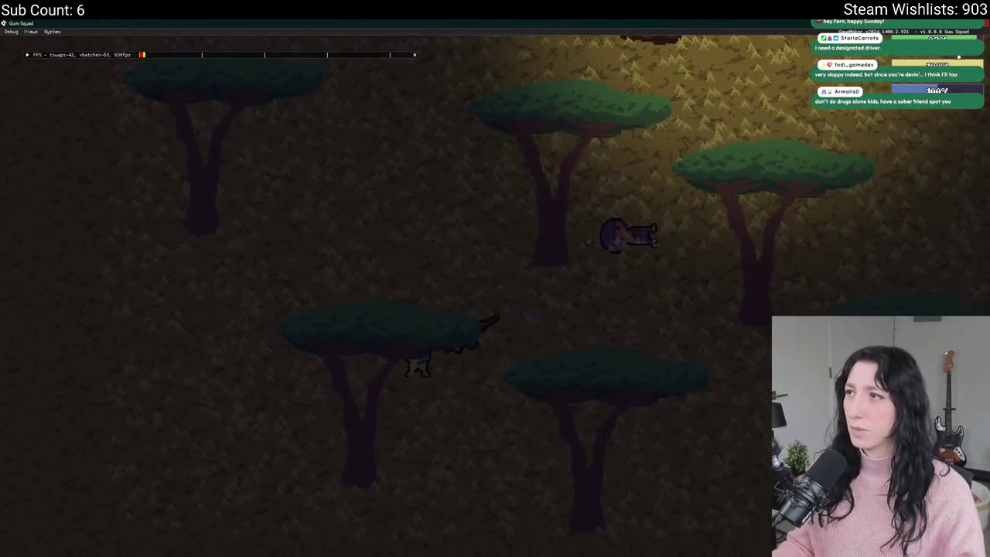
{"action": "key", "text": "Tab"}
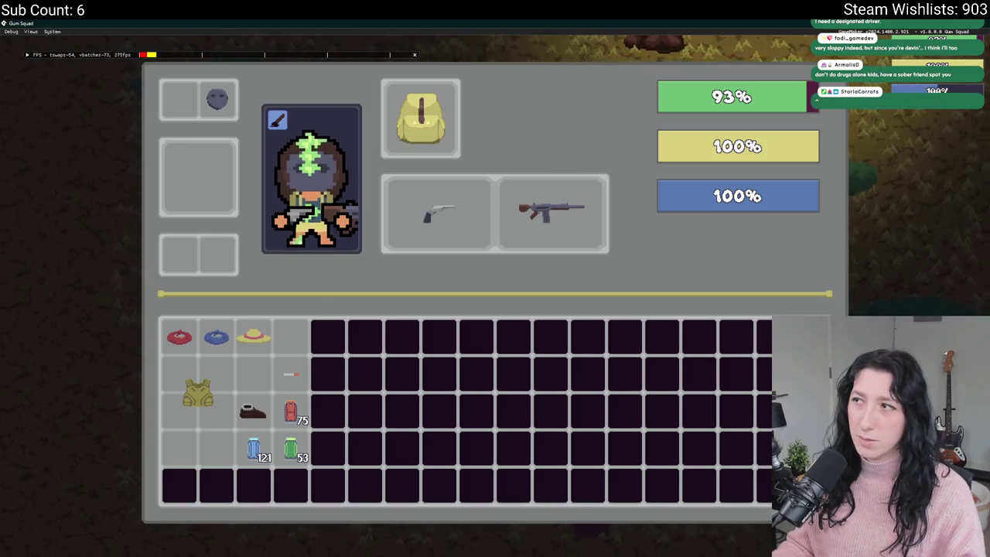
{"action": "key", "text": "alt+Tab"}
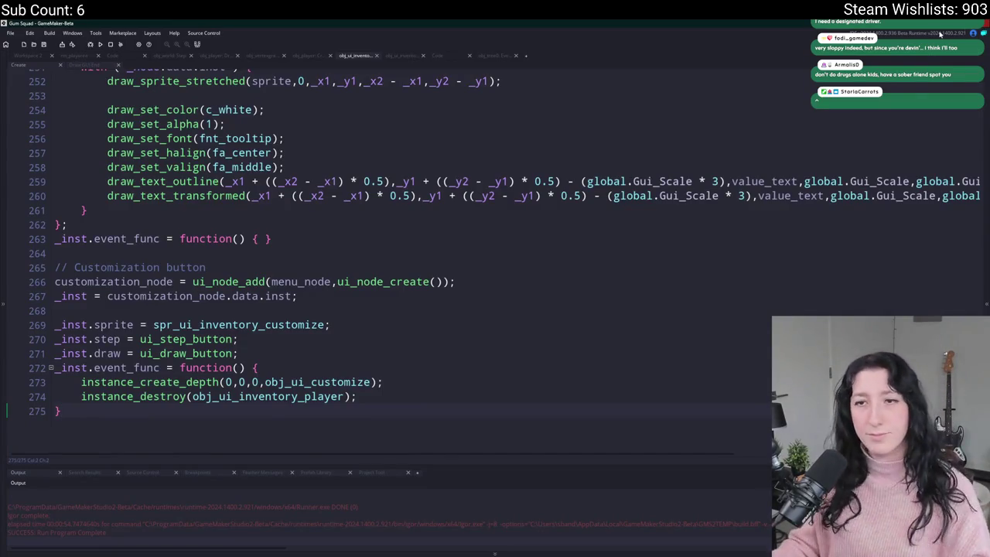
Switch to Workspace 2 and open obj_ui_inventory_player's Step event code
{"action": "left_click", "coordinate": [238, 238]}
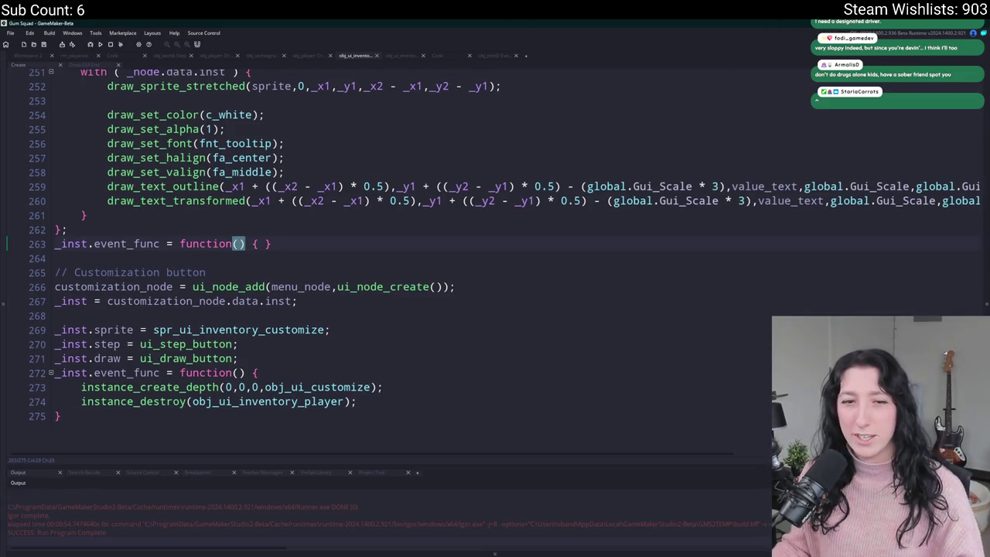
{"action": "left_click", "coordinate": [28, 56]}
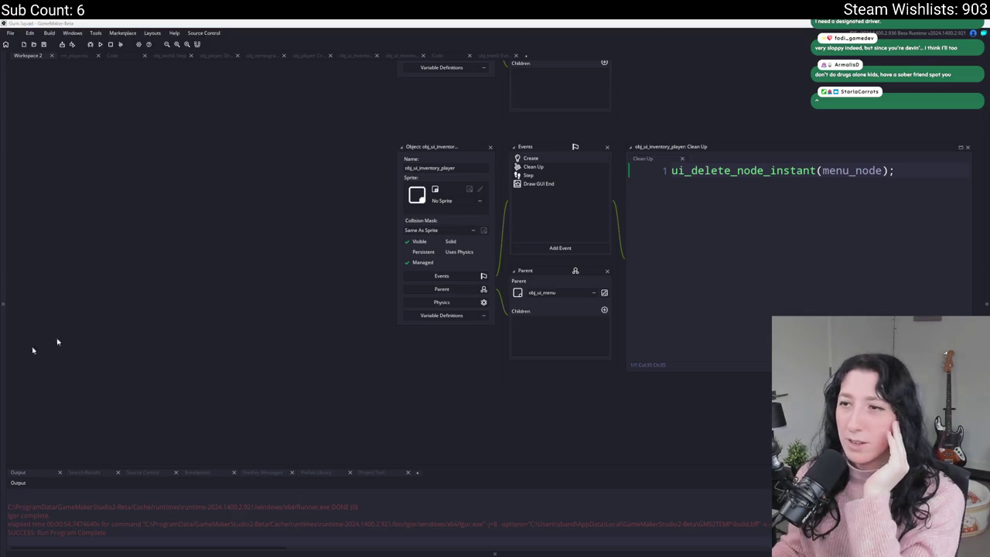
{"action": "double_click", "coordinate": [570, 175]}
{"action": "scroll", "coordinate": [569, 175], "scroll_direction": "down", "scroll_amount": 20}
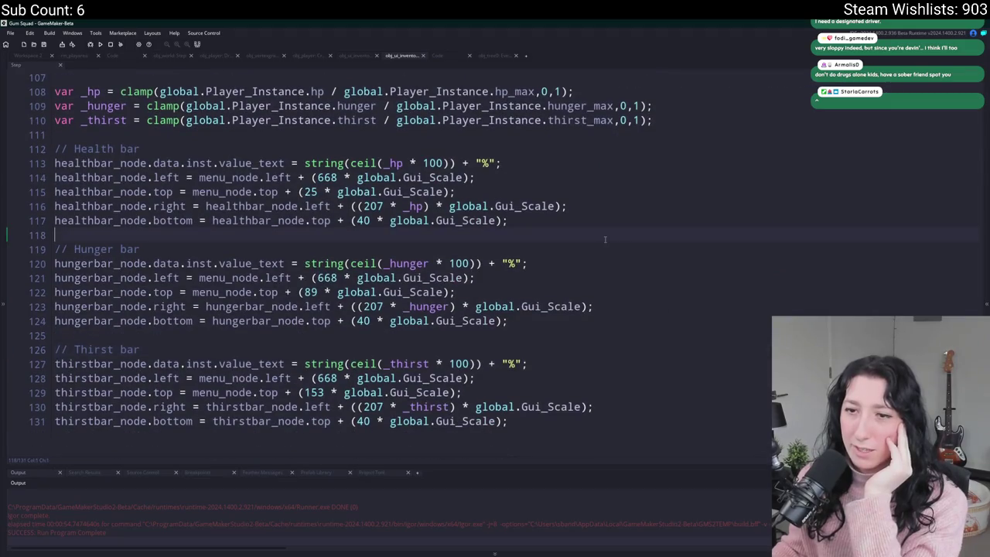
{"action": "scroll", "coordinate": [557, 363], "scroll_direction": "up", "scroll_amount": 2}
Inspect the health bar's left offset, 207 width, and top and right lines
{"action": "left_click", "coordinate": [377, 299]}
{"action": "left_click", "coordinate": [303, 270]}
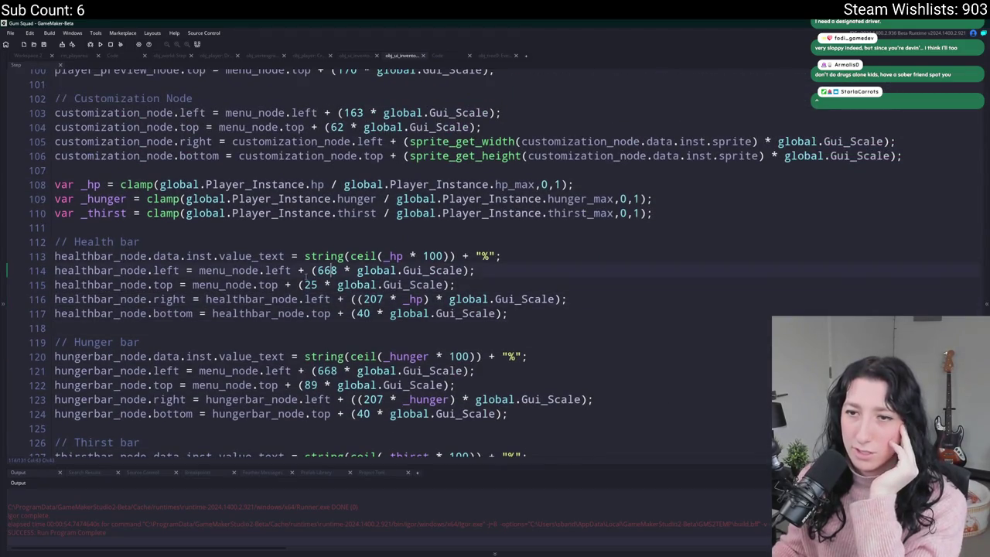
{"action": "scroll", "coordinate": [303, 270], "scroll_direction": "up", "scroll_amount": 3}
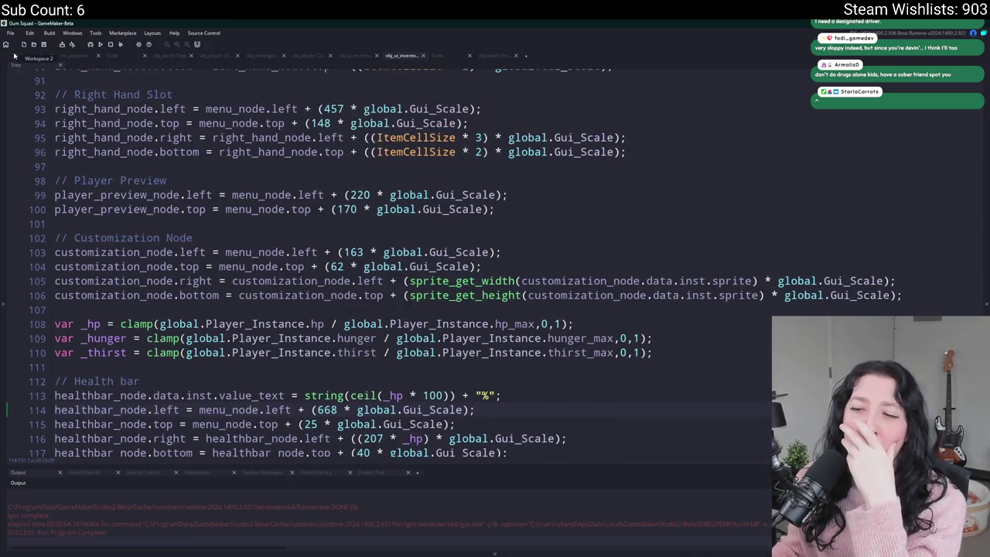
{"action": "scroll", "coordinate": [220, 206], "scroll_direction": "down", "scroll_amount": 1}
{"action": "scroll", "coordinate": [220, 206], "scroll_direction": "down", "scroll_amount": 1}
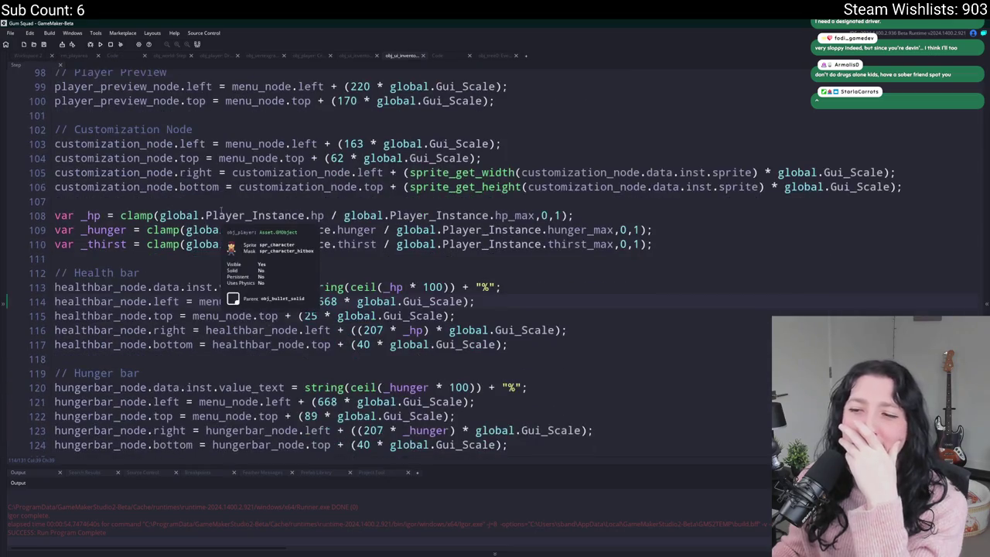
{"action": "left_click", "coordinate": [171, 315]}
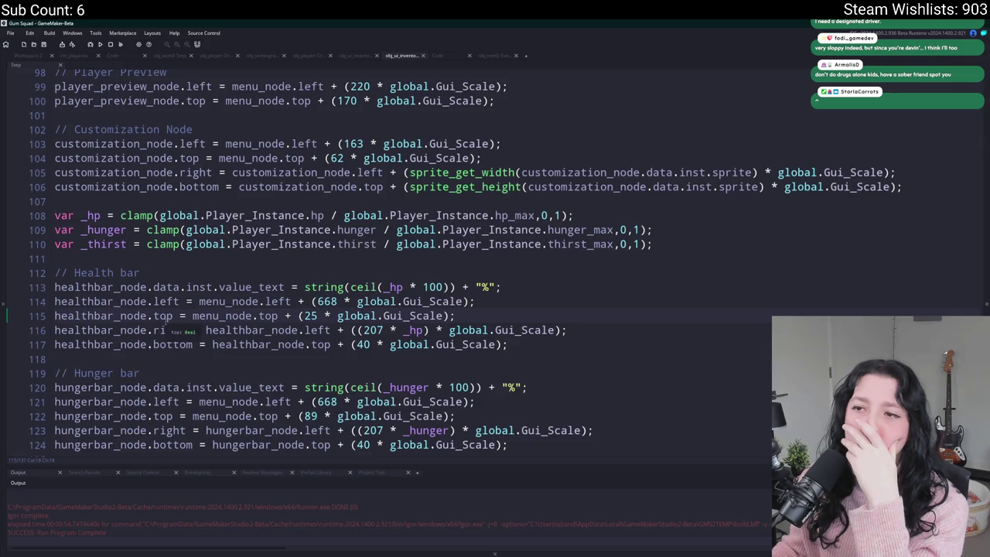
{"action": "left_click", "coordinate": [602, 334]}
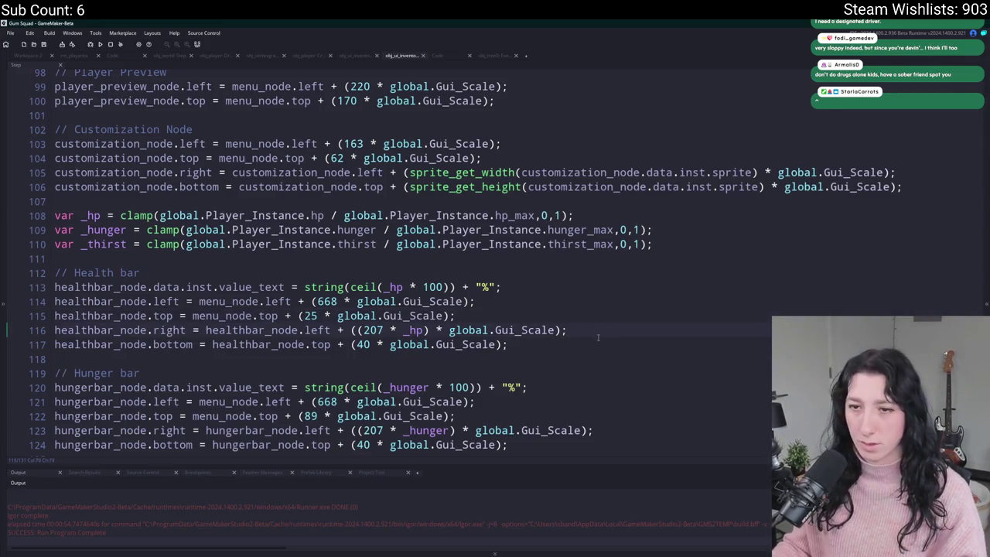
Duplicate the bottom line as healthbar_node.right_max = healthbar_node.left + (207 * global.Gui_Scale)
{"action": "key", "text": "Down"}
{"action": "key", "text": "ctrl+d"}
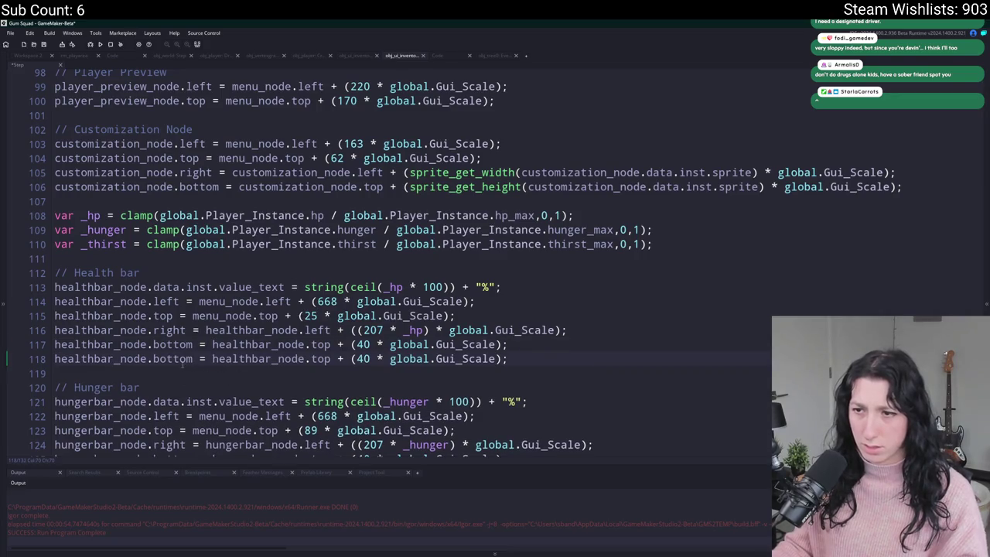
{"action": "double_click", "coordinate": [171, 358]}
{"action": "type", "text": "right_ma"}
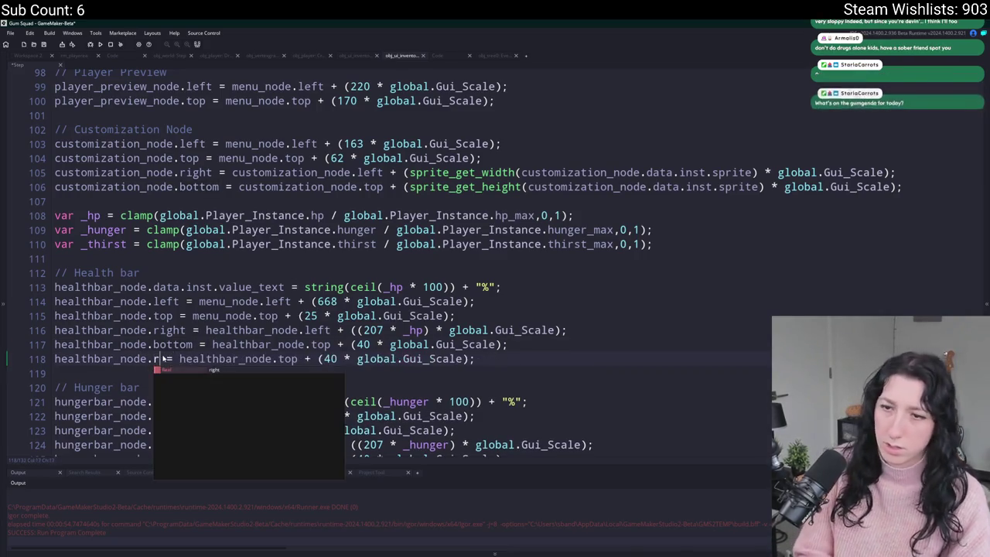
{"action": "type", "text": "x"}
{"action": "mouse_move", "coordinate": [206, 330]}
{"action": "left_mouse_down"}
{"action": "mouse_move", "coordinate": [563, 334]}
{"action": "mouse_move", "coordinate": [232, 358]}
{"action": "left_mouse_up"}
{"action": "type", "text": "healthbar_node.left + ((207 * _hp) * global.Gui_Scale)"}
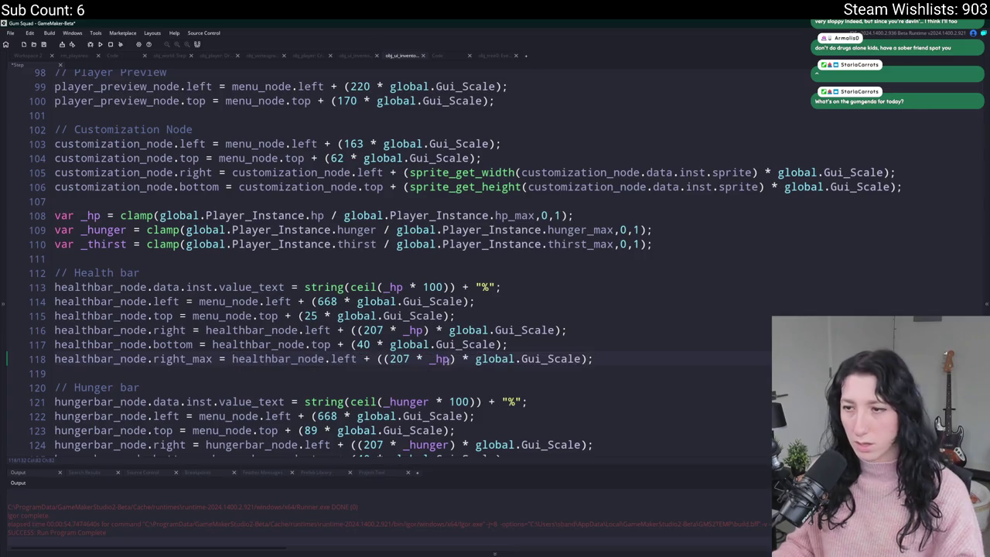
{"action": "left_click_drag", "start_coordinate": [452, 358], "coordinate": [411, 359]}
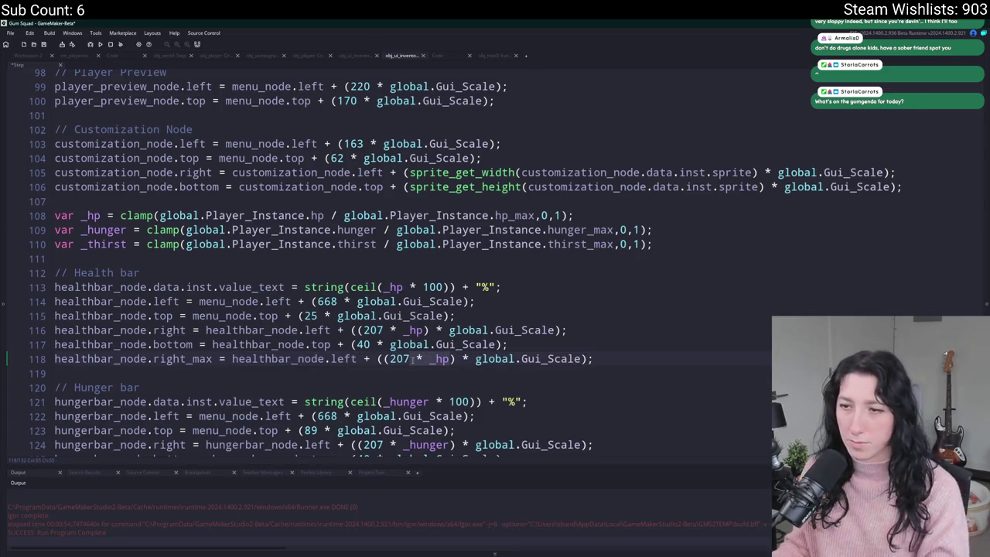
{"action": "key", "text": "BackSpace"}
{"action": "key", "text": "BackSpace"}
{"action": "key", "text": "BackSpace"}
{"action": "key", "text": "BackSpace"}
{"action": "type", "text": "0"}
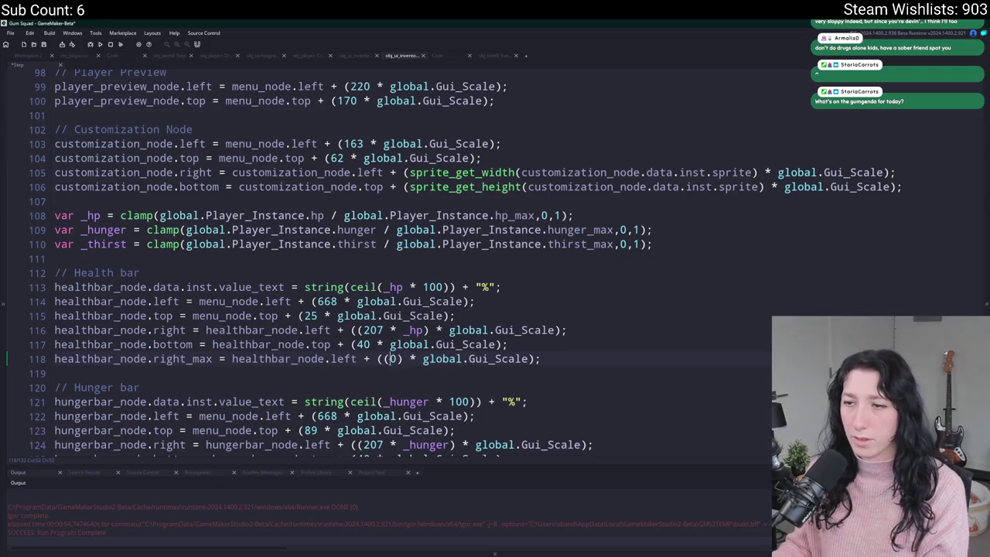
{"action": "key", "text": "BackSpace"}
{"action": "key", "text": "BackSpace"}
{"action": "type", "text": "20"}
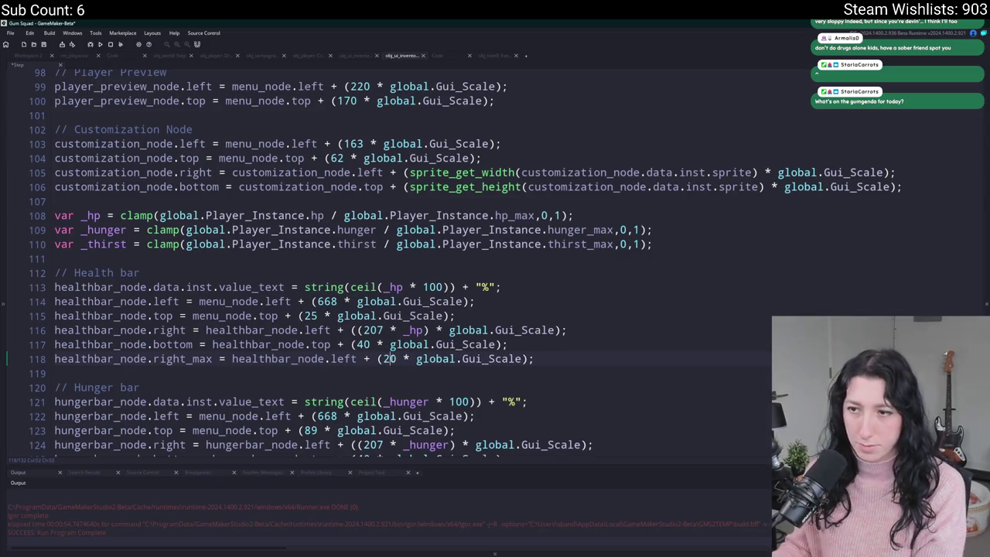
{"action": "type", "text": "7"}
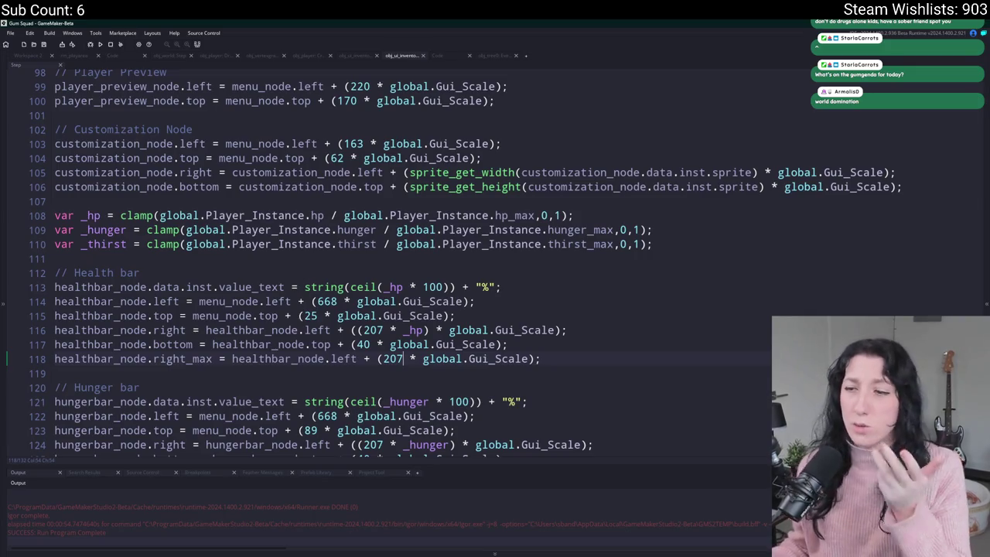
Paste the right_max line under the hunger bar code, renaming healthbar_node to hungerbar_node
{"action": "mouse_move", "coordinate": [542, 358]}
{"action": "left_mouse_down"}
{"action": "mouse_move", "coordinate": [58, 344]}
{"action": "mouse_move", "coordinate": [54, 358]}
{"action": "left_mouse_up"}
{"action": "key", "text": "ctrl+c"}
{"action": "scroll", "coordinate": [275, 344], "scroll_direction": "down", "scroll_amount": 2}
{"action": "scroll", "coordinate": [275, 344], "scroll_direction": "down", "scroll_amount": 1}
{"action": "left_click", "coordinate": [548, 382]}
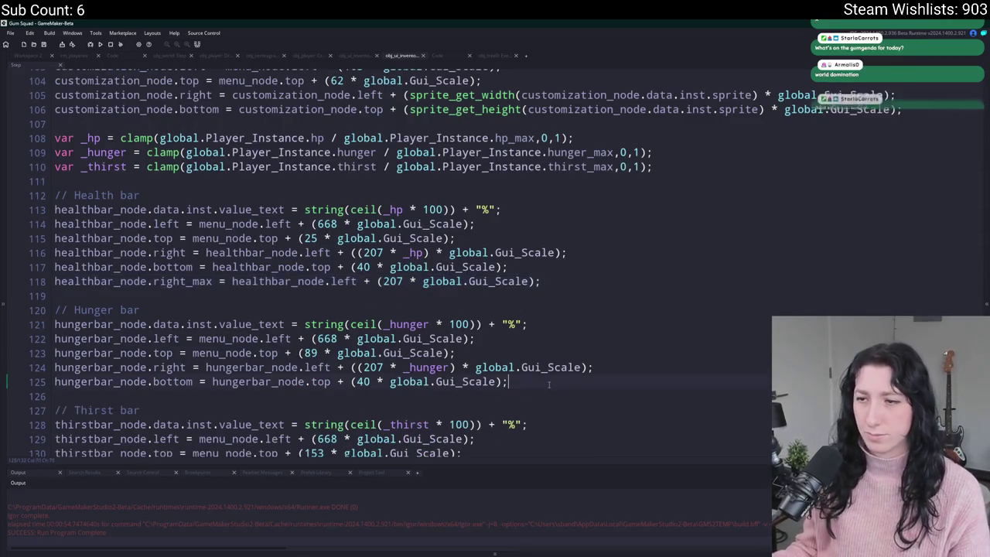
{"action": "key", "text": "Return"}
{"action": "key", "text": "ctrl+v"}
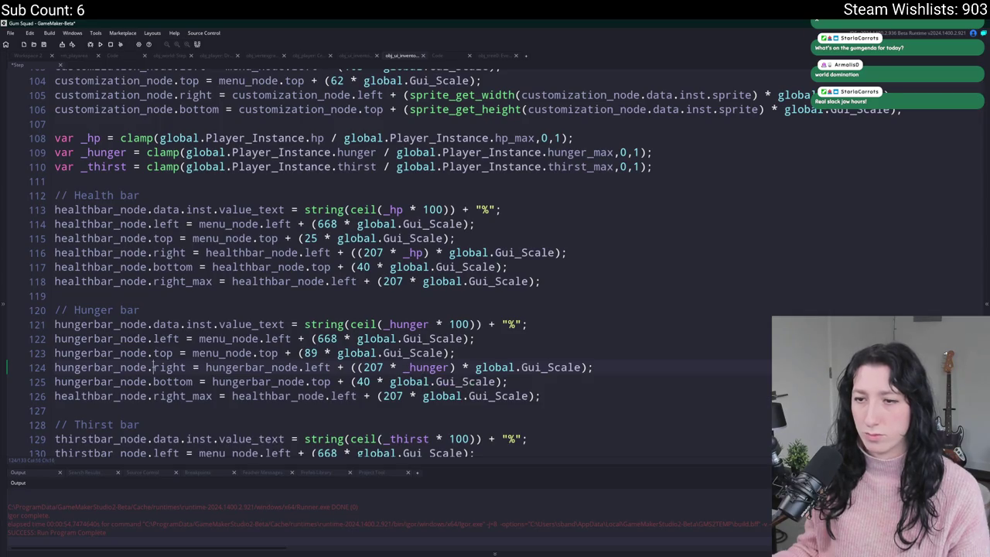
{"action": "double_click", "coordinate": [75, 367]}
{"action": "key", "text": "ctrl+c"}
{"action": "double_click", "coordinate": [81, 396]}
{"action": "key", "text": "ctrl+v"}
{"action": "double_click", "coordinate": [259, 395]}
{"action": "key", "text": "ctrl+v"}
{"action": "left_click", "coordinate": [528, 396]}
Paste a copy under the thirst bar code and replace left with right_max on line 134
{"action": "left_click_drag", "start_coordinate": [535, 396], "coordinate": [54, 396]}
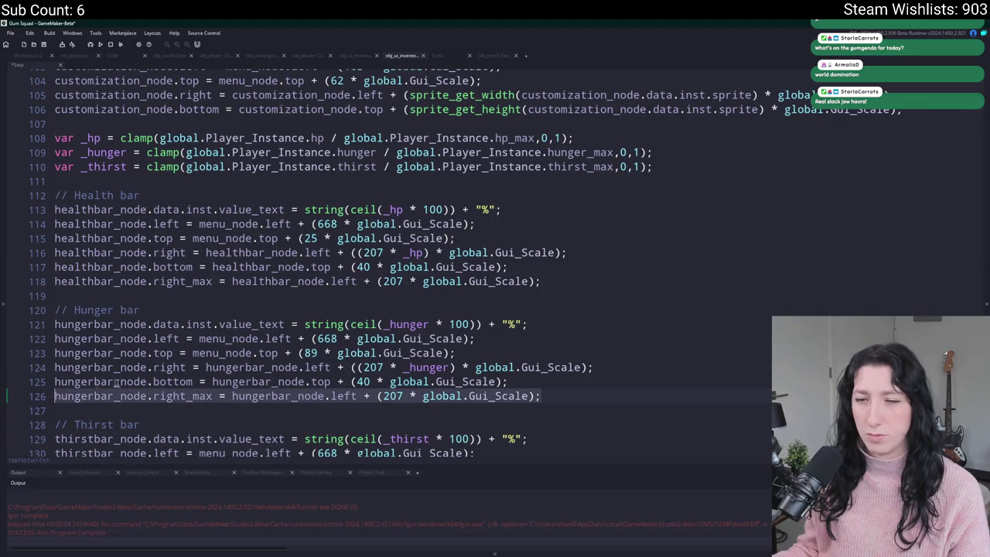
{"action": "scroll", "coordinate": [516, 409], "scroll_direction": "down", "scroll_amount": 2}
{"action": "left_click", "coordinate": [516, 421]}
{"action": "key", "text": "Return"}
{"action": "key", "text": "ctrl+v"}
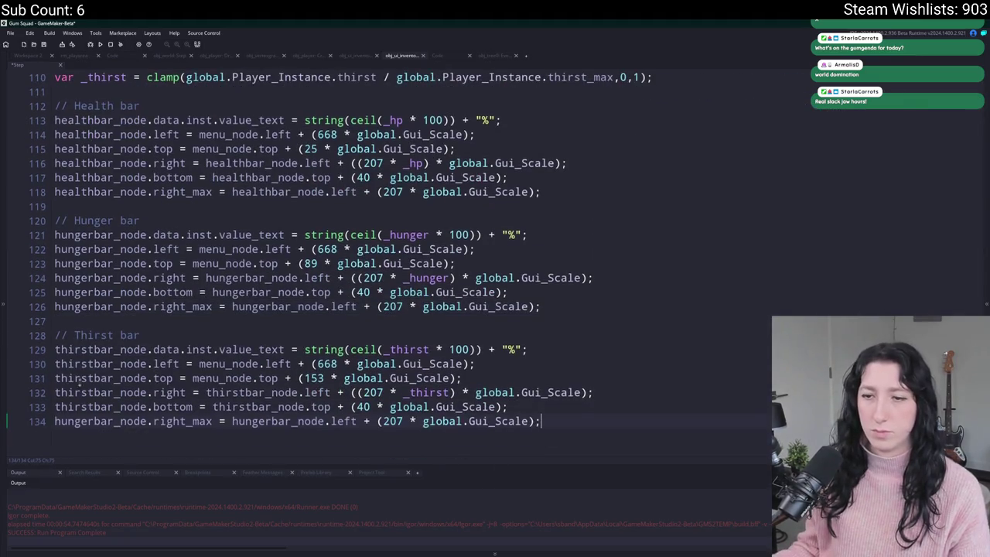
{"action": "double_click", "coordinate": [180, 421]}
{"action": "key", "text": "ctrl+c"}
{"action": "double_click", "coordinate": [343, 421]}
{"action": "key", "text": "ctrl+v"}
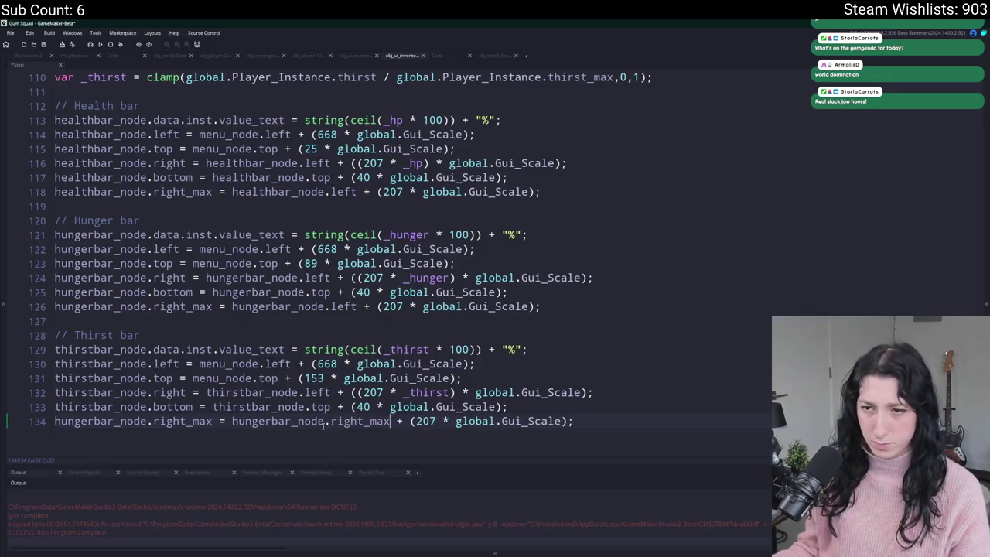
{"action": "left_click", "coordinate": [203, 422]}
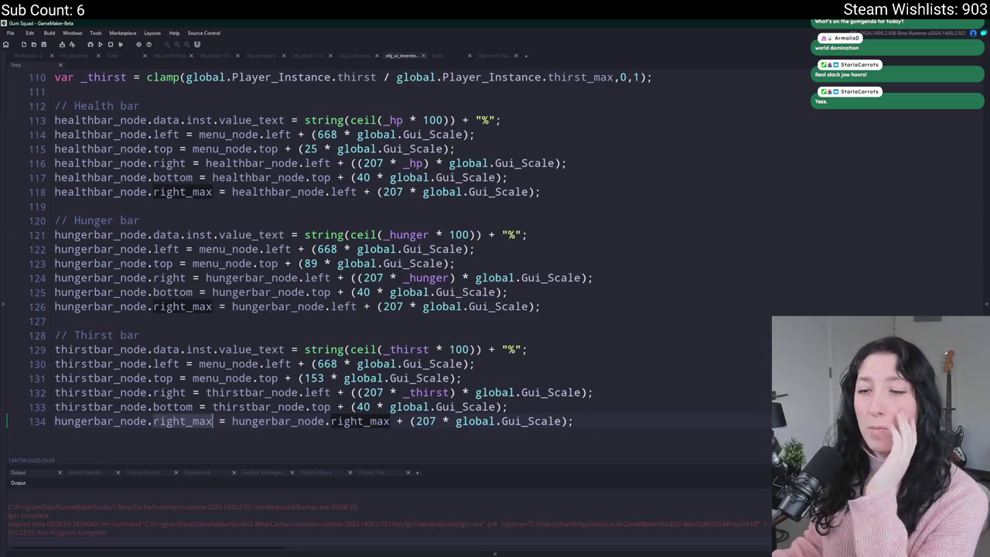
Rename both hungerbar_node references on line 134 to thirstbar_node
{"action": "left_click", "coordinate": [248, 324]}
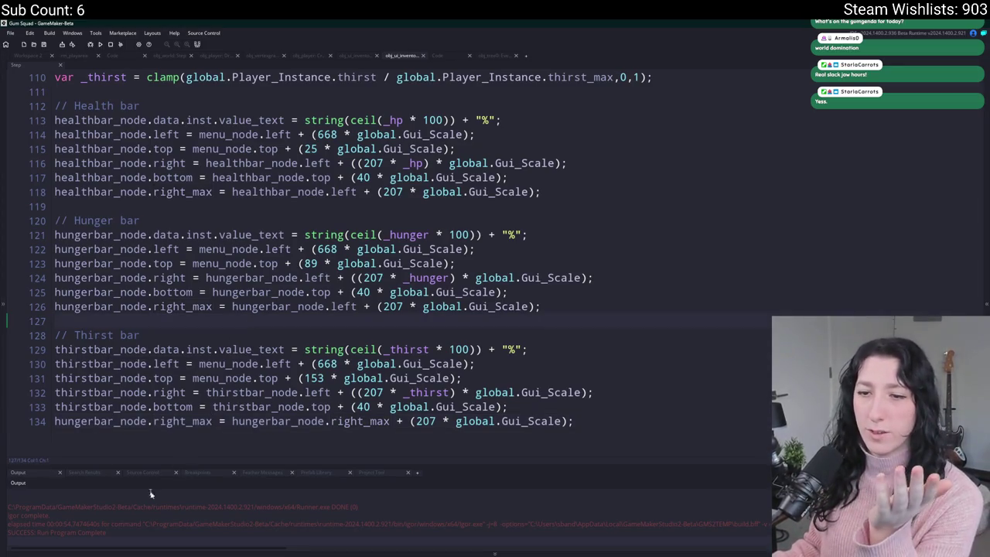
{"action": "double_click", "coordinate": [100, 407]}
{"action": "key", "text": "ctrl+c"}
{"action": "double_click", "coordinate": [101, 421]}
{"action": "key", "text": "ctrl+v"}
{"action": "double_click", "coordinate": [271, 423]}
{"action": "key", "text": "ctrl+v"}
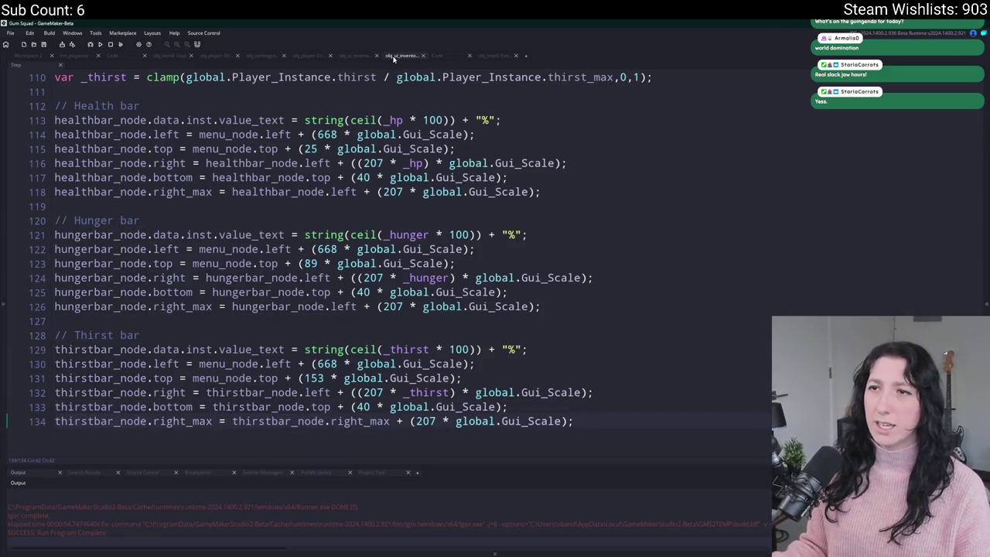
Search project assets for ui_define and open the scr_ui script
{"action": "left_click", "coordinate": [394, 59]}
{"action": "key", "text": "ctrl+t"}
{"action": "type", "text": "obj_pla"}
{"action": "key", "text": "ctrl+a"}
{"action": "type", "text": "default"}
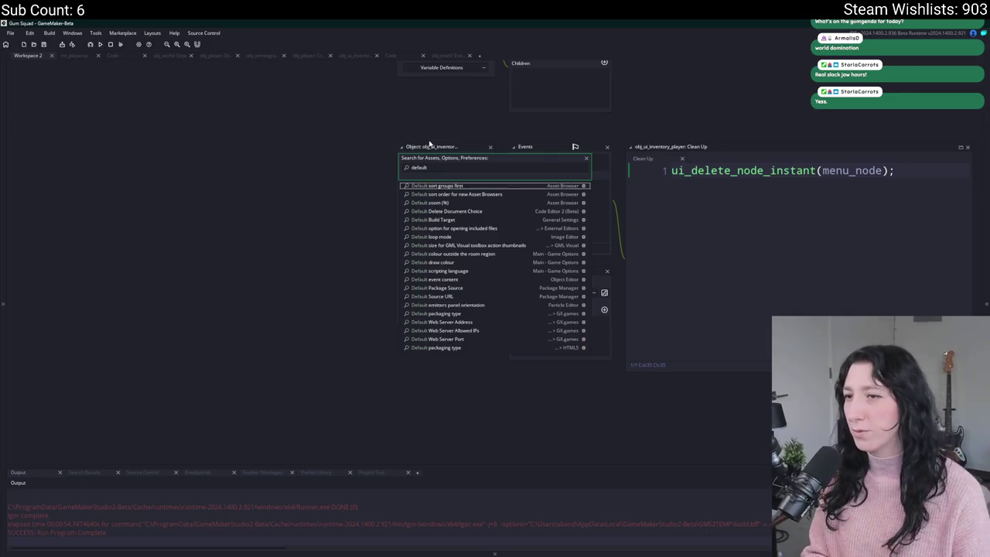
{"action": "key", "text": "BackSpace"}
{"action": "key", "text": "BackSpace"}
{"action": "key", "text": "BackSpace"}
{"action": "type", "text": "ui_define"}
{"action": "key", "text": "Return"}
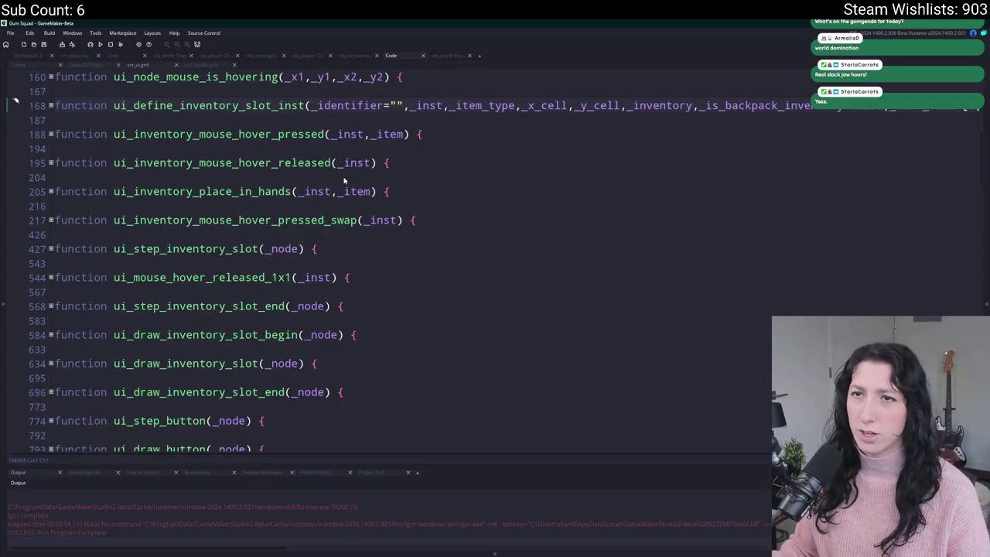
Trace _bar_length uses in ui_script_default's bar drawing, then build and run with F5
{"action": "key", "text": "ctrl+Tab"}
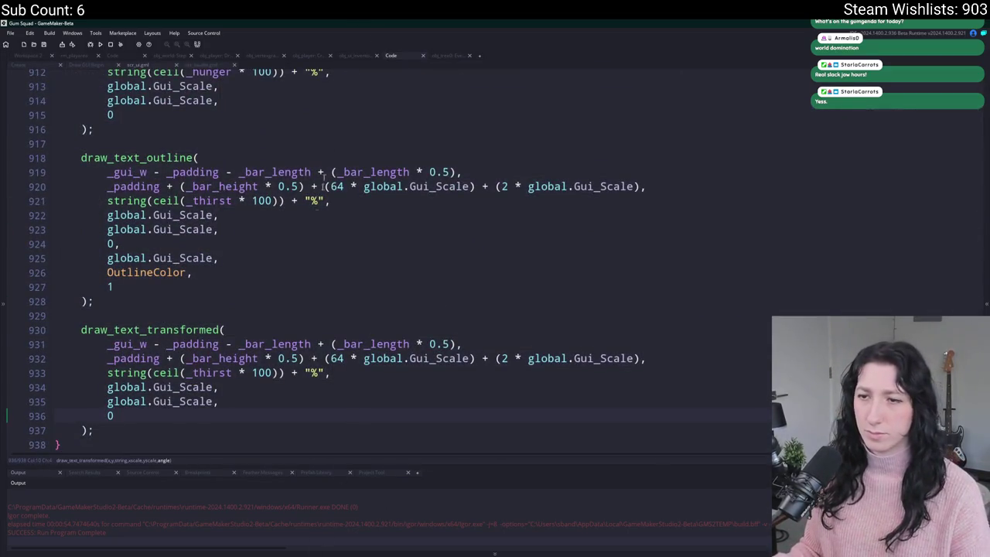
{"action": "left_click", "coordinate": [333, 343]}
{"action": "left_click", "coordinate": [409, 344]}
{"action": "scroll", "coordinate": [417, 309], "scroll_direction": "up", "scroll_amount": 1}
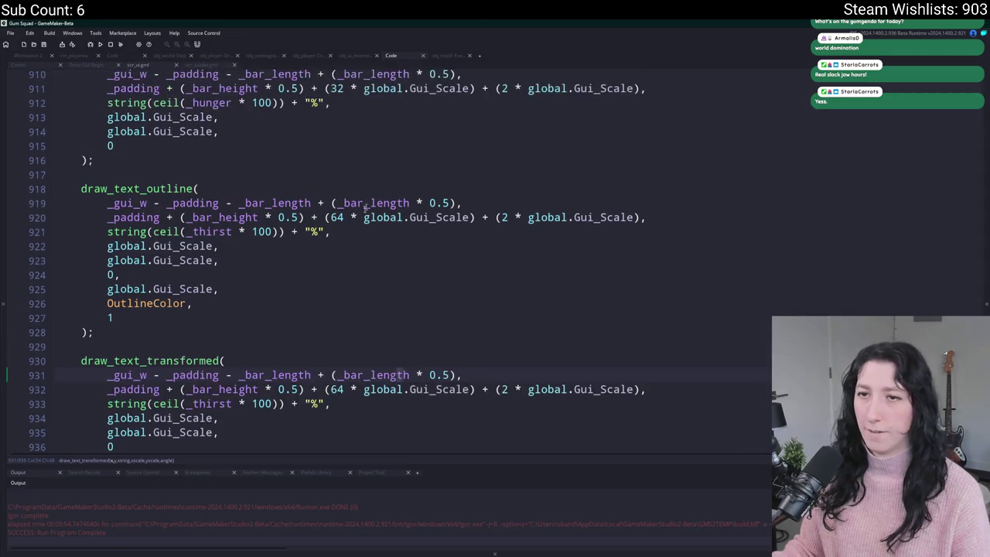
{"action": "scroll", "coordinate": [347, 261], "scroll_direction": "up", "scroll_amount": 5}
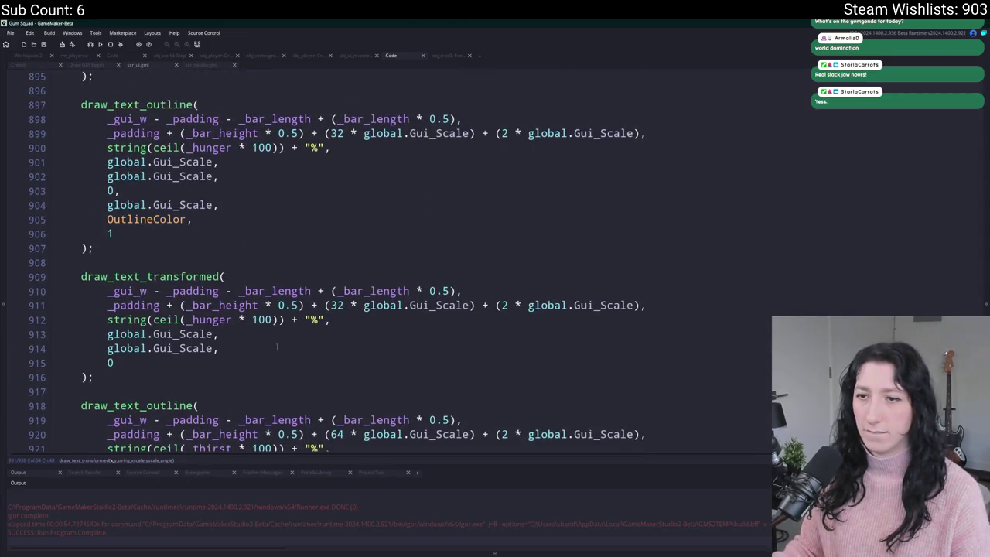
{"action": "left_click", "coordinate": [283, 291]}
{"action": "scroll", "coordinate": [285, 346], "scroll_direction": "up", "scroll_amount": 7}
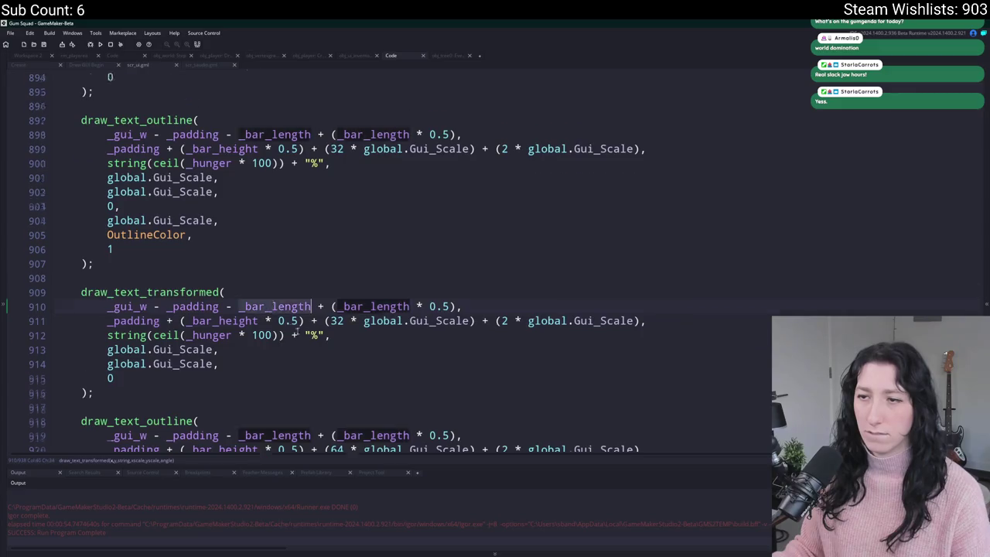
{"action": "scroll", "coordinate": [285, 346], "scroll_direction": "up", "scroll_amount": 19}
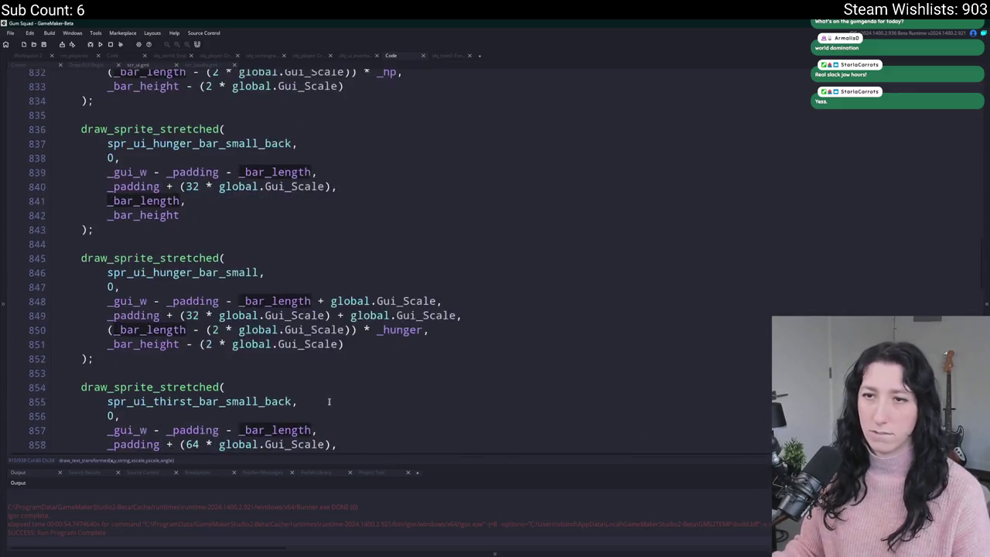
{"action": "scroll", "coordinate": [350, 358], "scroll_direction": "up", "scroll_amount": 5}
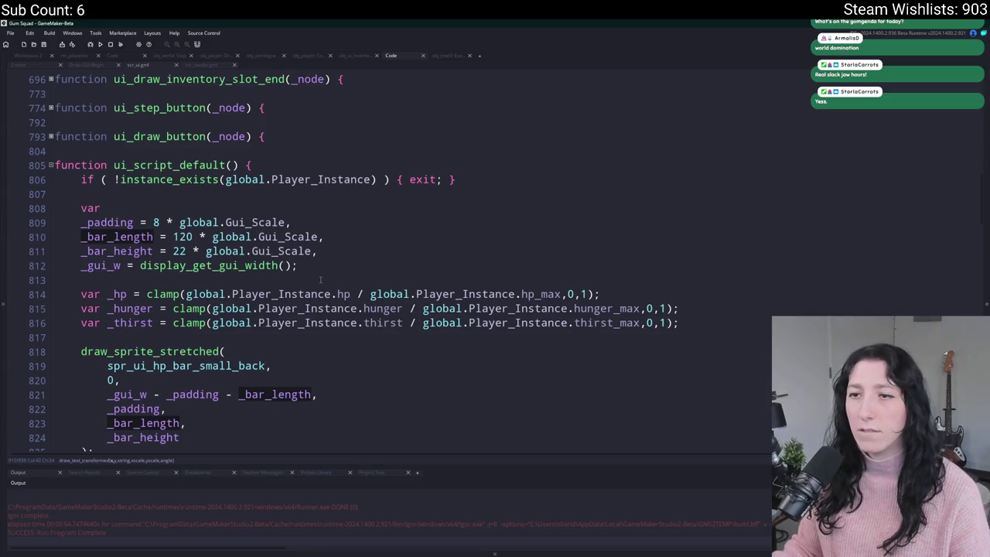
{"action": "scroll", "coordinate": [286, 340], "scroll_direction": "down", "scroll_amount": 2}
{"action": "scroll", "coordinate": [298, 340], "scroll_direction": "down", "scroll_amount": 1}
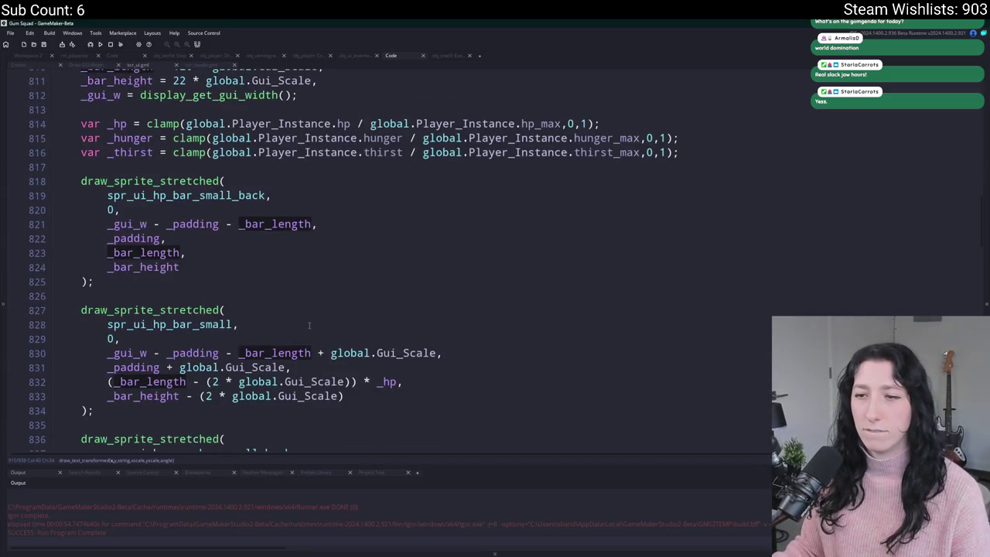
{"action": "left_click", "coordinate": [303, 309]}
{"action": "key", "text": "F5"}
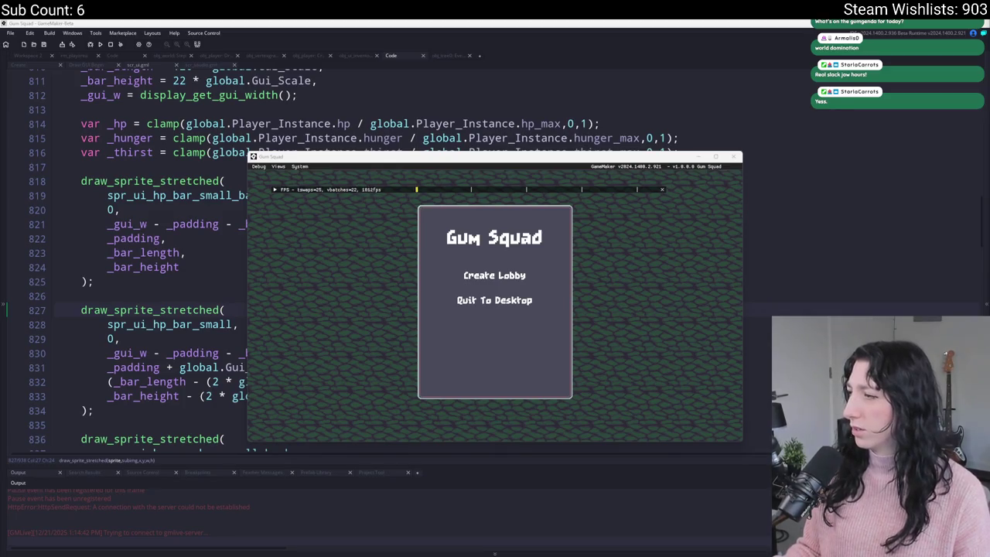
Bring the Discord window in front of the running Gum Squad game
{"action": "key", "text": "super+shift+Left"}
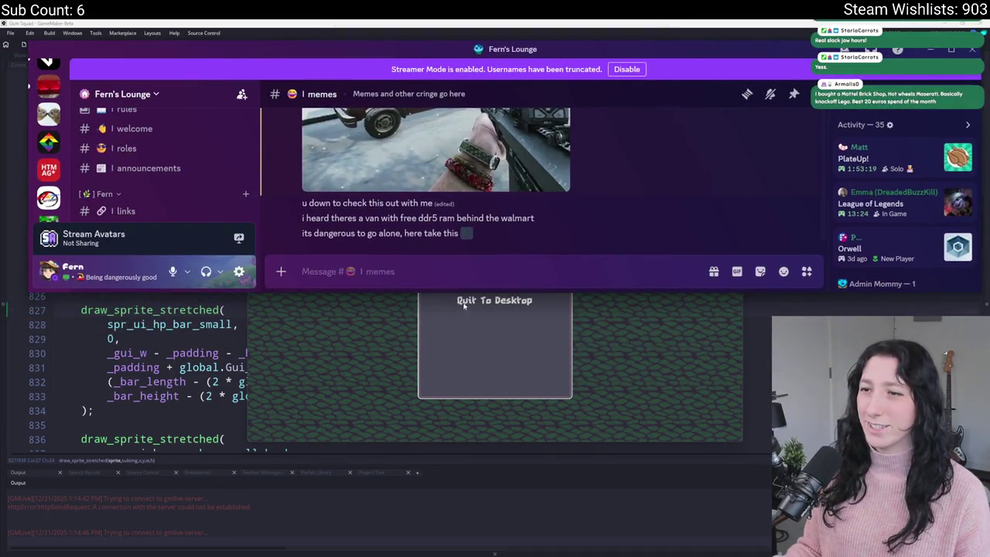
Enlarge Discord, view the van picture at full size, close it and hide Discord
{"action": "left_click_drag", "start_coordinate": [466, 291], "coordinate": [500, 513]}
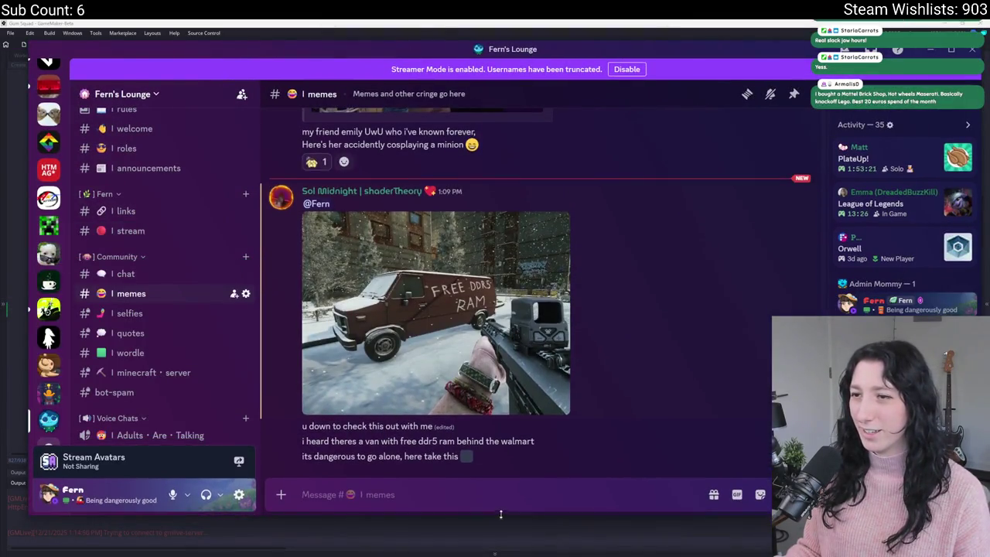
{"action": "left_click", "coordinate": [511, 310]}
{"action": "left_click", "coordinate": [513, 305]}
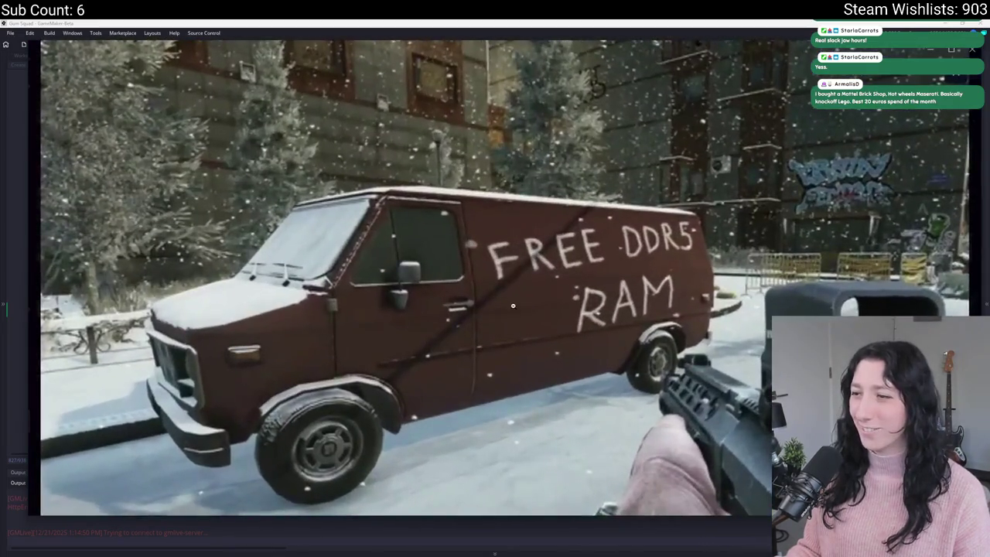
{"action": "left_click", "coordinate": [513, 305]}
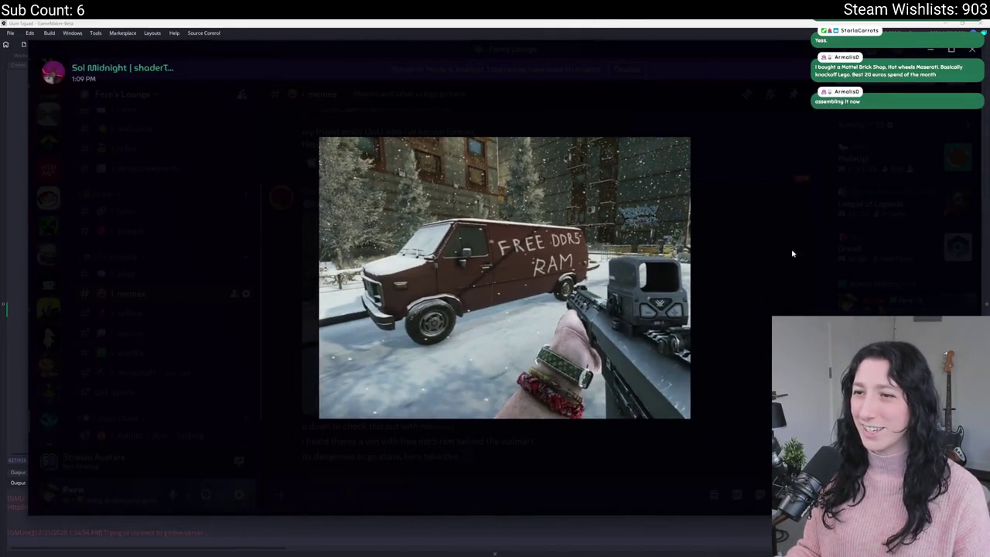
{"action": "left_click", "coordinate": [792, 253]}
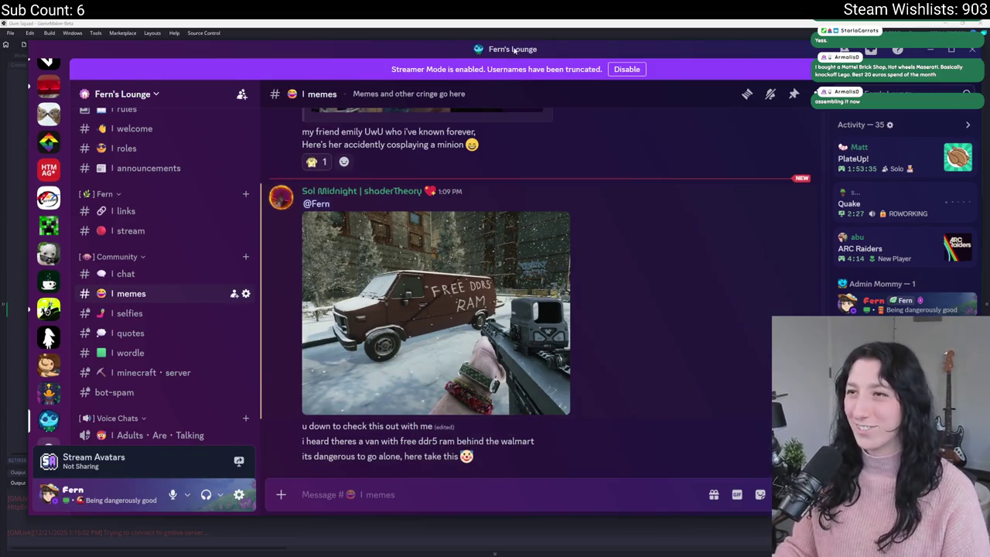
{"action": "left_click", "coordinate": [930, 49]}
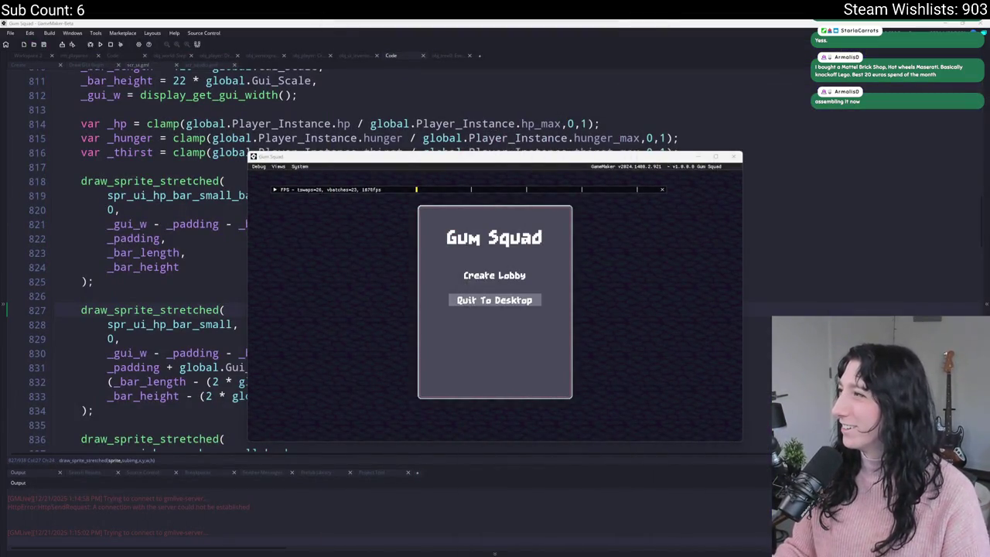
Create a lobby, walk with WASD and go fullscreen until the right_max Code Error, then abort
{"action": "left_click", "coordinate": [498, 292]}
{"action": "left_click", "coordinate": [501, 277]}
{"action": "key", "text": "a"}
{"action": "key", "text": "s"}
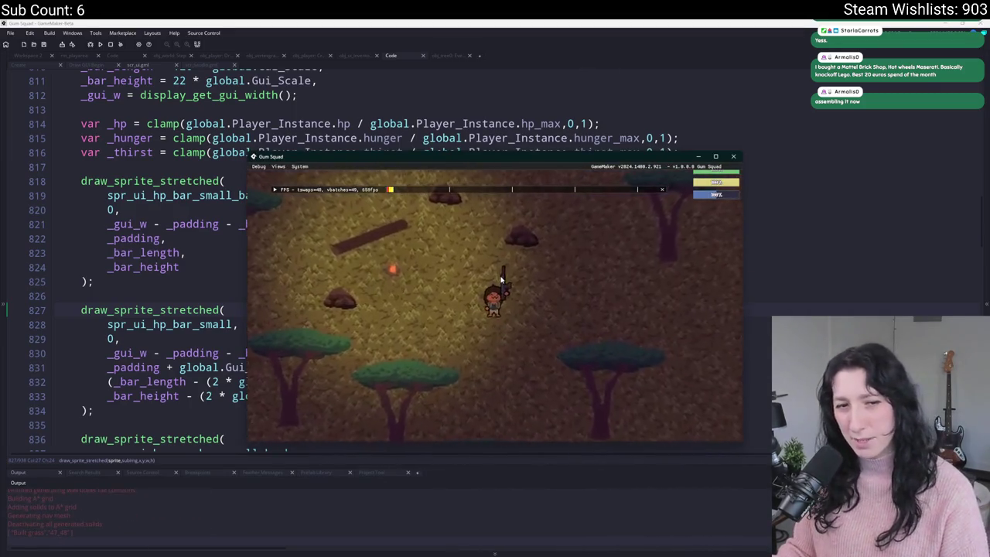
{"action": "key", "text": "w"}
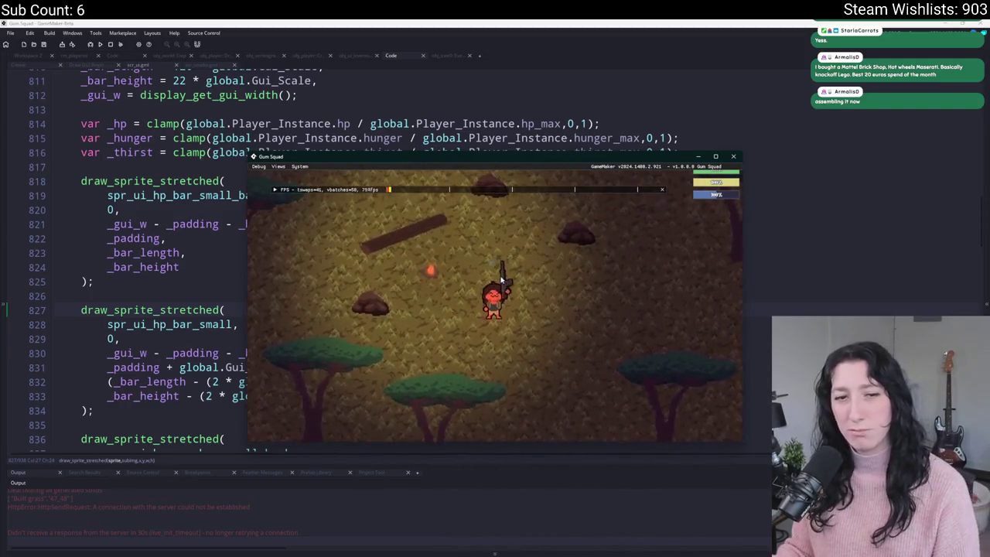
{"action": "key", "text": "a"}
{"action": "key", "text": "s"}
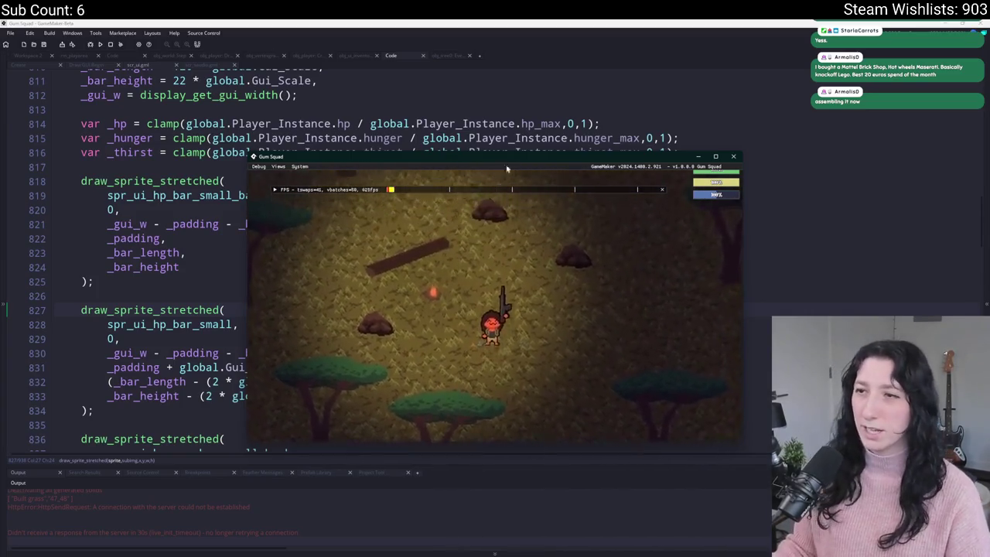
{"action": "key", "text": "F11"}
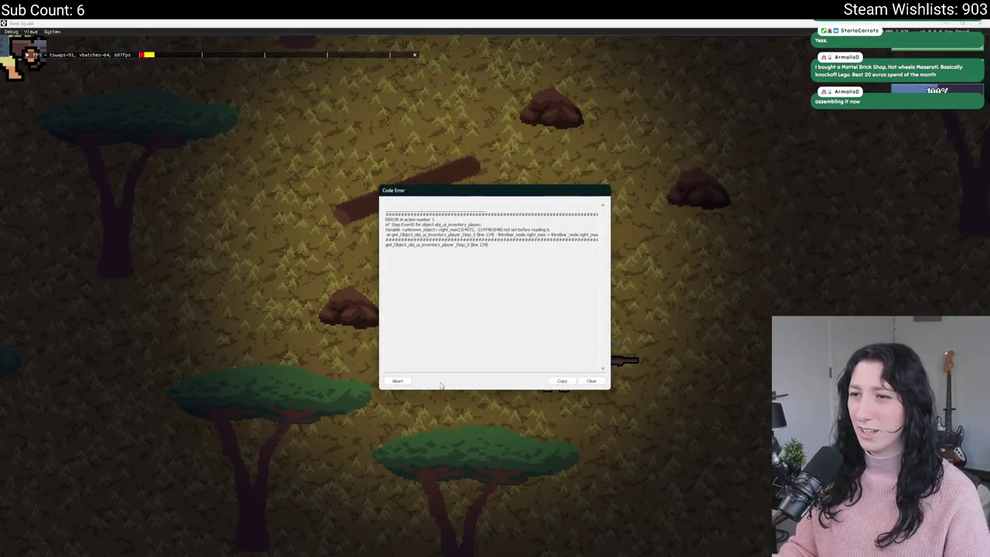
{"action": "left_click", "coordinate": [399, 378]}
{"action": "scroll", "coordinate": [356, 182], "scroll_direction": "down", "scroll_amount": 8}
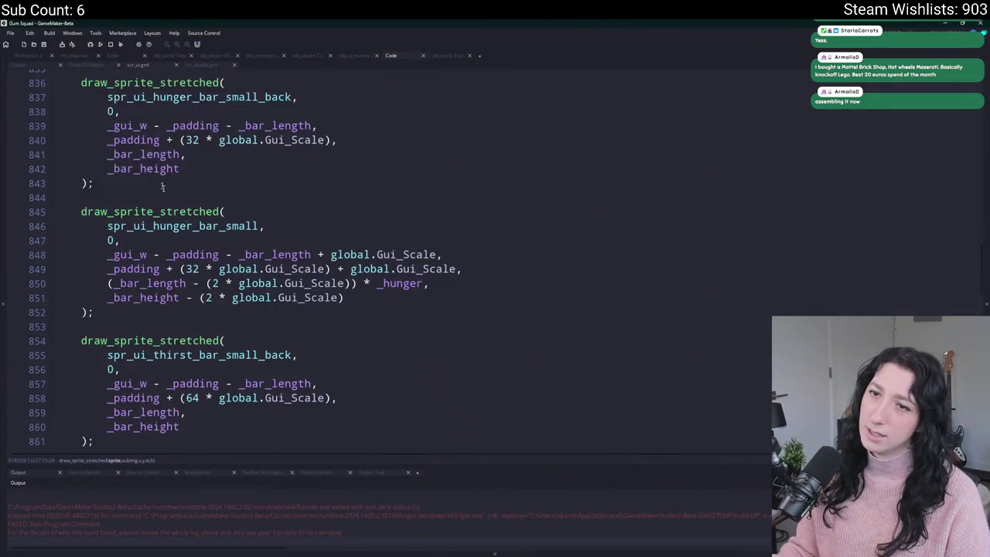
Navigate back through earlier editor locations to the obj_ui_inventory_player object's code
{"action": "scroll", "coordinate": [192, 231], "scroll_direction": "down", "scroll_amount": 1}
{"action": "key", "text": "ctrl+z"}
{"action": "key", "text": "ctrl+z"}
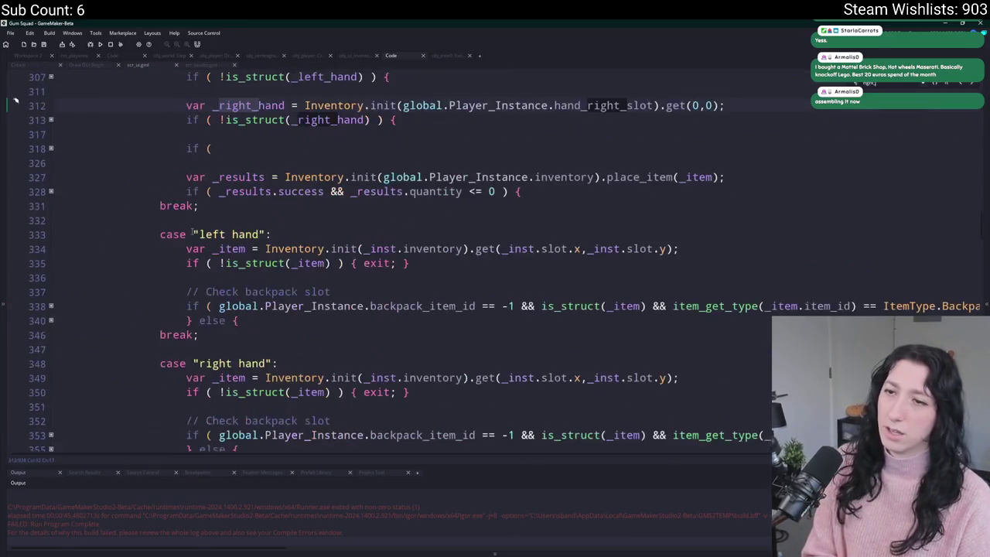
{"action": "key", "text": "ctrl+z"}
{"action": "key", "text": "ctrl+z"}
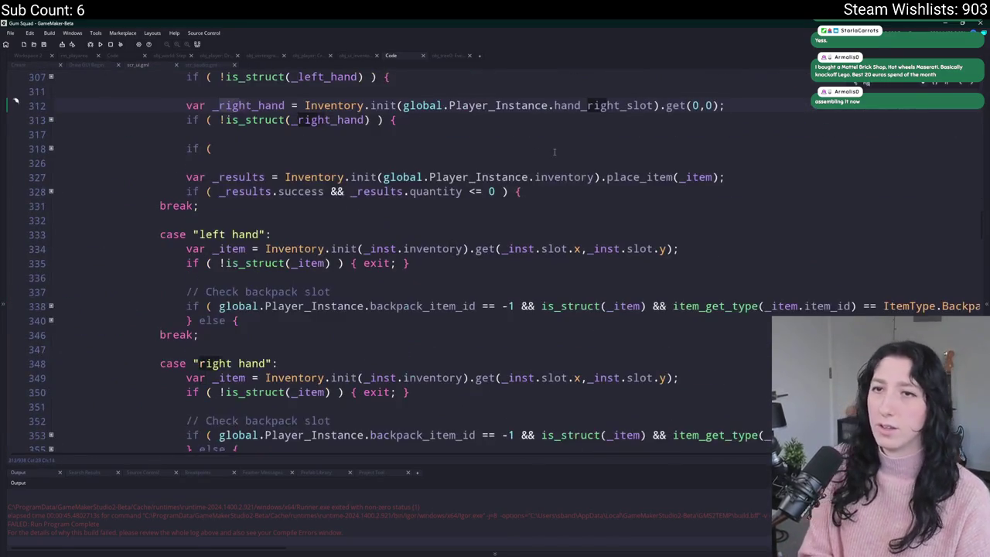
{"action": "key", "text": "ctrl+z"}
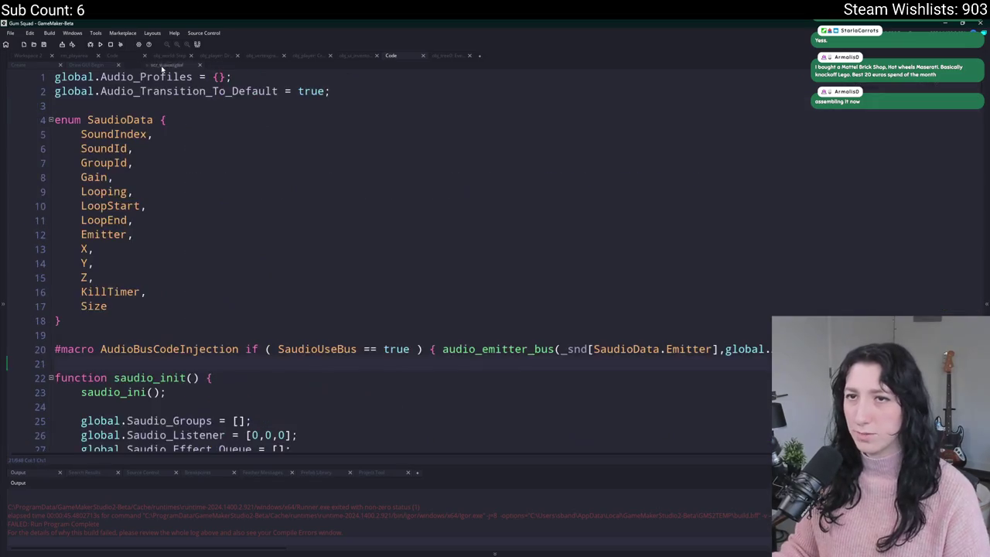
{"action": "key", "text": "ctrl+z"}
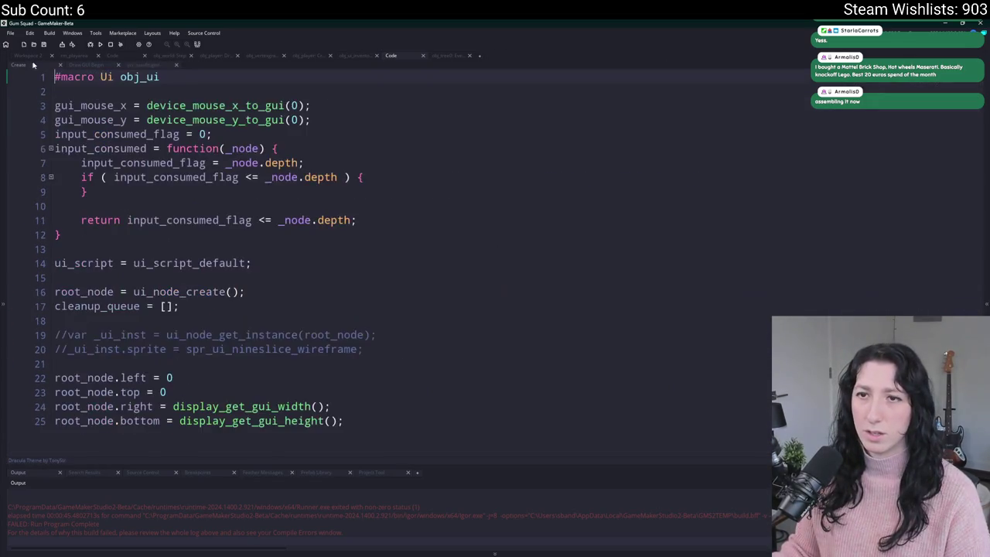
{"action": "key", "text": "ctrl+z"}
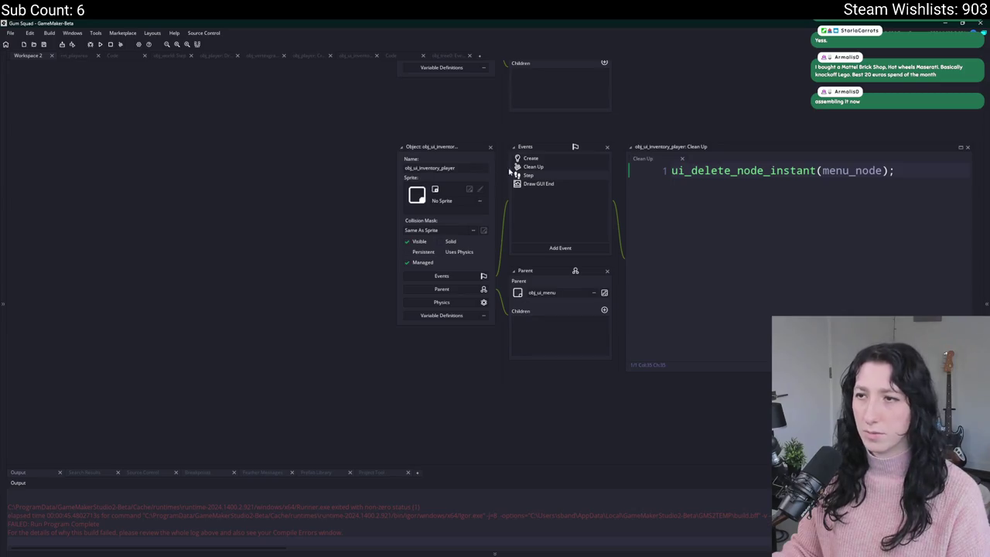
{"action": "key", "text": "ctrl+z"}
{"action": "key", "text": "ctrl+z"}
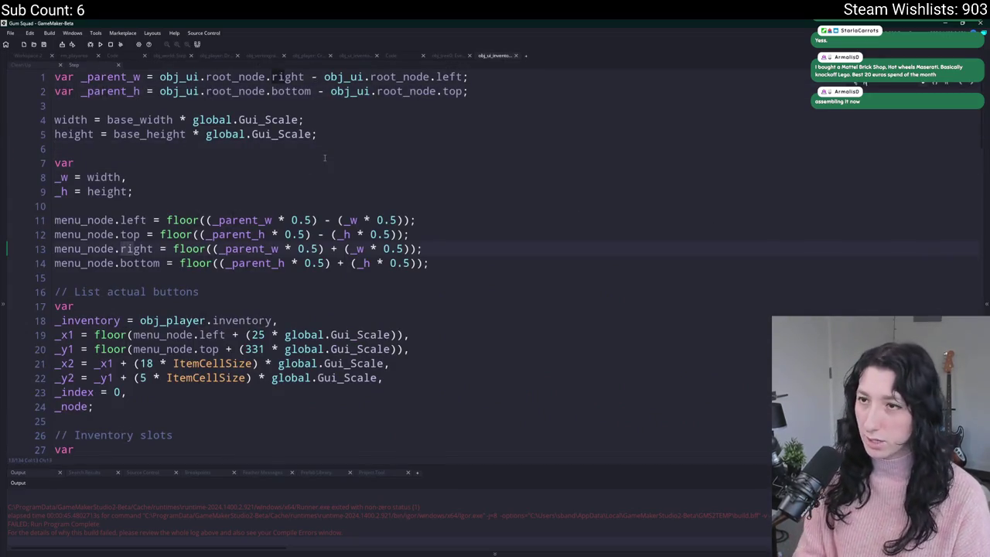
Rewrite healthbar_node.right_max on line 118 as healthbar_node[$ "right_max"]
{"action": "key", "text": "ctrl+z"}
{"action": "key", "text": "ctrl+z"}
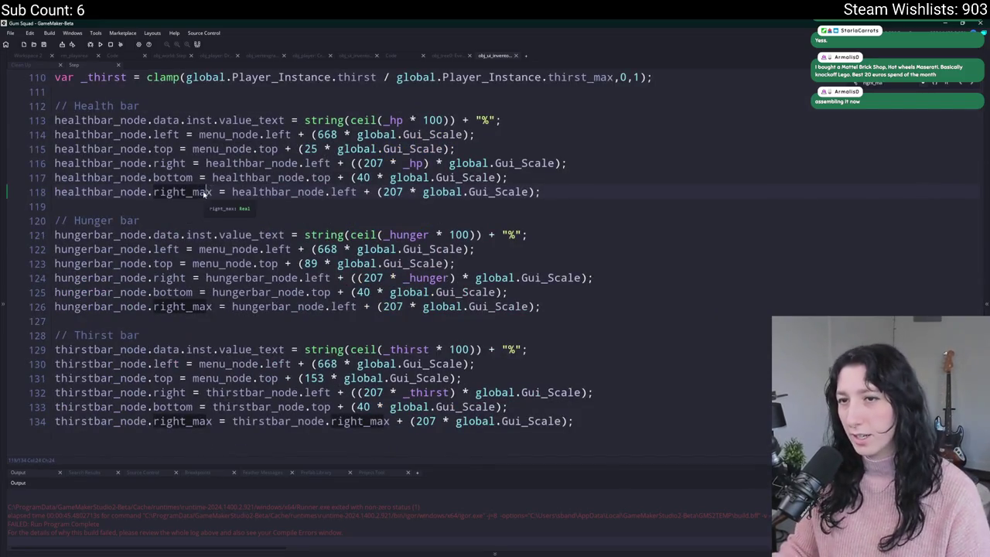
{"action": "left_click", "coordinate": [151, 193]}
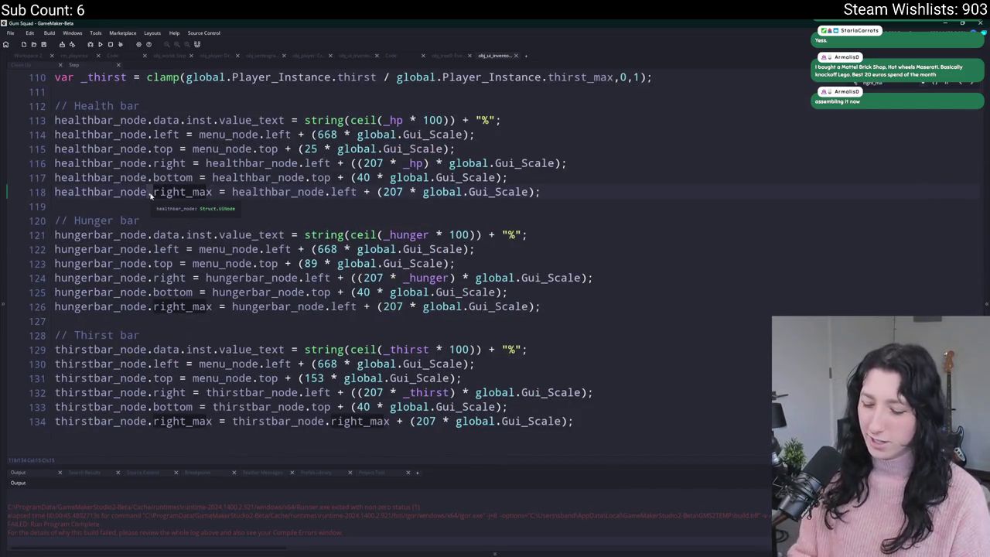
{"action": "key", "text": "Delete"}
{"action": "type", "text": "[$ \""}
{"action": "left_click", "coordinate": [234, 191]}
{"action": "type", "text": "\"]"}
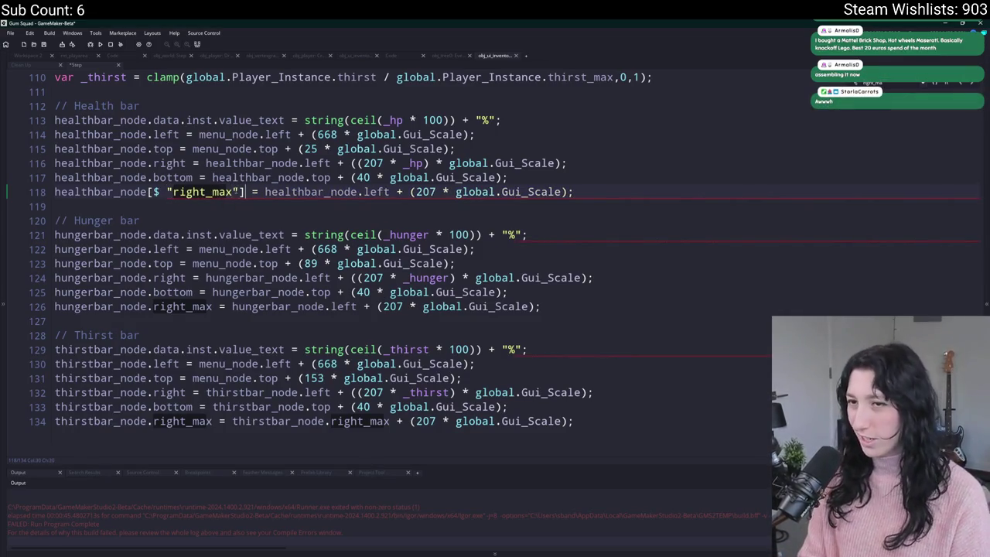
{"action": "left_click", "coordinate": [148, 191]}
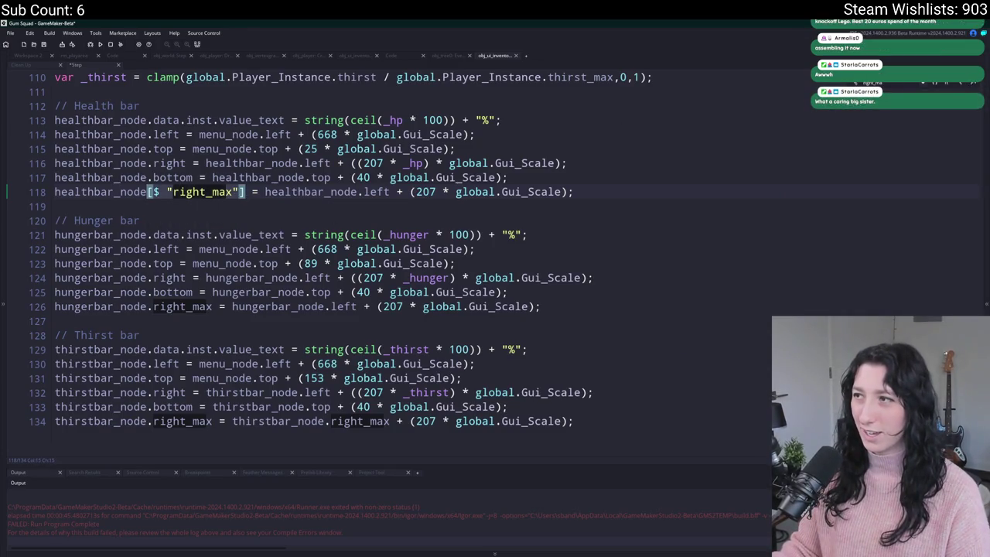
Apply the same [$ "right_max"] accessor to the hunger and thirst lines 126 and 134
{"action": "left_click", "coordinate": [212, 306]}
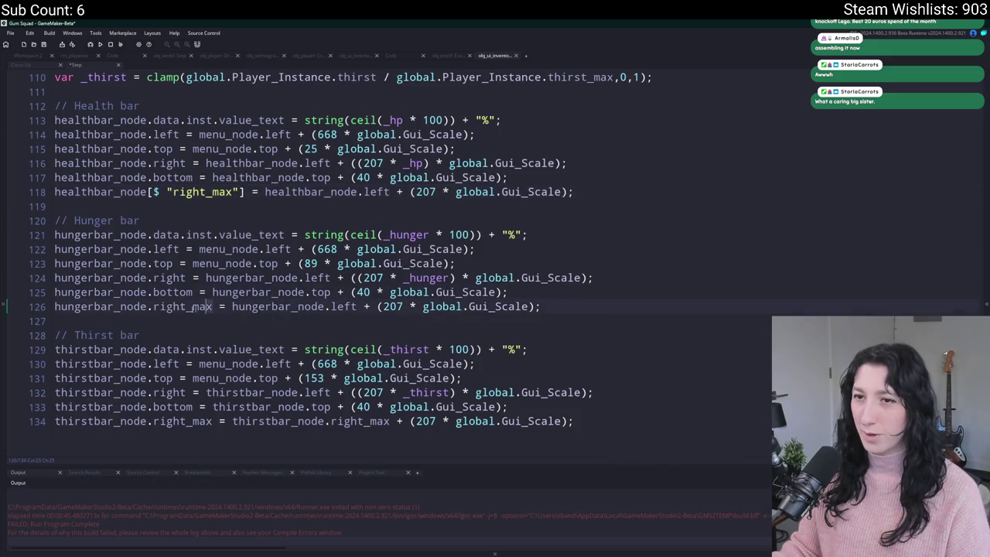
{"action": "left_click_drag", "start_coordinate": [212, 306], "coordinate": [144, 312]}
{"action": "type", "text": "[$ \"right_max\"]"}
{"action": "left_click", "coordinate": [182, 421]}
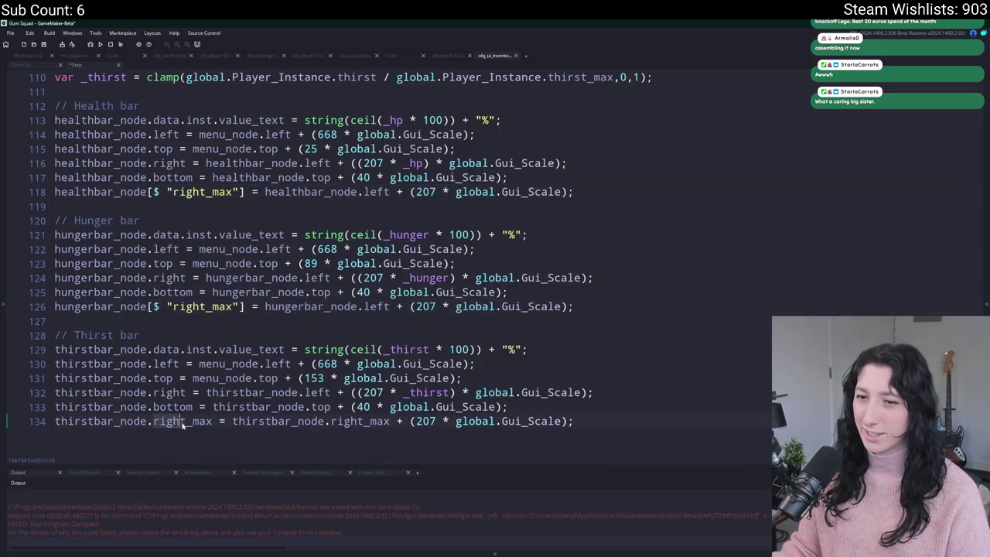
{"action": "left_click_drag", "start_coordinate": [212, 420], "coordinate": [150, 422]}
{"action": "type", "text": "[$ \"right_max\"]"}
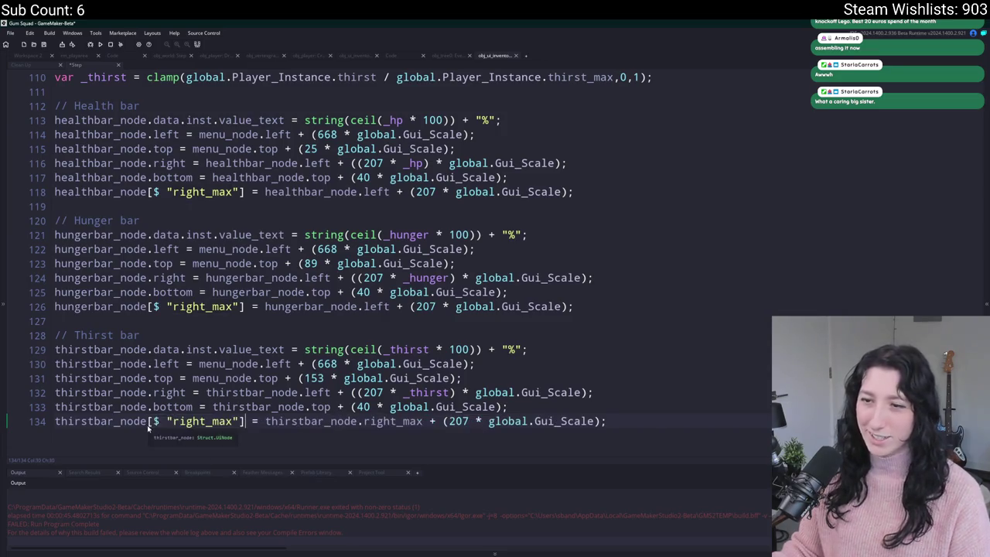
Replace thirstbar_node.right_max with thirstbar_node.left on the right side of line 134
{"action": "left_click", "coordinate": [424, 420]}
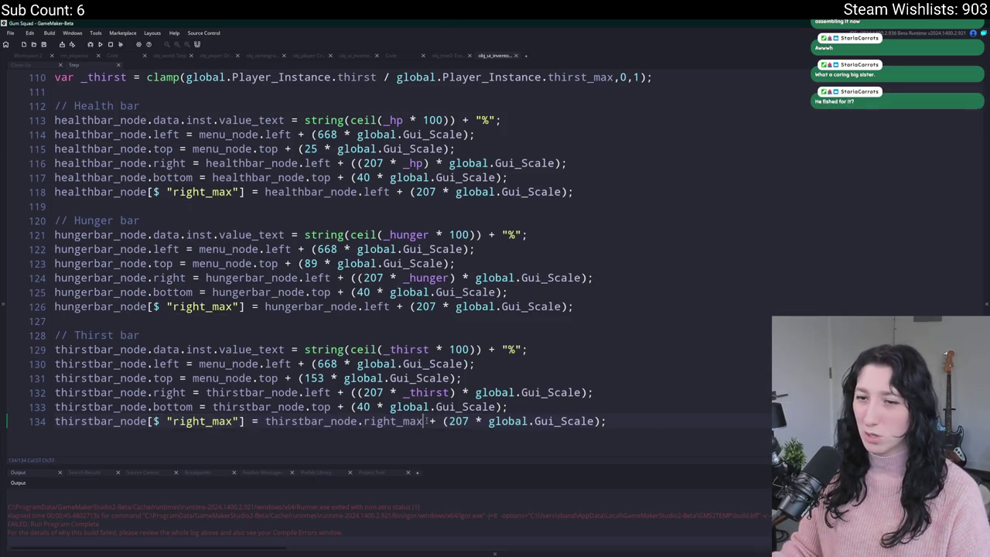
{"action": "left_click", "coordinate": [403, 422]}
{"action": "double_click", "coordinate": [403, 422]}
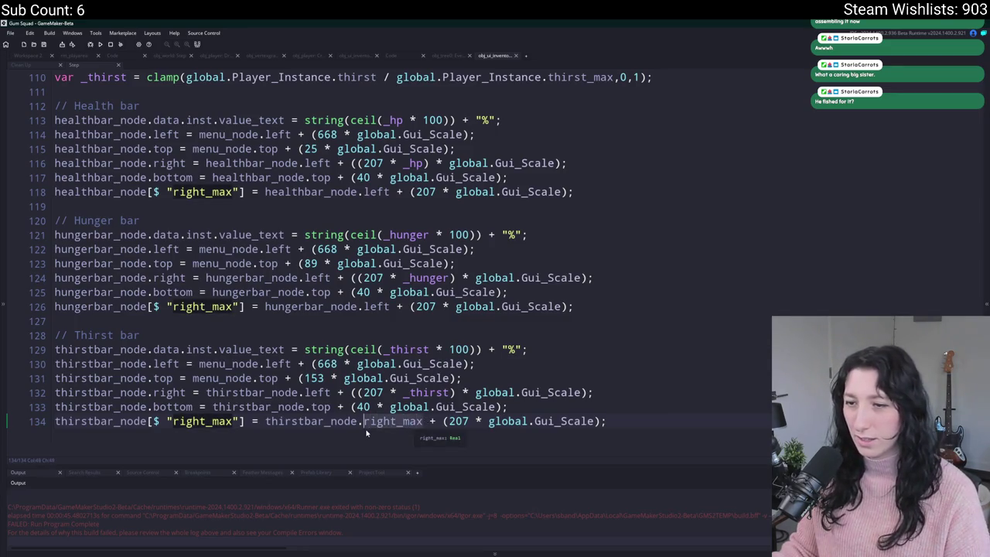
{"action": "type", "text": "left"}
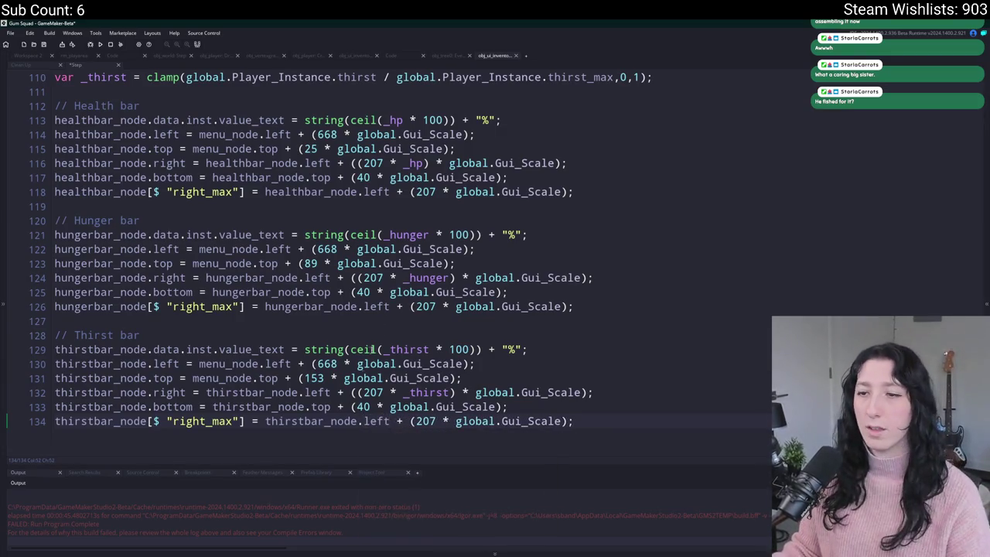
{"action": "scroll", "coordinate": [381, 348], "scroll_direction": "up", "scroll_amount": 1}
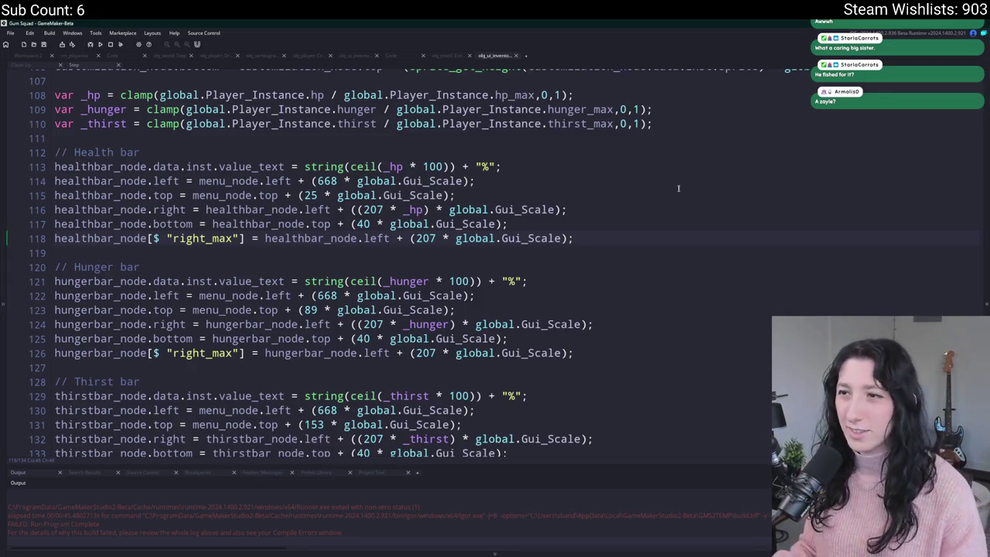
{"action": "left_click", "coordinate": [548, 251]}
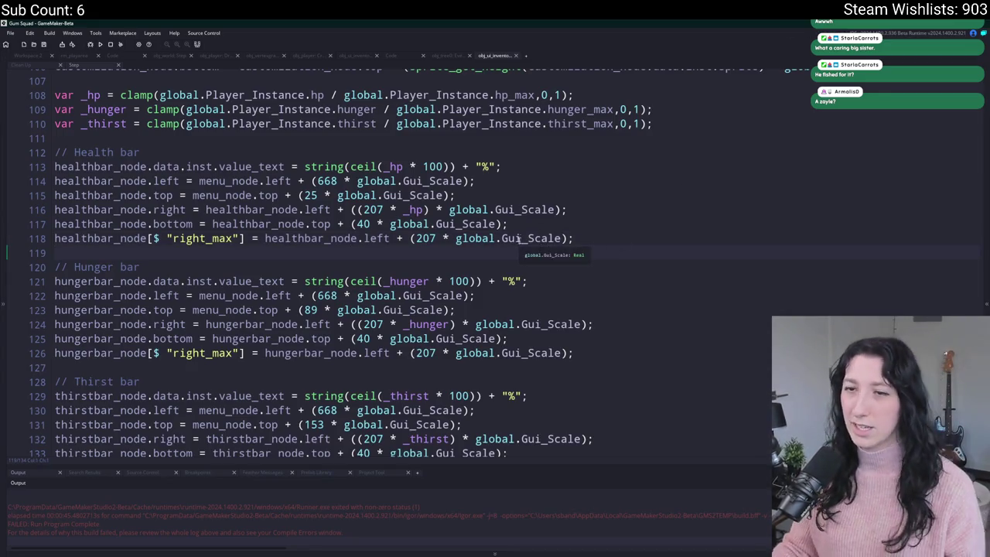
{"action": "double_click", "coordinate": [219, 240]}
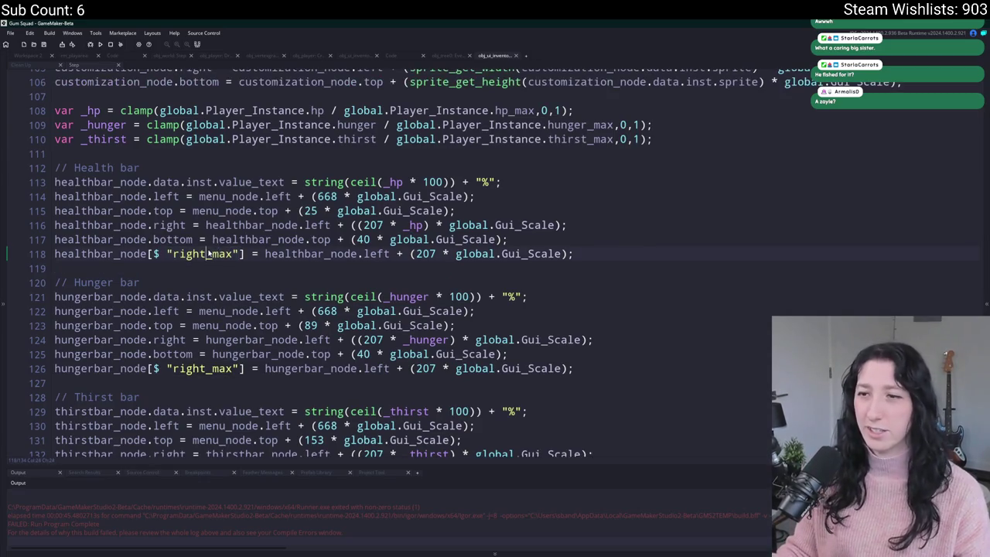
Open obj_ui_inventory_player's Create event from Workspace 2 and scroll to the thirst bar's _x2 = _node.right line
{"action": "left_click", "coordinate": [33, 57]}
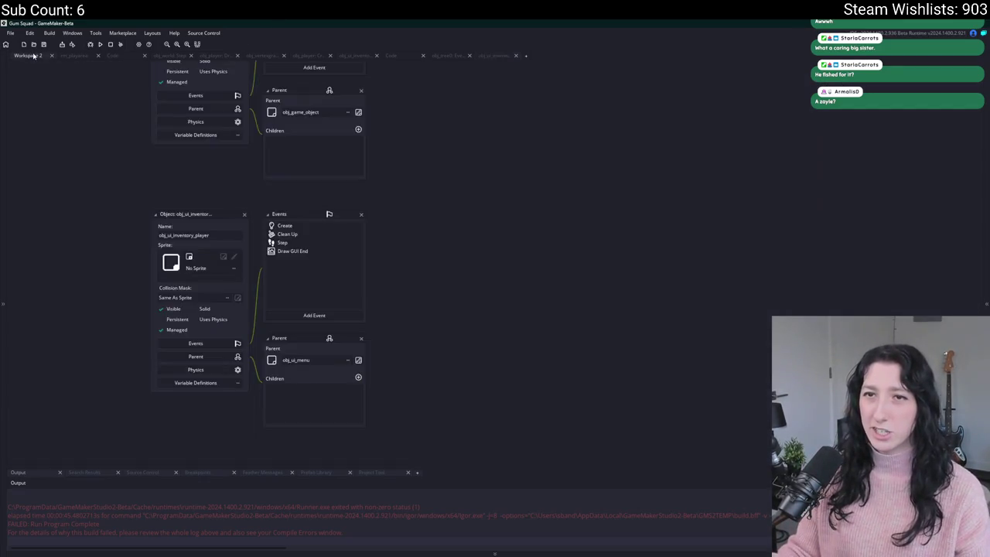
{"action": "double_click", "coordinate": [284, 225]}
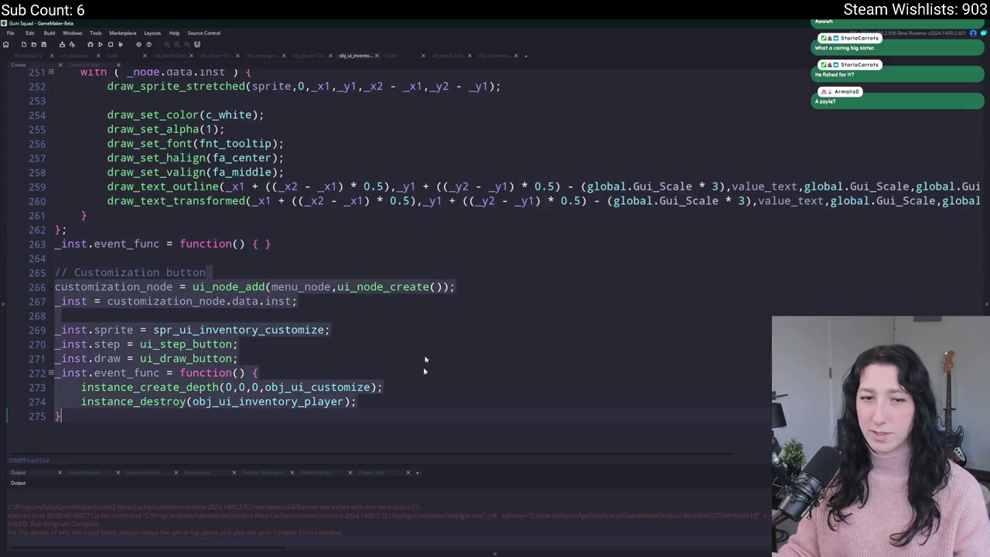
{"action": "left_click", "coordinate": [430, 316]}
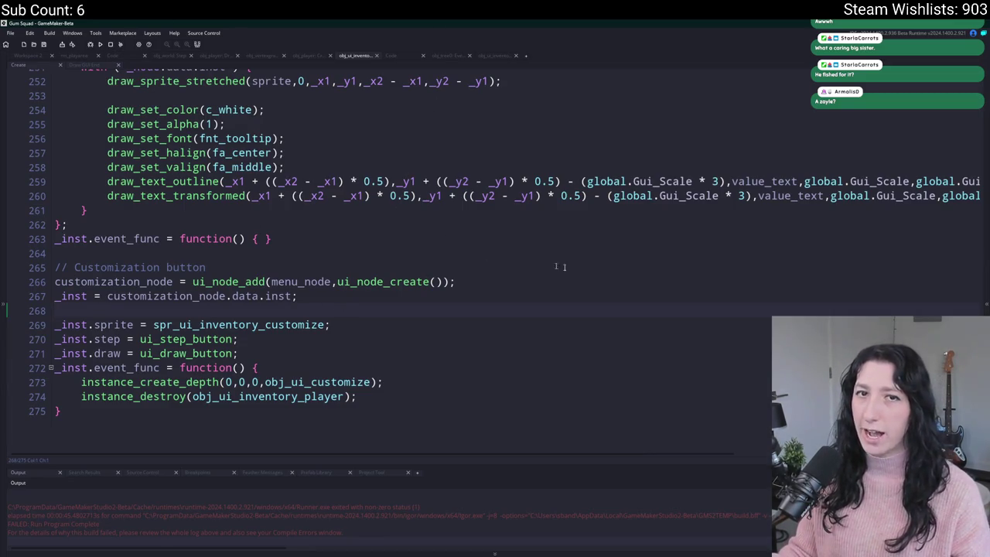
{"action": "scroll", "coordinate": [388, 317], "scroll_direction": "up", "scroll_amount": 1}
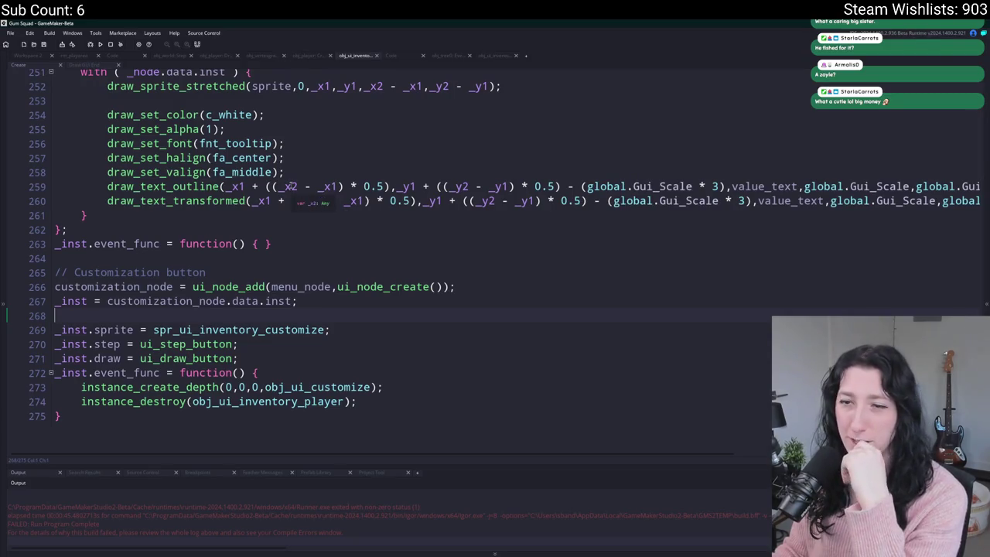
{"action": "left_click", "coordinate": [290, 301]}
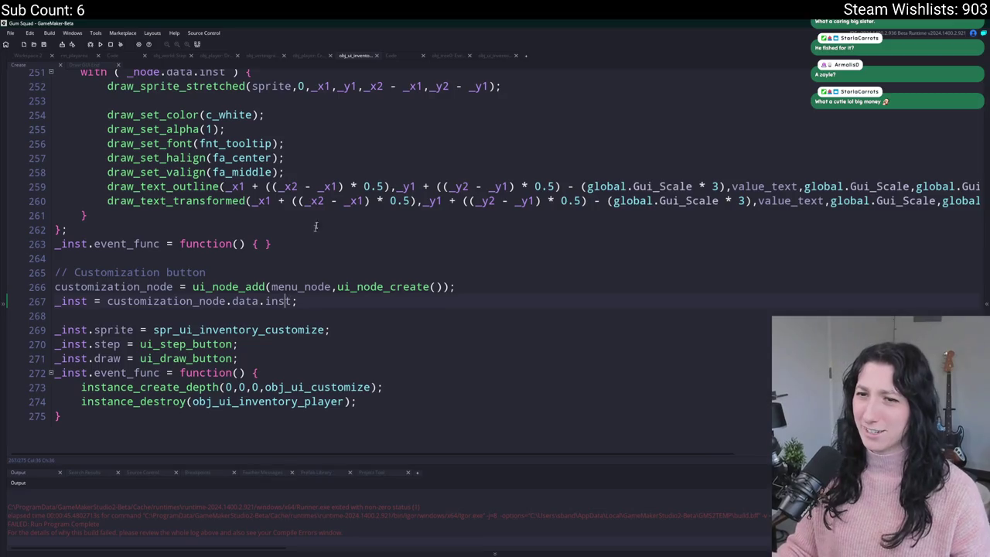
{"action": "scroll", "coordinate": [294, 359], "scroll_direction": "up", "scroll_amount": 2}
{"action": "left_click", "coordinate": [314, 294]}
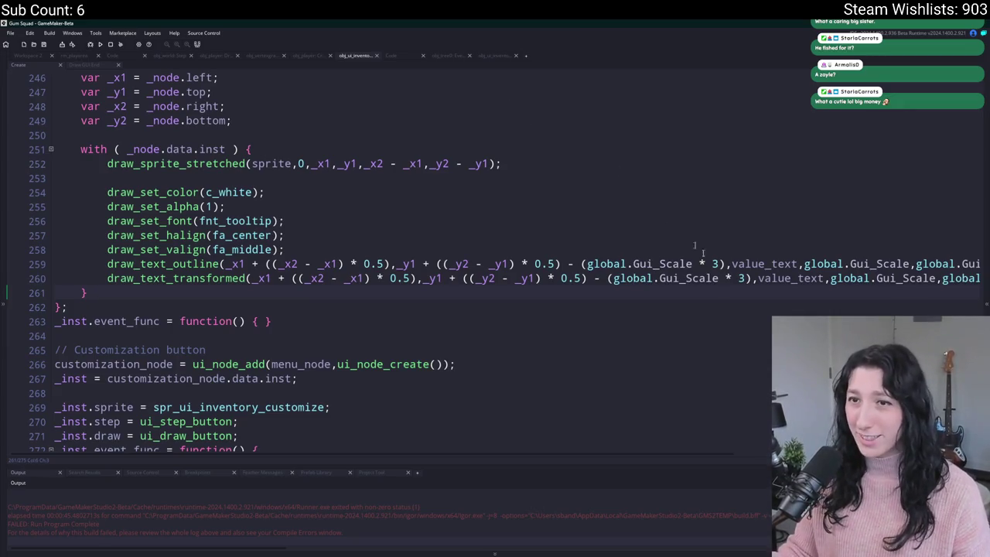
{"action": "left_click_drag", "start_coordinate": [848, 277], "coordinate": [975, 278]}
{"action": "left_click", "coordinate": [382, 252]}
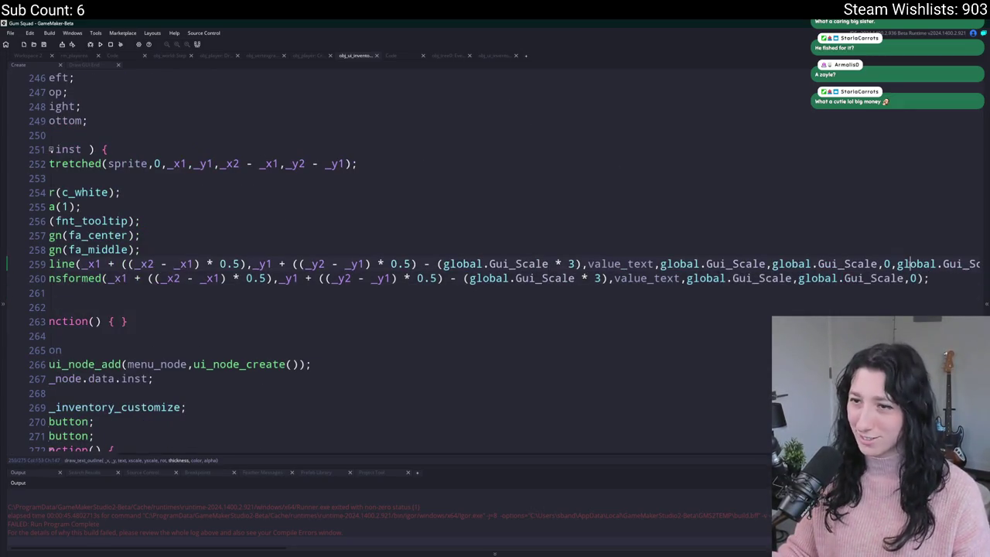
{"action": "left_click", "coordinate": [234, 198]}
{"action": "scroll", "coordinate": [235, 198], "scroll_direction": "up", "scroll_amount": 2}
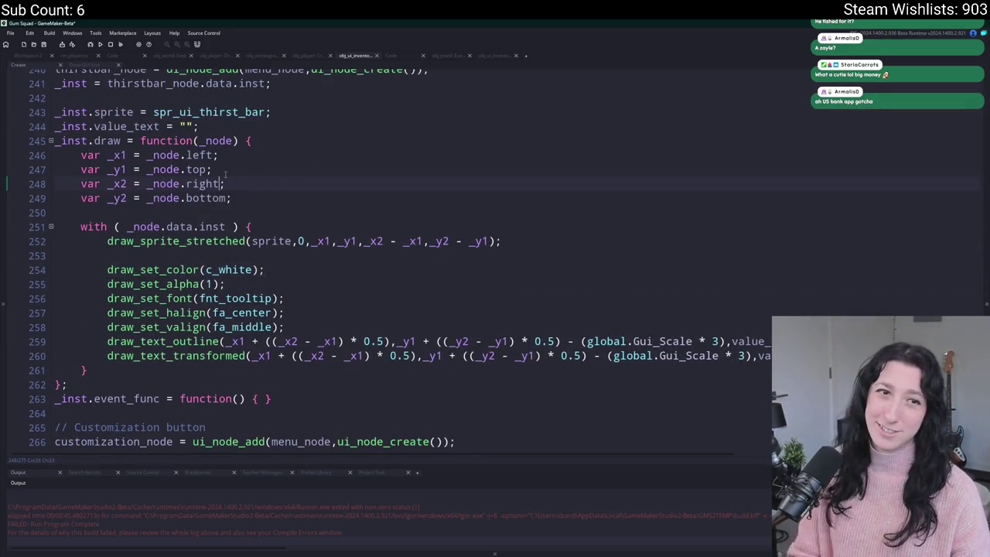
Rewrite the thirst bar's line 248 lookup as _node[$ "right_max"]
{"action": "type", "text": "_max"}
{"action": "type", "text": "]"}
{"action": "type", "text": "[$ \""}
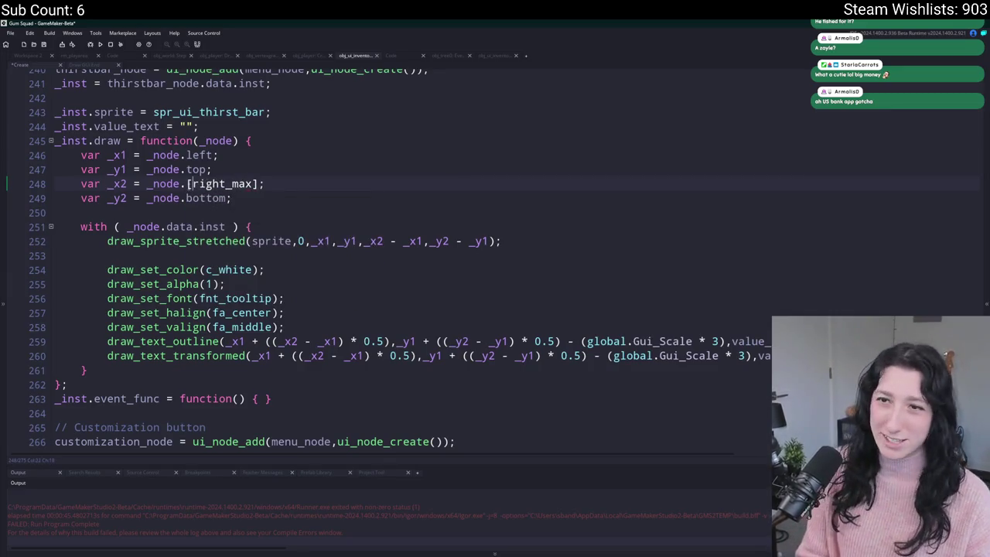
{"action": "key", "text": "Left"}
{"action": "key", "text": "Left"}
{"action": "key", "text": "Left"}
{"action": "key", "text": "Left"}
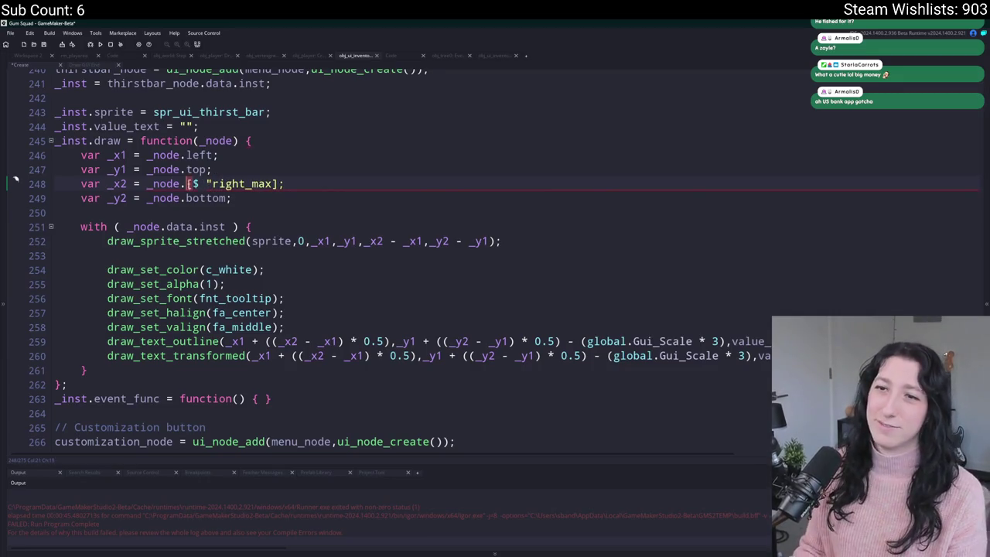
{"action": "key", "text": "BackSpace"}
{"action": "left_click", "coordinate": [267, 183]}
{"action": "type", "text": "\""}
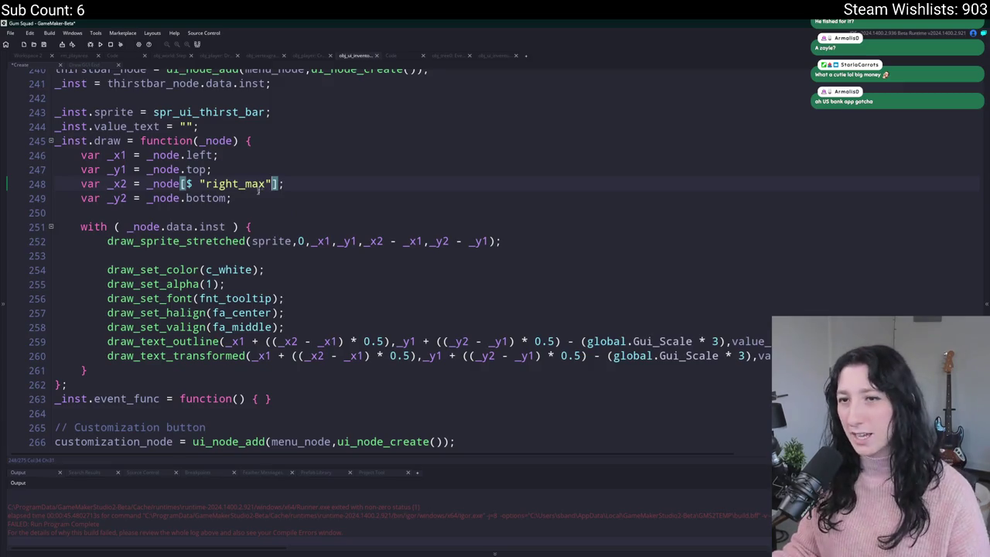
Paste the right_max struct-key accessor onto the hunger bar's line 224
{"action": "scroll", "coordinate": [203, 310], "scroll_direction": "up", "scroll_amount": 4}
{"action": "scroll", "coordinate": [204, 310], "scroll_direction": "up", "scroll_amount": 4}
{"action": "left_click_drag", "start_coordinate": [179, 149], "coordinate": [314, 151]}
{"action": "type", "text": "[$ \"right_max\"];"}
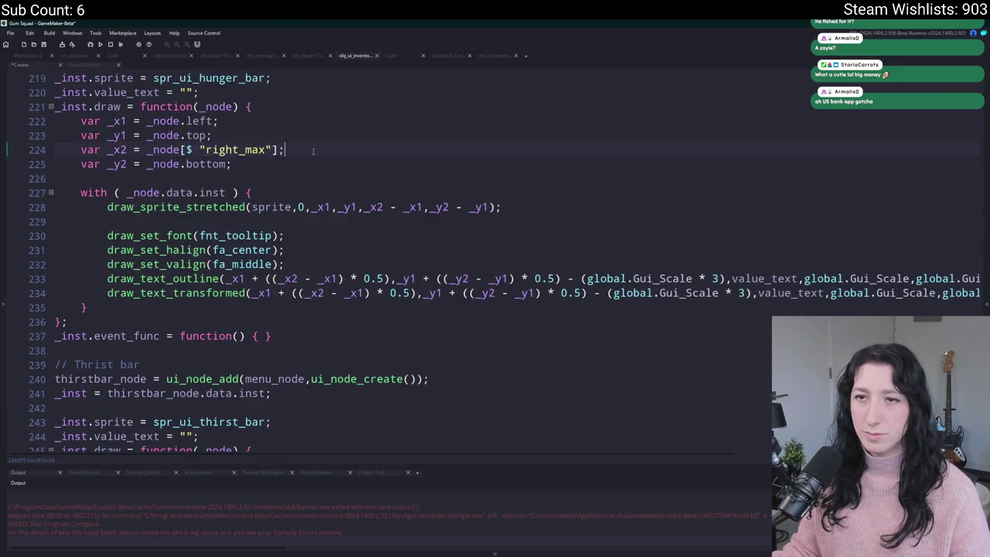
Set line 200's _x2 to _node[$ "right_max"] ?? 207 * global.Gui_Scale
{"action": "scroll", "coordinate": [313, 151], "scroll_direction": "up", "scroll_amount": 8}
{"action": "left_click", "coordinate": [186, 161]}
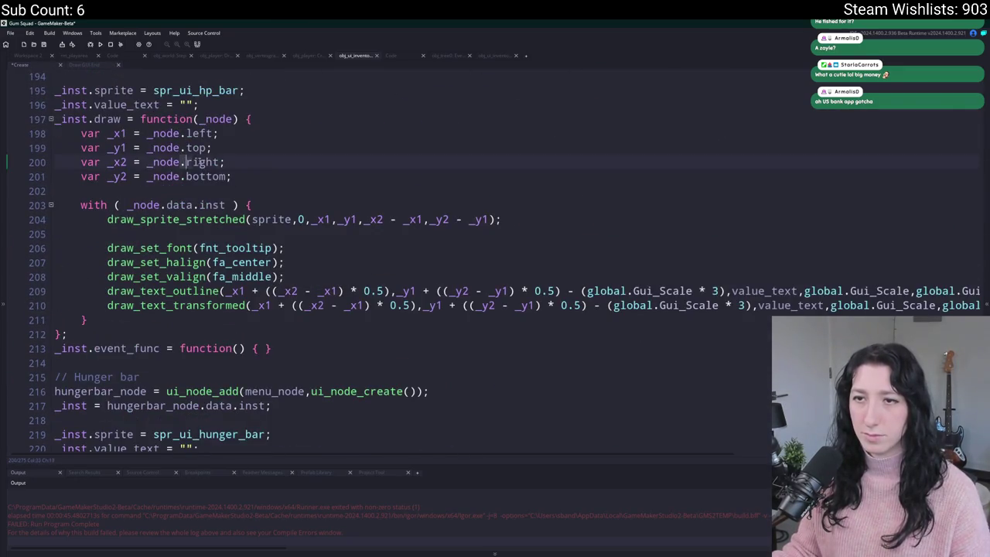
{"action": "left_click_drag", "start_coordinate": [183, 162], "coordinate": [225, 162]}
{"action": "type", "text": "[$ \"right_max\"];"}
{"action": "key", "text": "BackSpace"}
{"action": "type", "text": "?? 0;"}
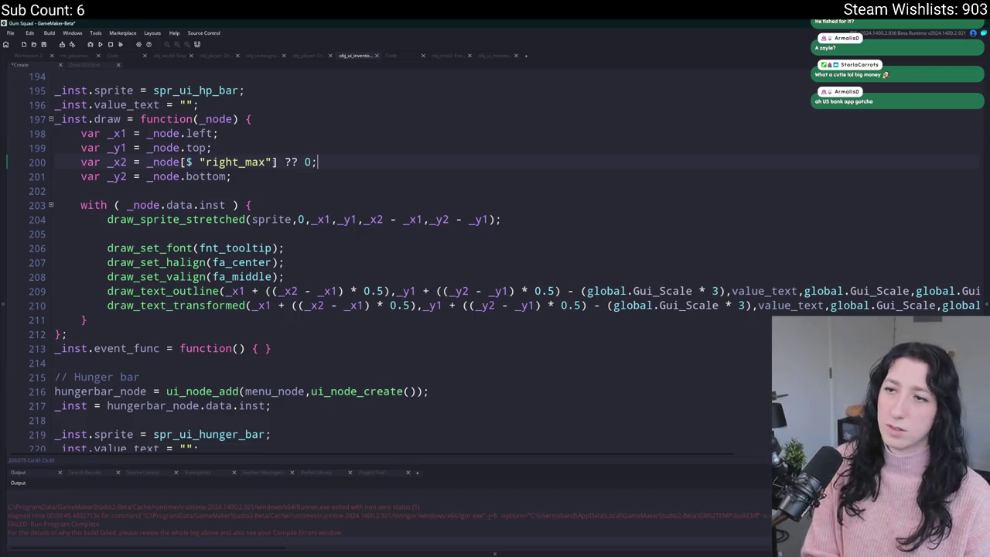
{"action": "left_click", "coordinate": [318, 157]}
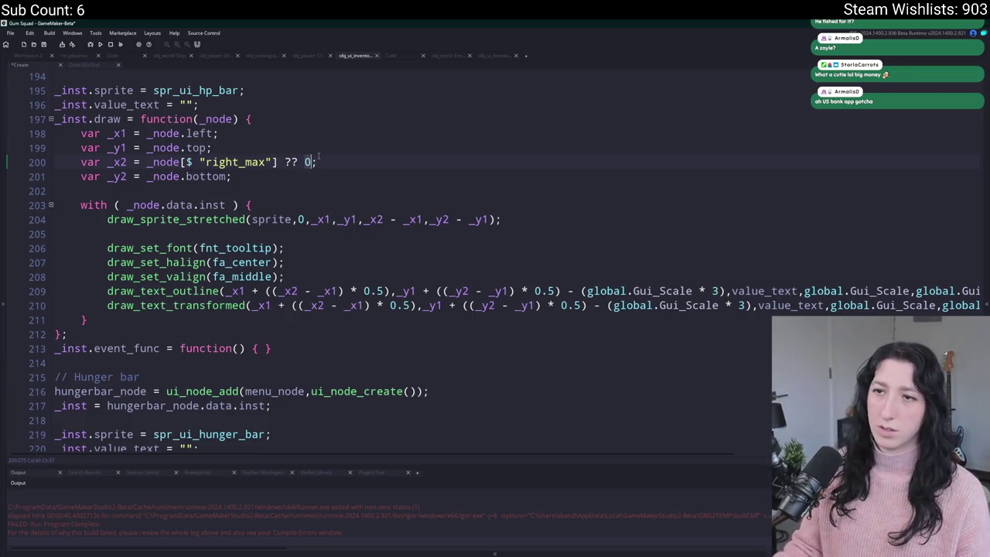
{"action": "key", "text": "BackSpace"}
{"action": "type", "text": "0"}
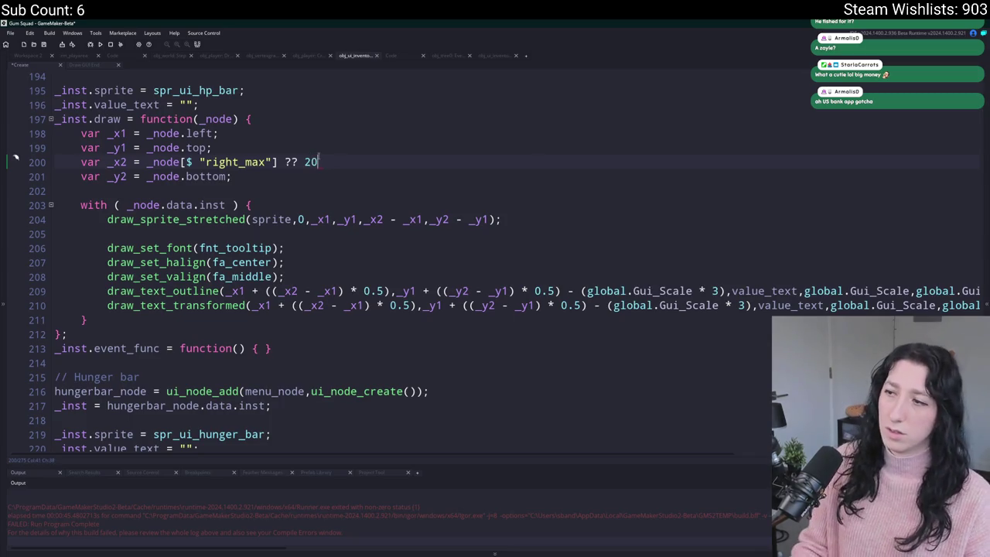
{"action": "type", "text": "7 * gl"}
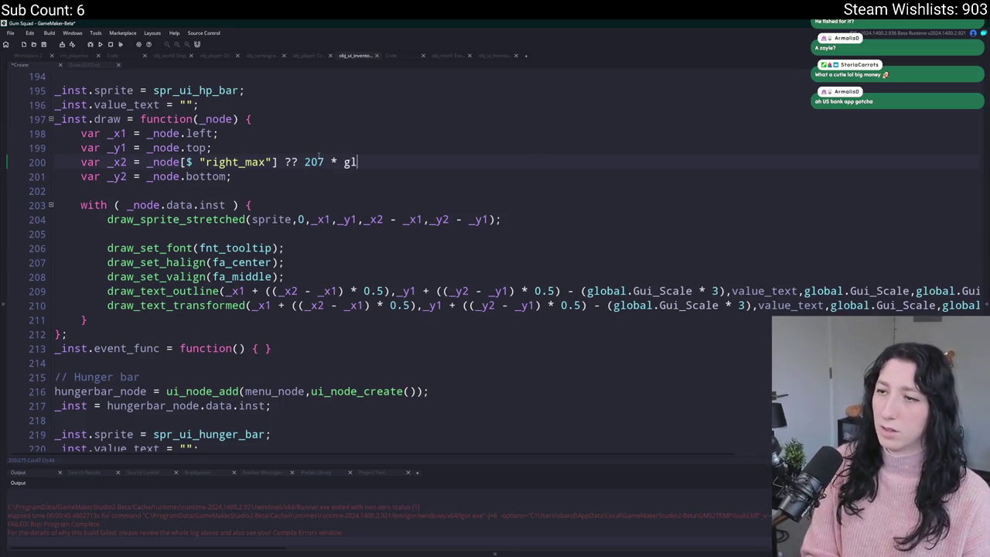
{"action": "type", "text": "obal.Gui_Scale;"}
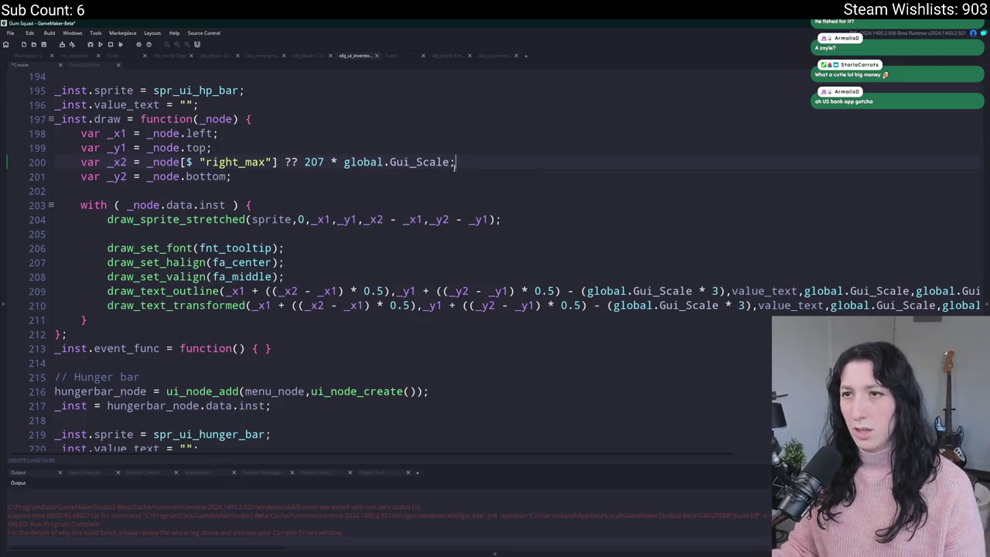
Copy the 207 fallback expression onto the hunger bar's right-edge line
{"action": "left_click_drag", "start_coordinate": [456, 162], "coordinate": [146, 162]}
{"action": "key", "text": "ctrl+c"}
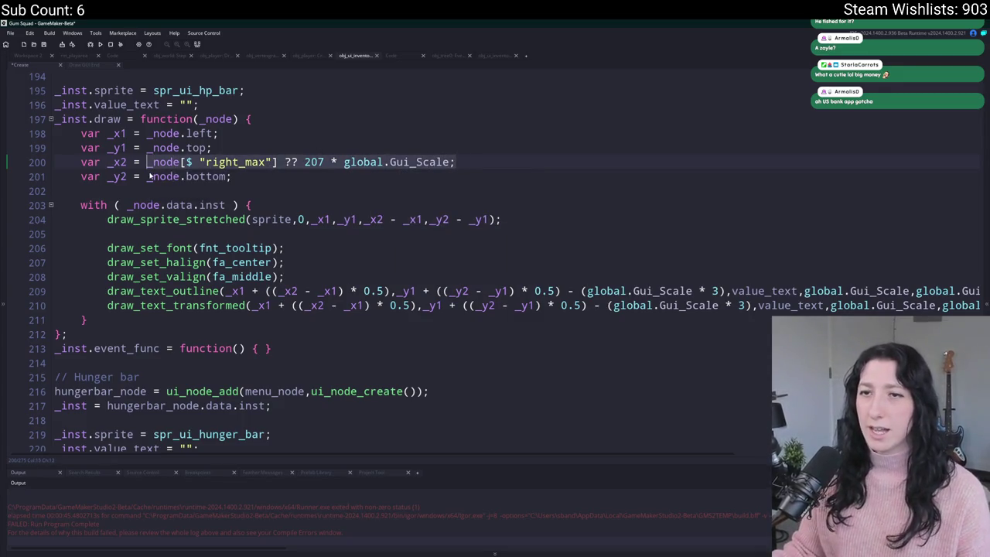
{"action": "scroll", "coordinate": [168, 253], "scroll_direction": "down", "scroll_amount": 3}
{"action": "scroll", "coordinate": [168, 253], "scroll_direction": "down", "scroll_amount": 3}
{"action": "mouse_move", "coordinate": [147, 257]}
{"action": "left_mouse_down"}
{"action": "mouse_move", "coordinate": [338, 246]}
{"action": "mouse_move", "coordinate": [147, 257]}
{"action": "left_mouse_up"}
{"action": "key", "text": "ctrl+v"}
{"action": "key", "text": "ctrl+z"}
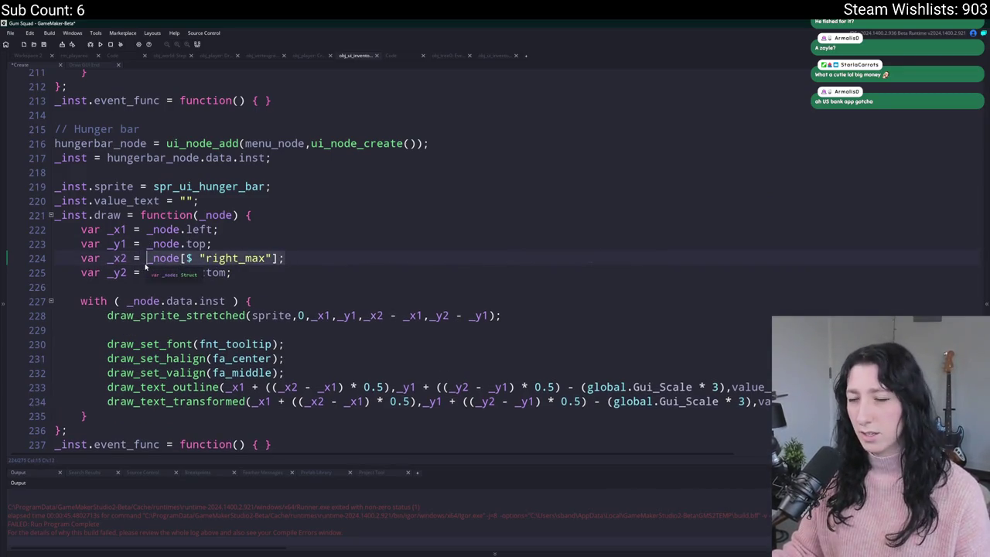
{"action": "key", "text": "ctrl+v"}
Apply the same 207 fallback to the thirst bar's line 248 and run the game with F5
{"action": "scroll", "coordinate": [146, 266], "scroll_direction": "down", "scroll_amount": 3}
{"action": "scroll", "coordinate": [145, 266], "scroll_direction": "down", "scroll_amount": 3}
{"action": "left_click_drag", "start_coordinate": [147, 354], "coordinate": [277, 354]}
{"action": "key", "text": "ctrl+v"}
{"action": "left_click", "coordinate": [212, 339]}
{"action": "key", "text": "F5"}
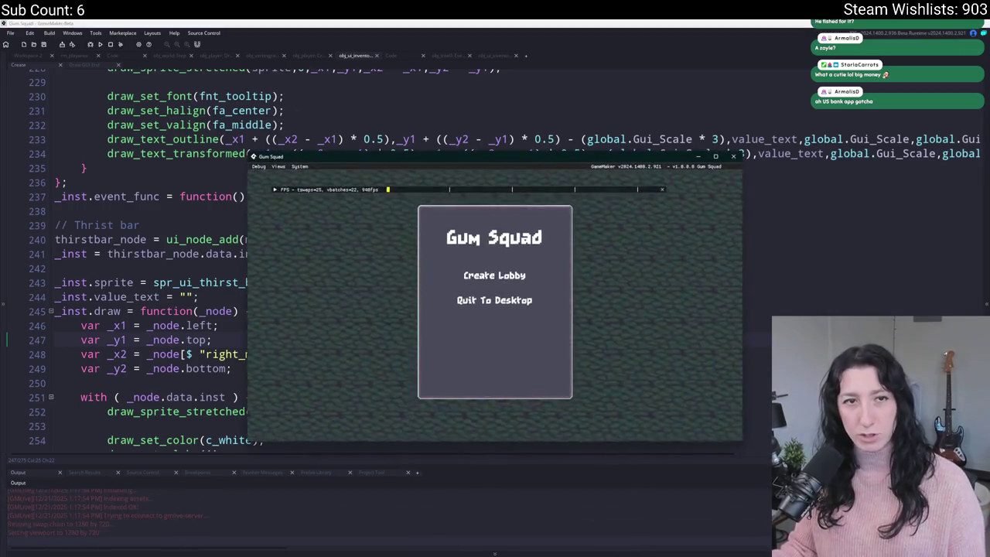
Create a lobby, go fullscreen, open the inventory and move the rifle into the grid
{"action": "left_click", "coordinate": [460, 280]}
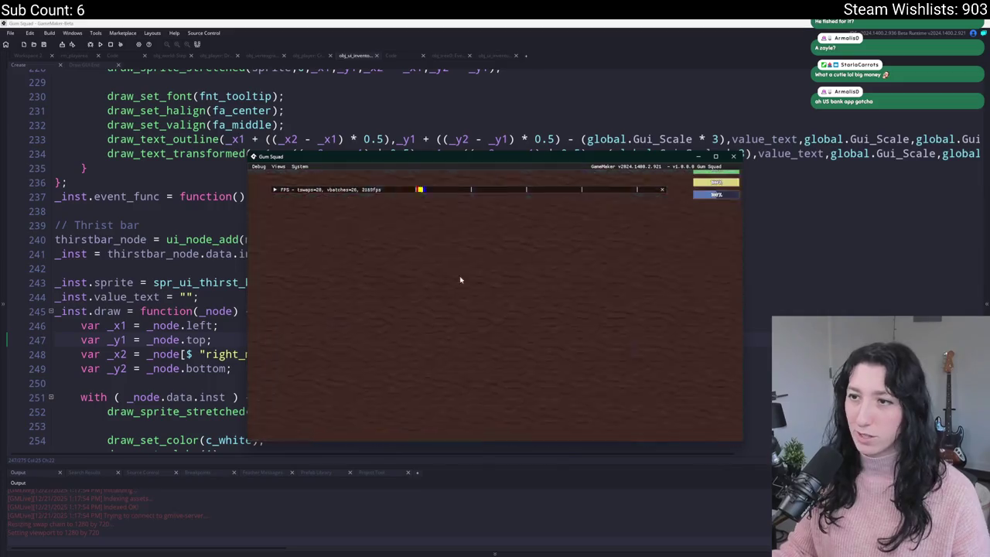
{"action": "double_click", "coordinate": [510, 153]}
{"action": "key", "text": "Tab"}
{"action": "left_click", "coordinate": [551, 210]}
{"action": "left_click", "coordinate": [277, 120]}
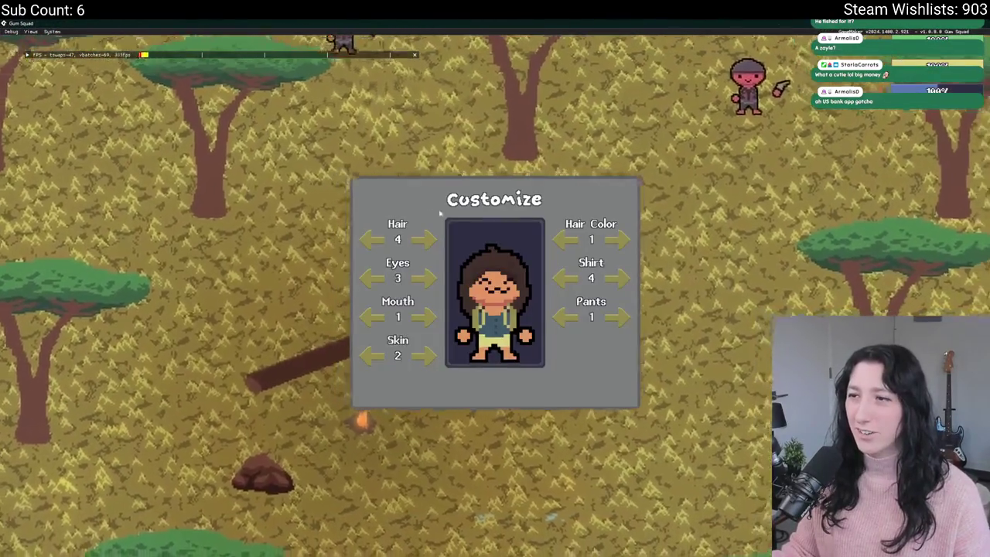
Close the customize panel, equip the pistol in the weapon slot and close the inventory
{"action": "key", "text": "Escape"}
{"action": "key", "text": "Tab"}
{"action": "left_click", "coordinate": [293, 330]}
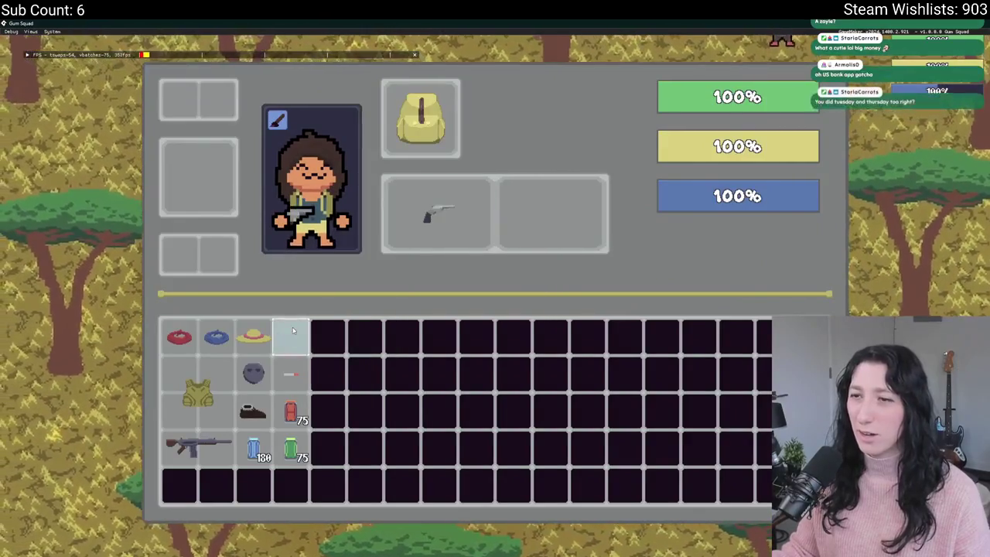
{"action": "key", "text": "Tab"}
Leave the game for the code, then switch to the Twitch dashboard's Monetization section
{"action": "key", "text": "alt+Tab"}
{"action": "left_click", "coordinate": [286, 327]}
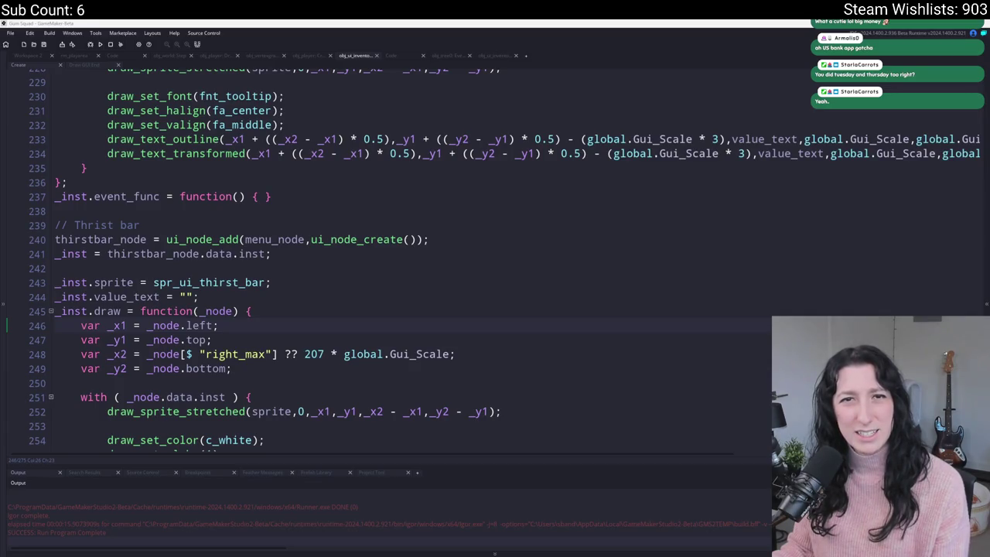
{"action": "key", "text": "alt+Tab"}
{"action": "left_click", "coordinate": [77, 243]}
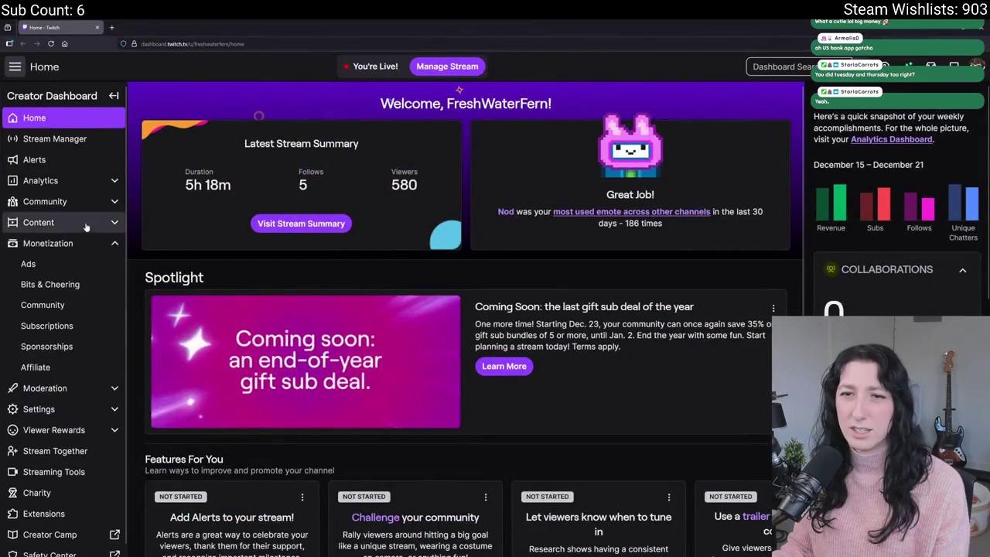
Publish the December 20 broadcast from Content > Video Producer
{"action": "left_click", "coordinate": [86, 223]}
{"action": "left_click", "coordinate": [66, 241]}
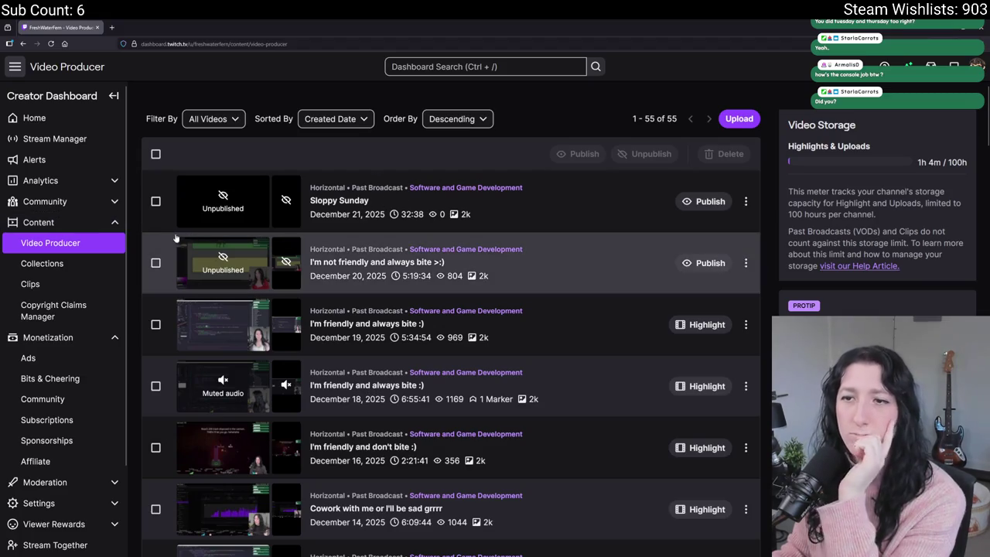
{"action": "left_click", "coordinate": [155, 263]}
{"action": "left_click", "coordinate": [705, 263]}
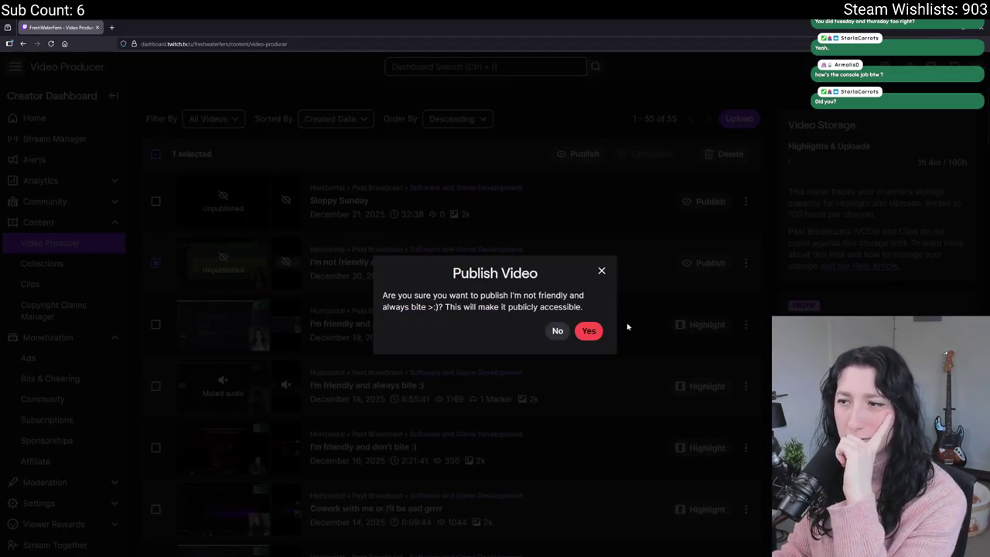
{"action": "left_click", "coordinate": [595, 331]}
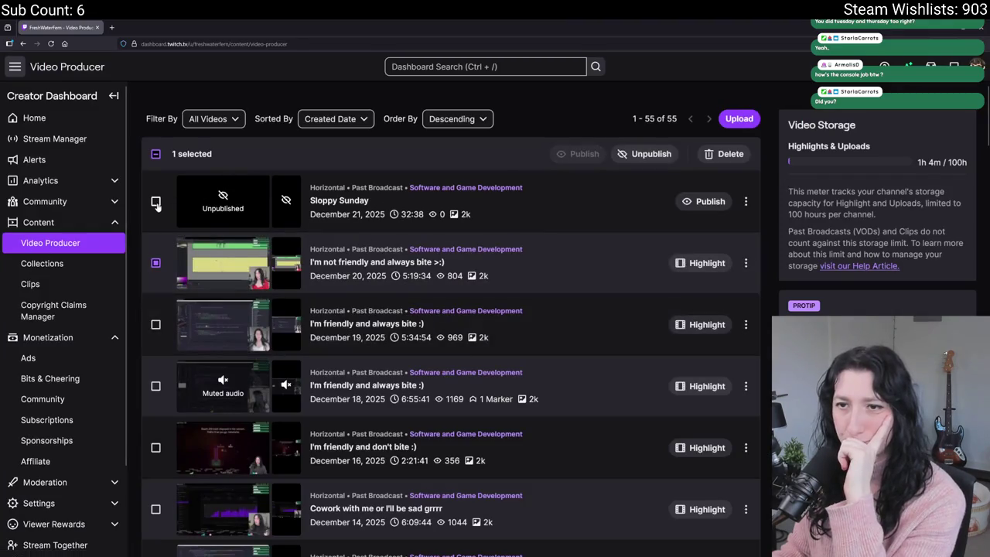
Also publish the Sloppy Sunday broadcast
{"action": "left_click", "coordinate": [156, 202]}
{"action": "left_click", "coordinate": [707, 201]}
{"action": "left_click", "coordinate": [589, 332]}
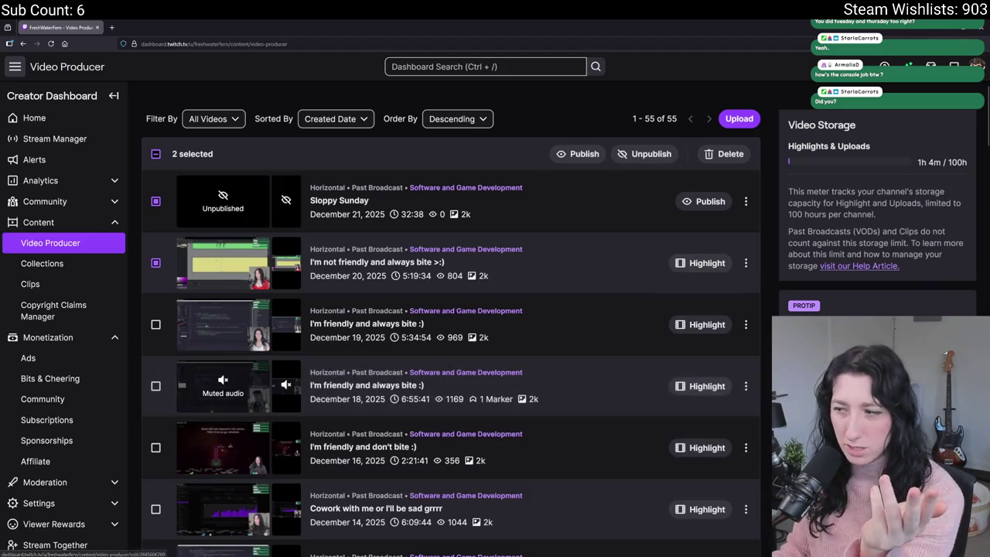
Return to GameMaker's thirst bar draw code
{"action": "key", "text": "super+n"}
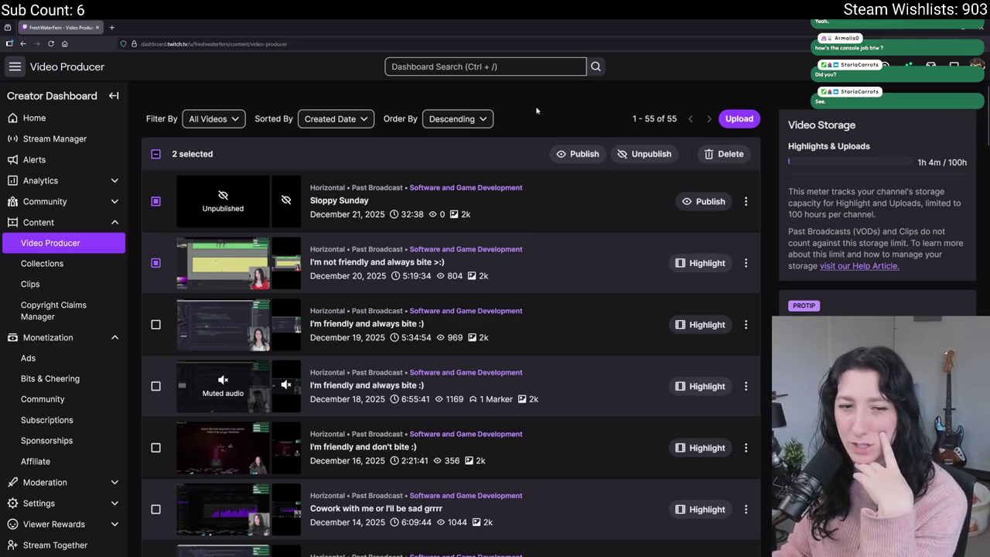
{"action": "scroll", "coordinate": [572, 197], "scroll_direction": "down", "scroll_amount": 3}
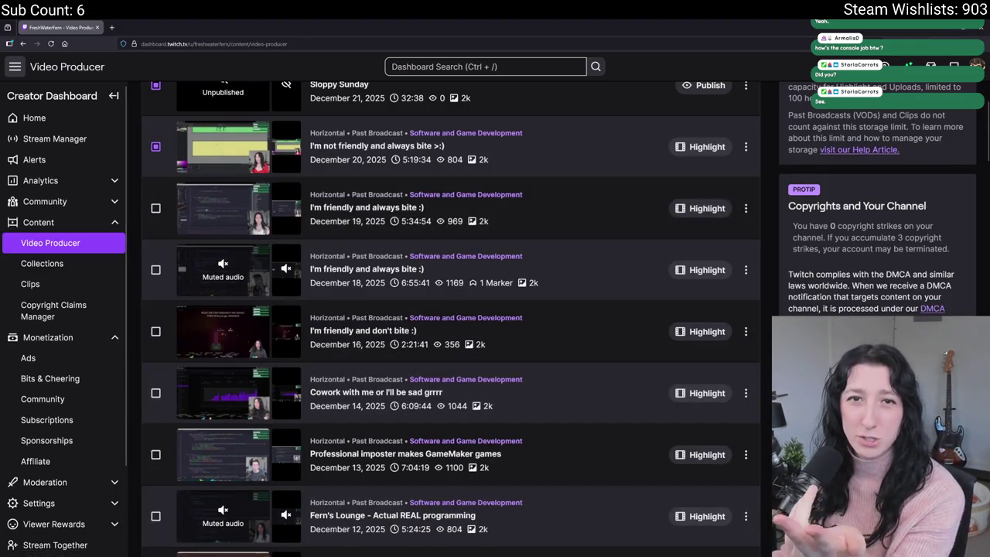
{"action": "scroll", "coordinate": [280, 211], "scroll_direction": "up", "scroll_amount": 3}
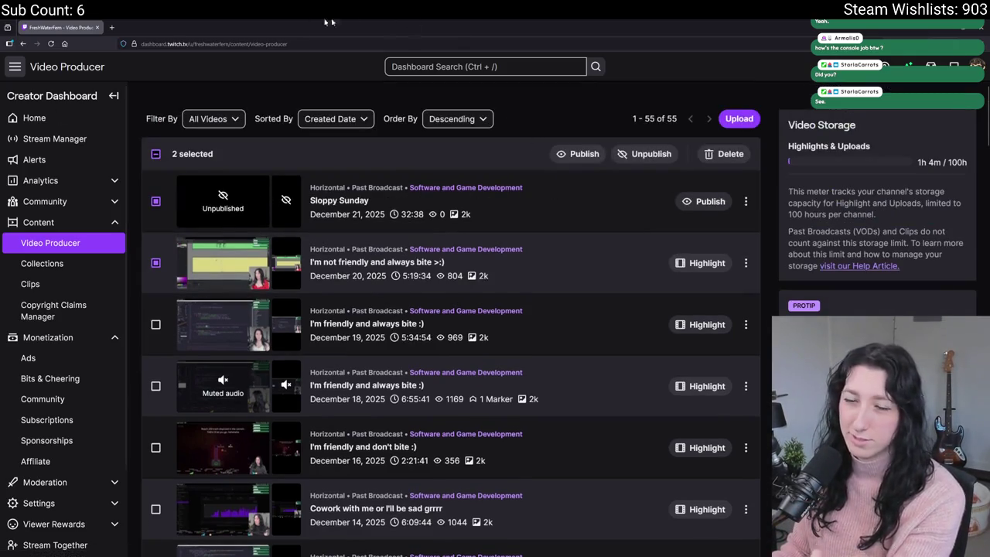
{"action": "key", "text": "alt+Tab"}
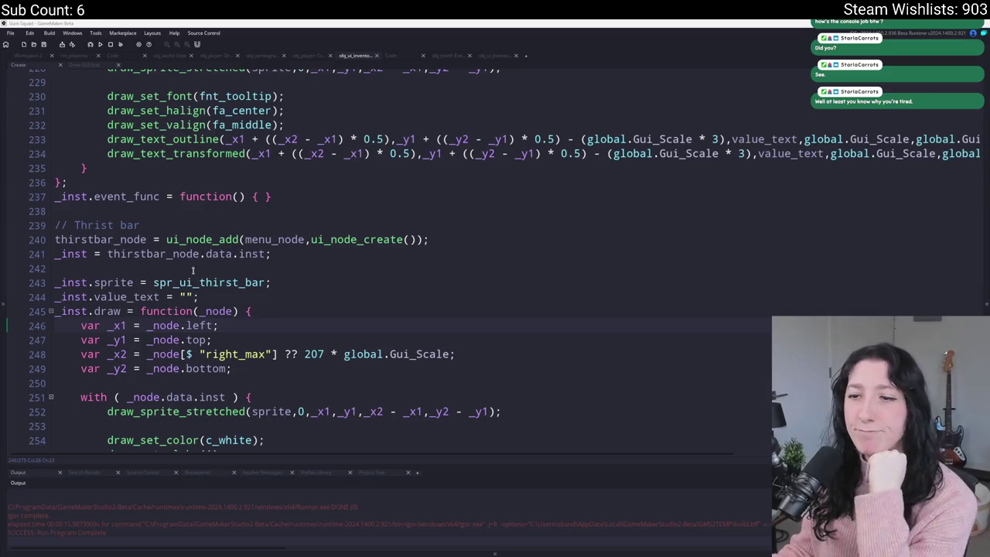
Put the caret near line 245 of the thirst bar code and start a test build with F5
{"action": "scroll", "coordinate": [297, 287], "scroll_direction": "down", "scroll_amount": 1}
{"action": "left_click", "coordinate": [298, 276]}
{"action": "key", "text": "Up"}
{"action": "key", "text": "F5"}
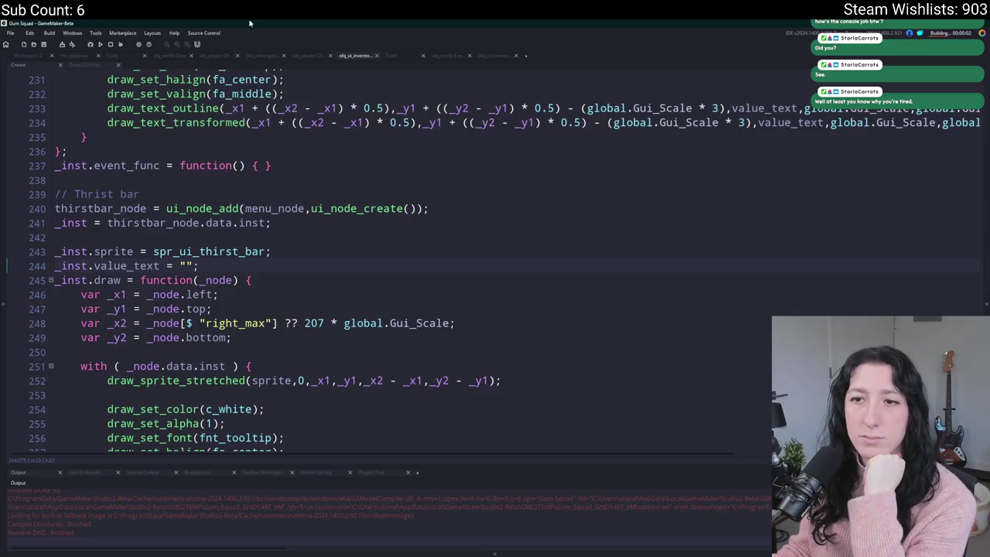
Create a lobby, walk up-right with W and D, quit with Escape, and show Workspace 2's object graph
{"action": "scroll", "coordinate": [332, 286], "scroll_direction": "down", "scroll_amount": 1}
{"action": "left_click", "coordinate": [319, 276]}
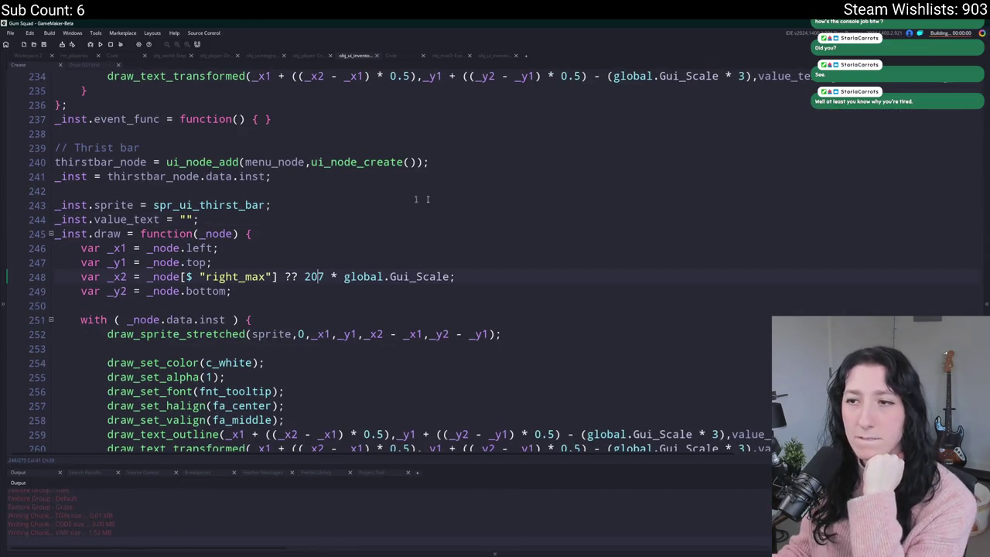
{"action": "left_click", "coordinate": [479, 272]}
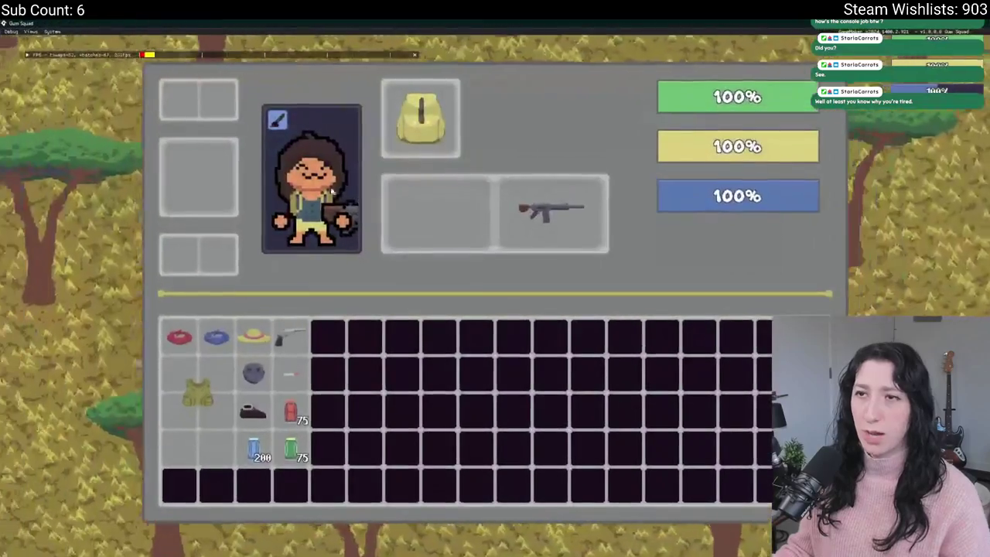
{"action": "key", "text": "w"}
{"action": "key", "text": "d"}
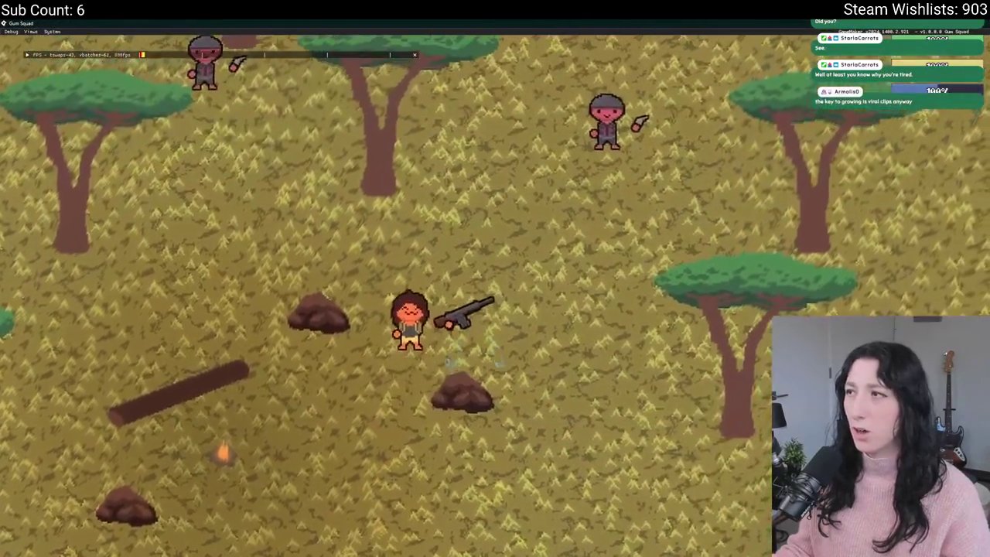
{"action": "key", "text": "Escape"}
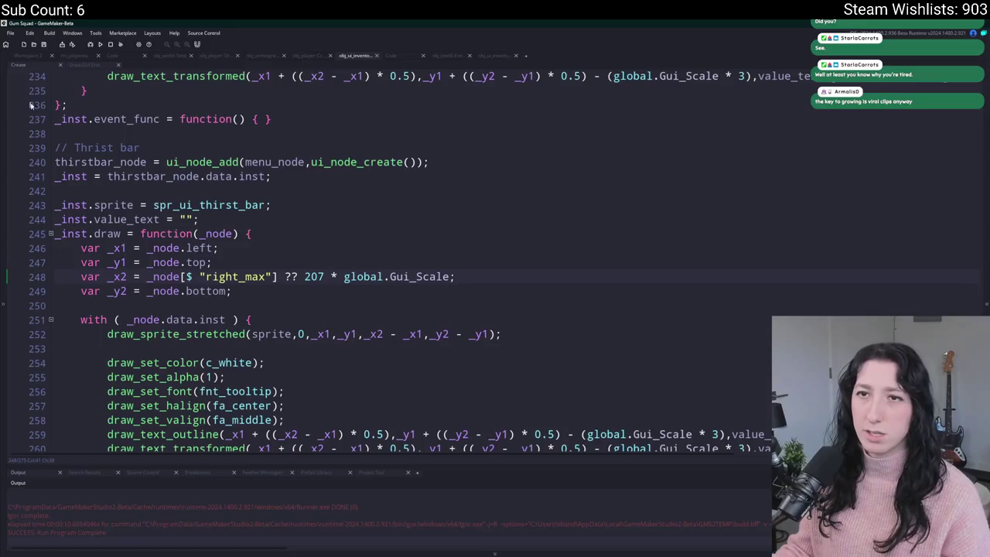
{"action": "left_click", "coordinate": [26, 59]}
{"action": "scroll", "coordinate": [205, 160], "scroll_direction": "up", "scroll_amount": 3}
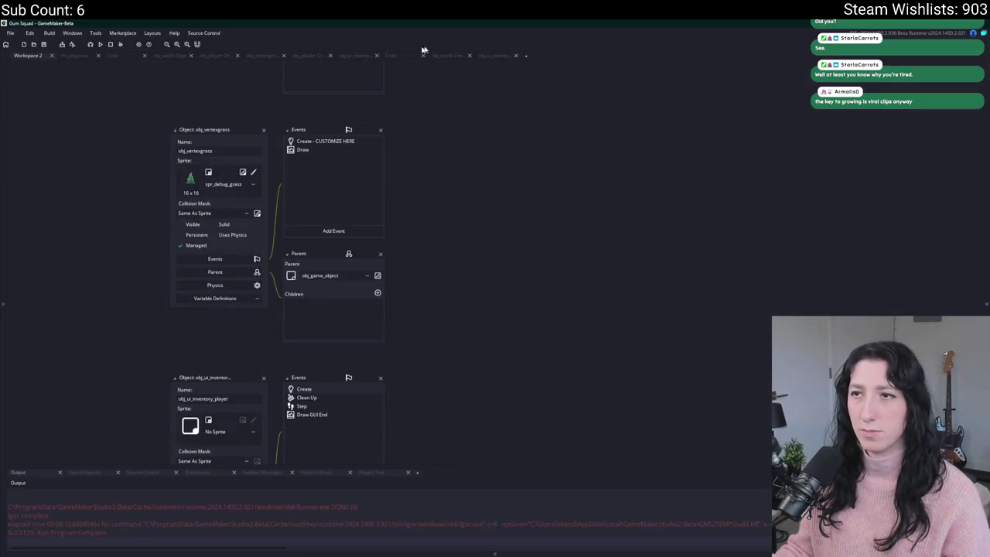
Search assets for 'ui_node' and open the UI script at the hunger percentage text code
{"action": "left_click", "coordinate": [393, 57]}
{"action": "left_click", "coordinate": [271, 147]}
{"action": "left_click", "coordinate": [421, 389]}
{"action": "key", "text": "ctrl+t"}
{"action": "type", "text": "ui_node"}
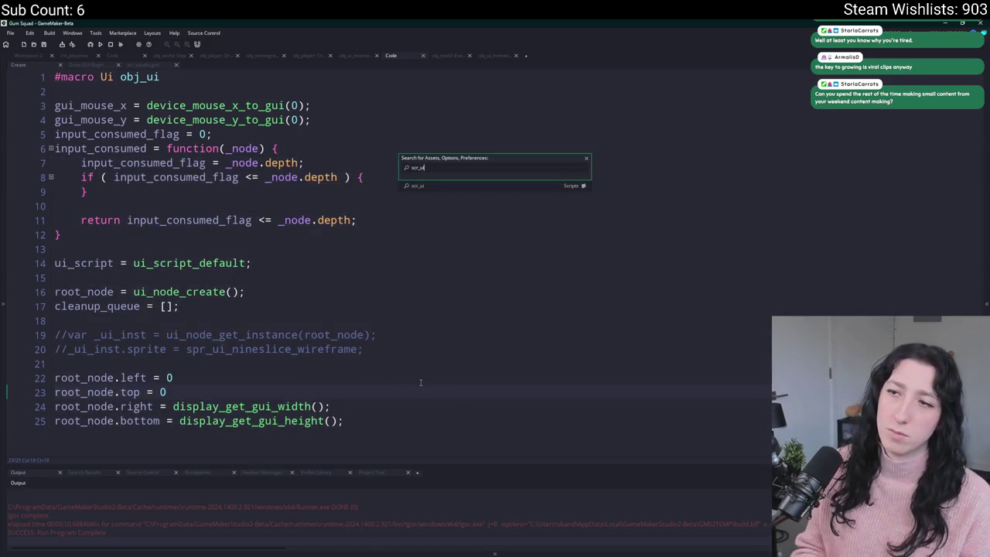
{"action": "key", "text": "Return"}
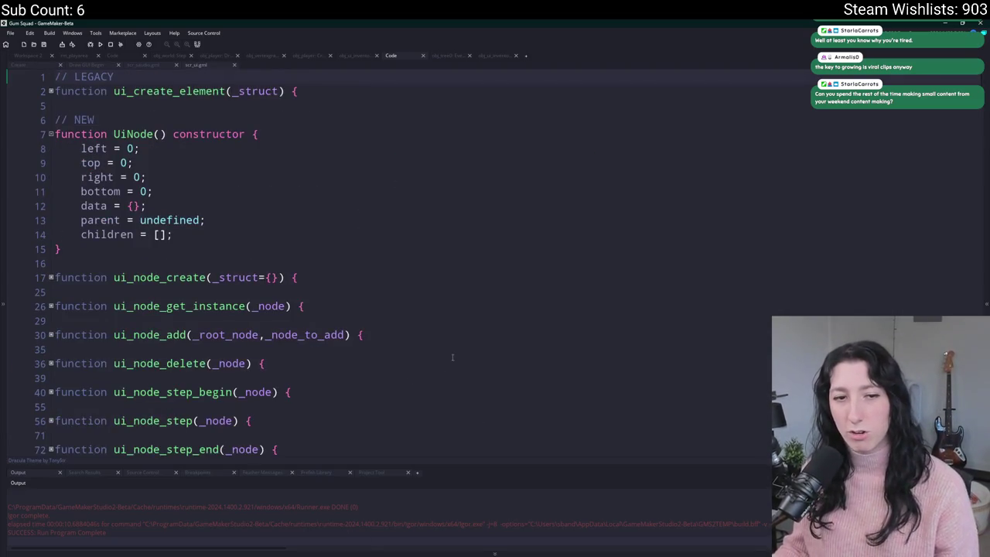
{"action": "key", "text": "ctrl+w"}
{"action": "key", "text": "ctrl+a"}
{"action": "left_click", "coordinate": [546, 319]}
{"action": "scroll", "coordinate": [546, 318], "scroll_direction": "up", "scroll_amount": 10}
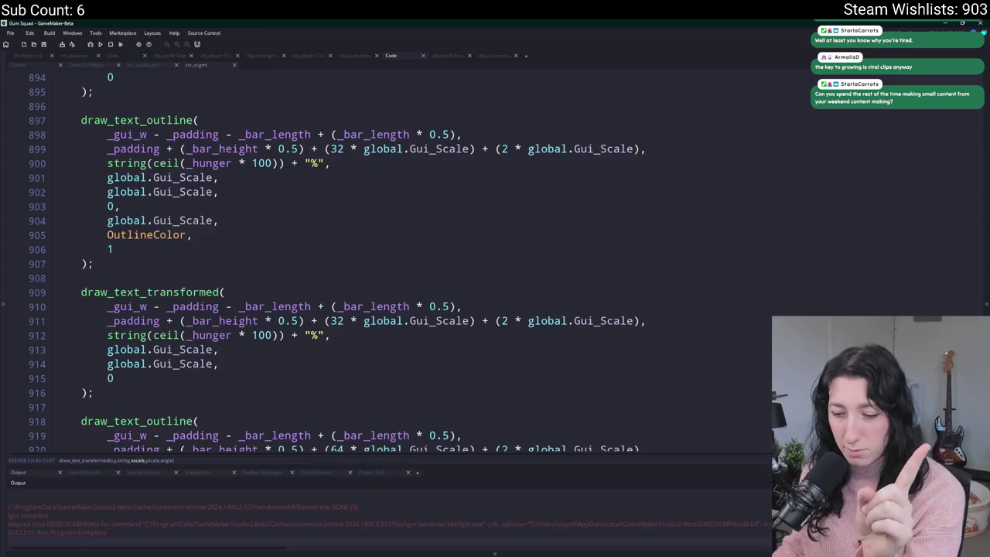
Inspect the small bars' _padding and _bar_length variables on lines 866-867
{"action": "left_click", "coordinate": [399, 194]}
{"action": "scroll", "coordinate": [398, 188], "scroll_direction": "up", "scroll_amount": 5}
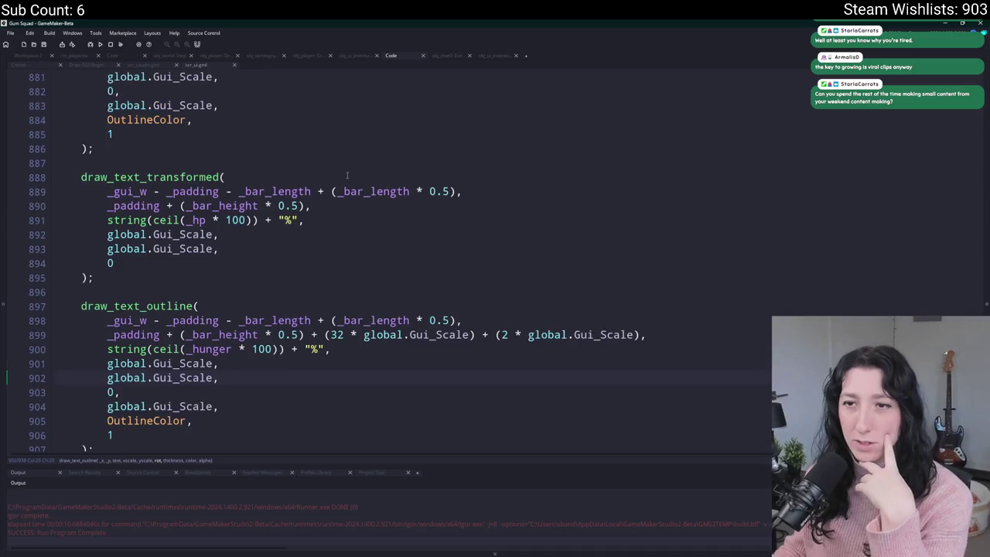
{"action": "scroll", "coordinate": [333, 165], "scroll_direction": "down", "scroll_amount": 5}
{"action": "scroll", "coordinate": [286, 230], "scroll_direction": "up", "scroll_amount": 4}
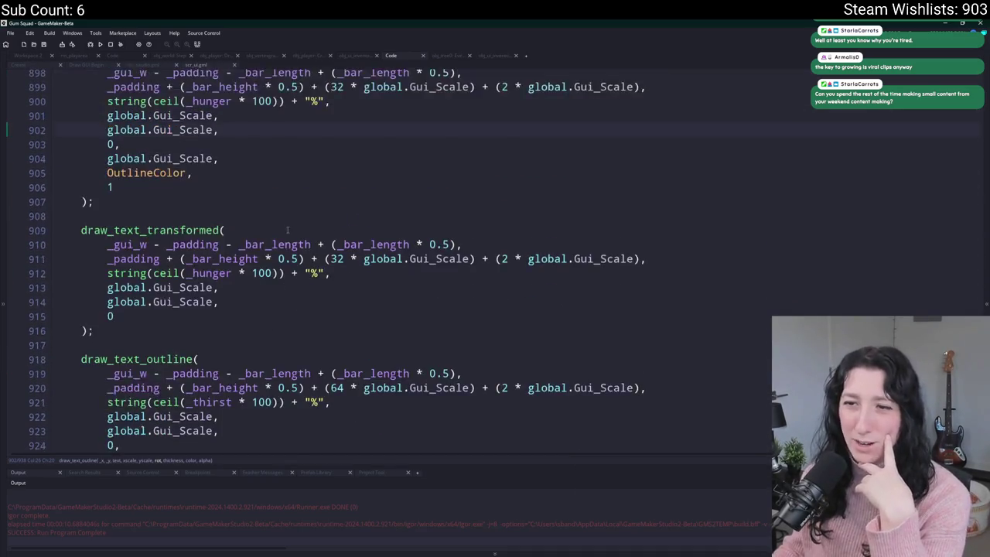
{"action": "scroll", "coordinate": [287, 229], "scroll_direction": "up", "scroll_amount": 13}
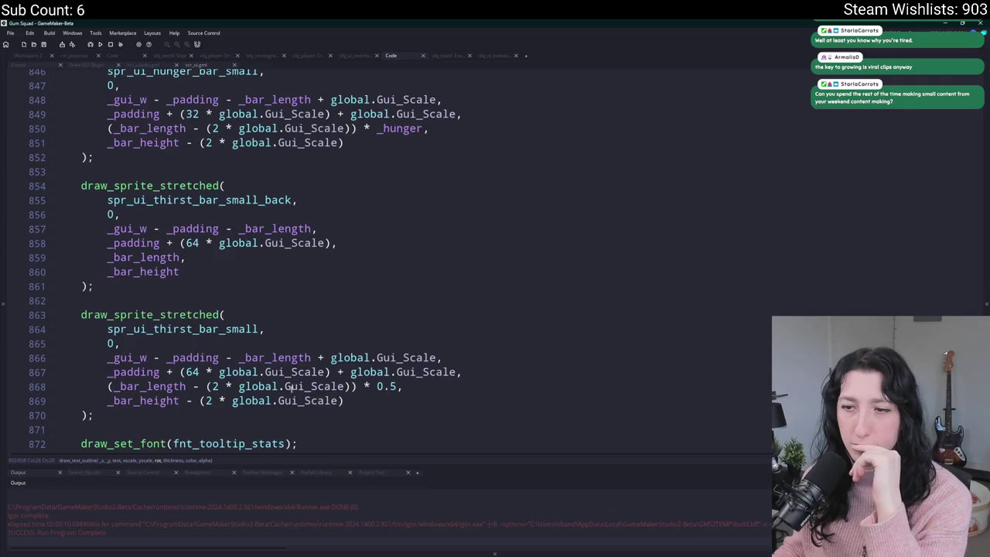
{"action": "scroll", "coordinate": [232, 390], "scroll_direction": "up", "scroll_amount": 1}
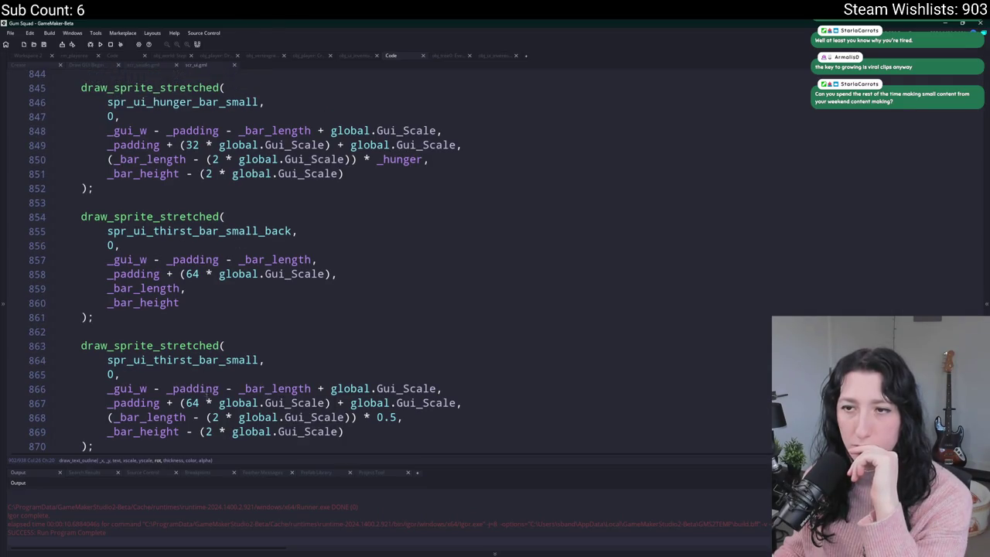
{"action": "left_click", "coordinate": [147, 402]}
{"action": "left_click", "coordinate": [198, 389]}
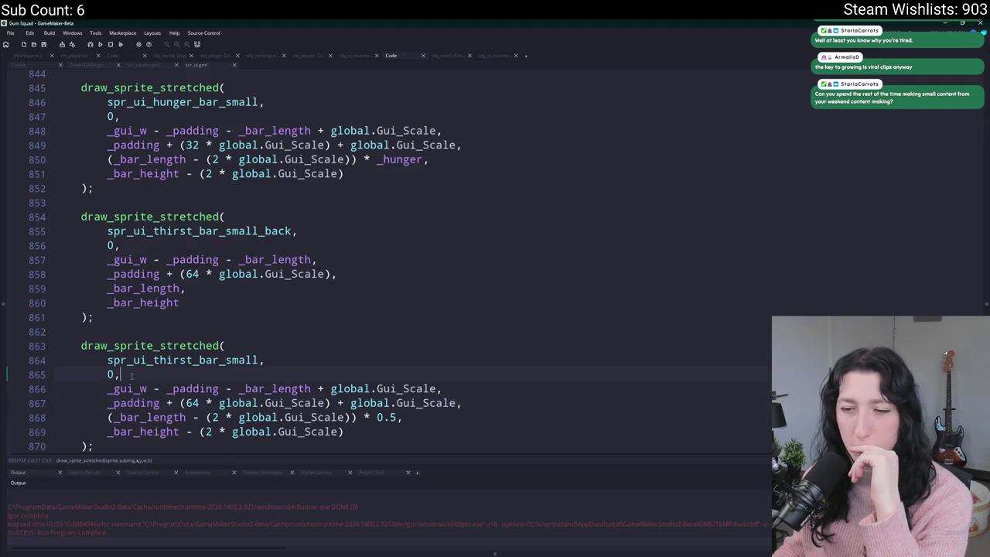
{"action": "left_click", "coordinate": [305, 389]}
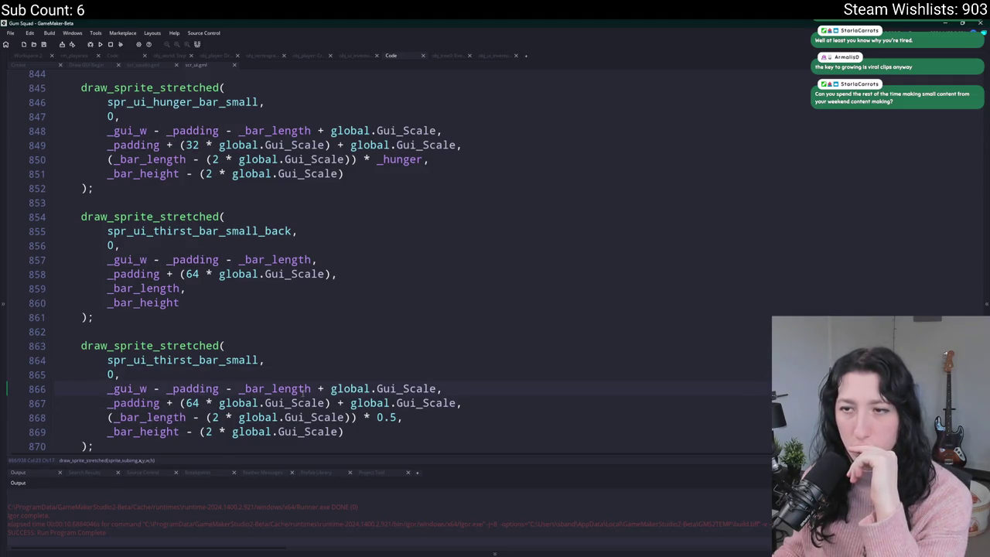
{"action": "scroll", "coordinate": [305, 389], "scroll_direction": "up", "scroll_amount": 6}
{"action": "scroll", "coordinate": [332, 358], "scroll_direction": "up", "scroll_amount": 2}
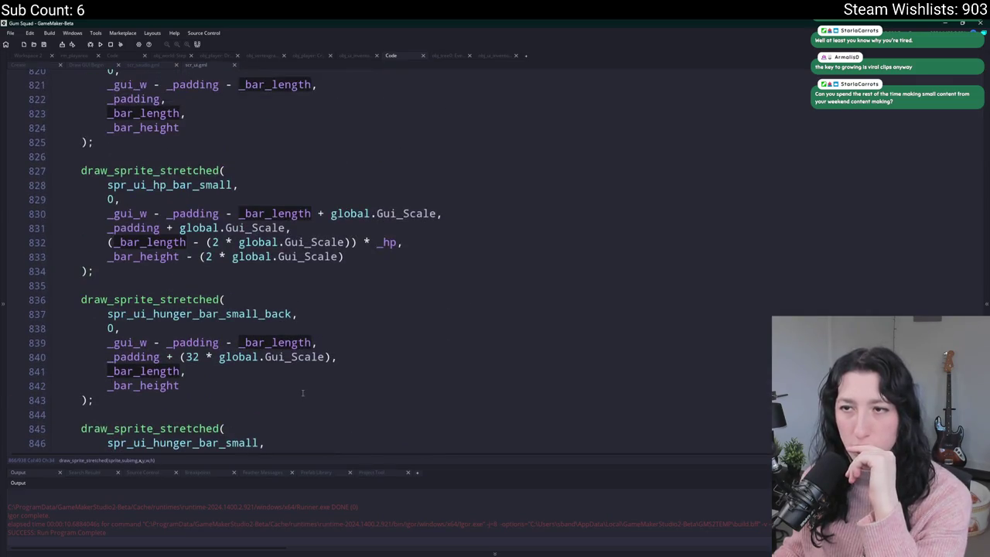
{"action": "scroll", "coordinate": [331, 358], "scroll_direction": "down", "scroll_amount": 7}
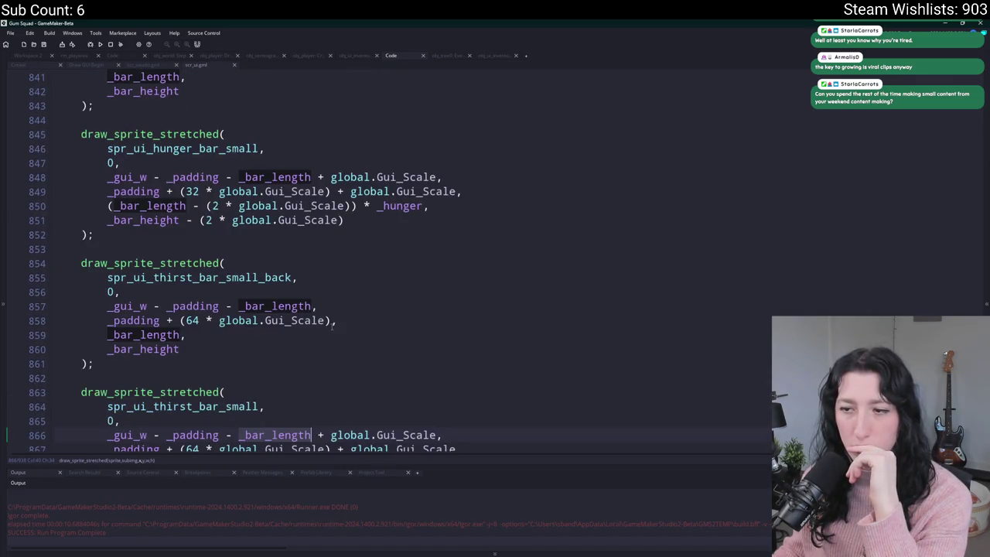
{"action": "scroll", "coordinate": [331, 326], "scroll_direction": "up", "scroll_amount": 3}
{"action": "scroll", "coordinate": [327, 298], "scroll_direction": "down", "scroll_amount": 2}
{"action": "scroll", "coordinate": [328, 299], "scroll_direction": "down", "scroll_amount": 3}
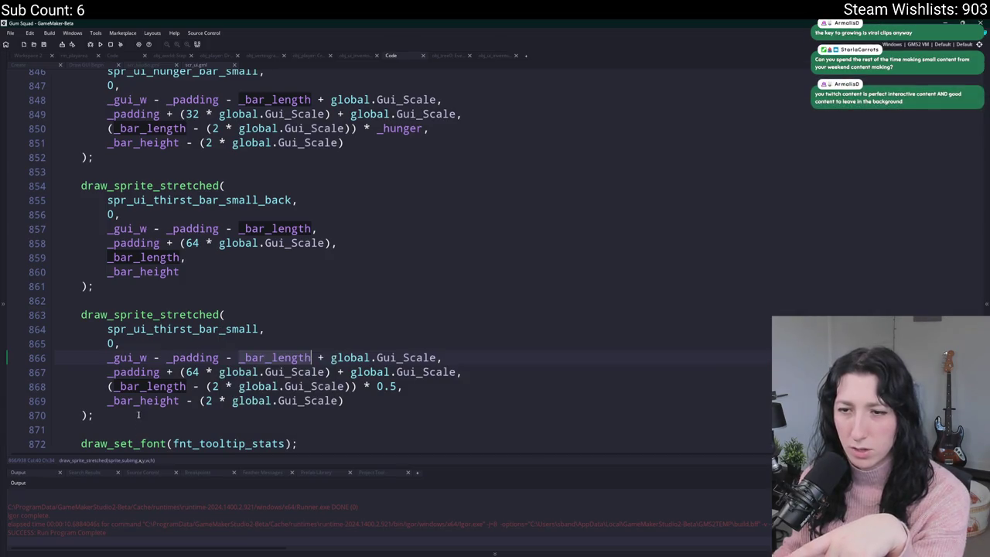
Replace the 0.5 multiplier on line 868 with _thirst and run the game
{"action": "left_click", "coordinate": [264, 386]}
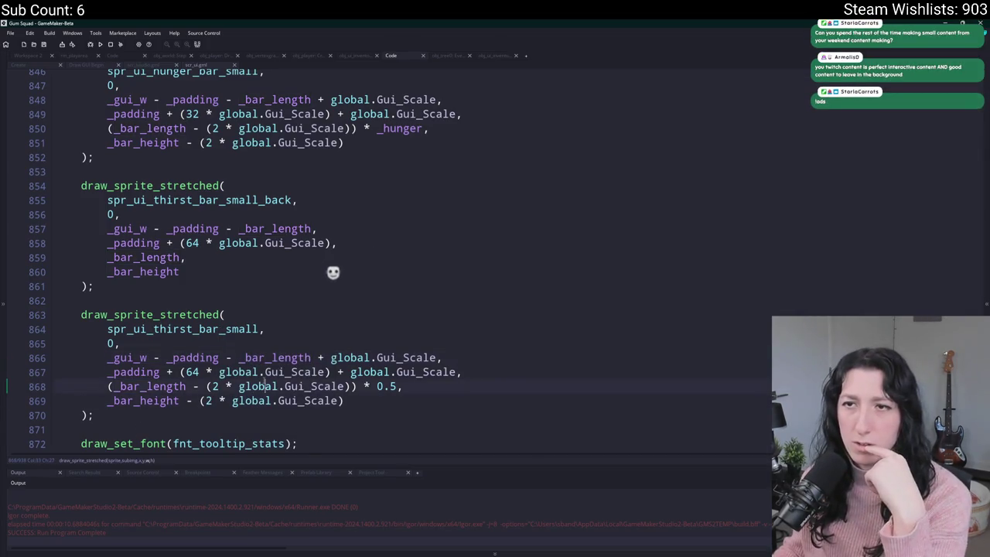
{"action": "key", "text": "ctrl+z"}
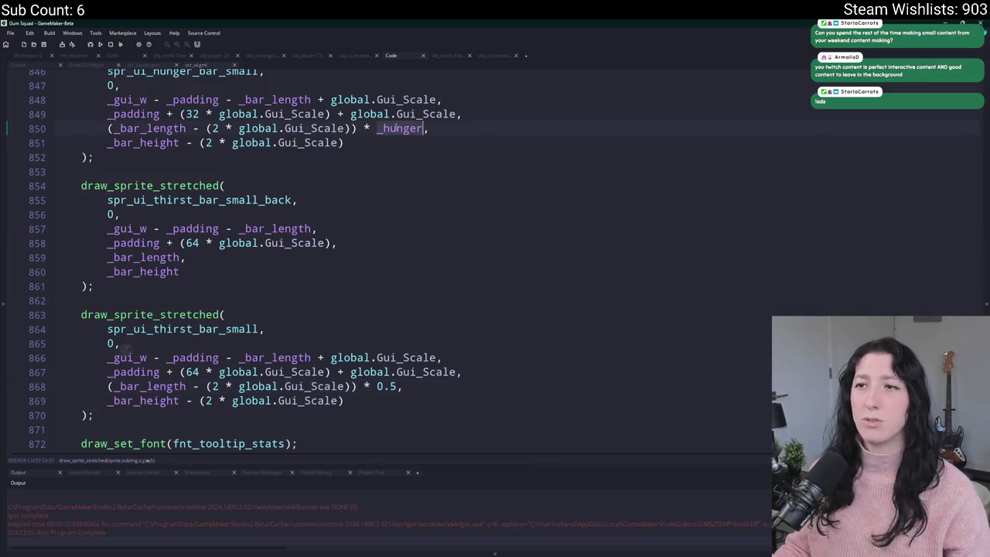
{"action": "left_click", "coordinate": [347, 385]}
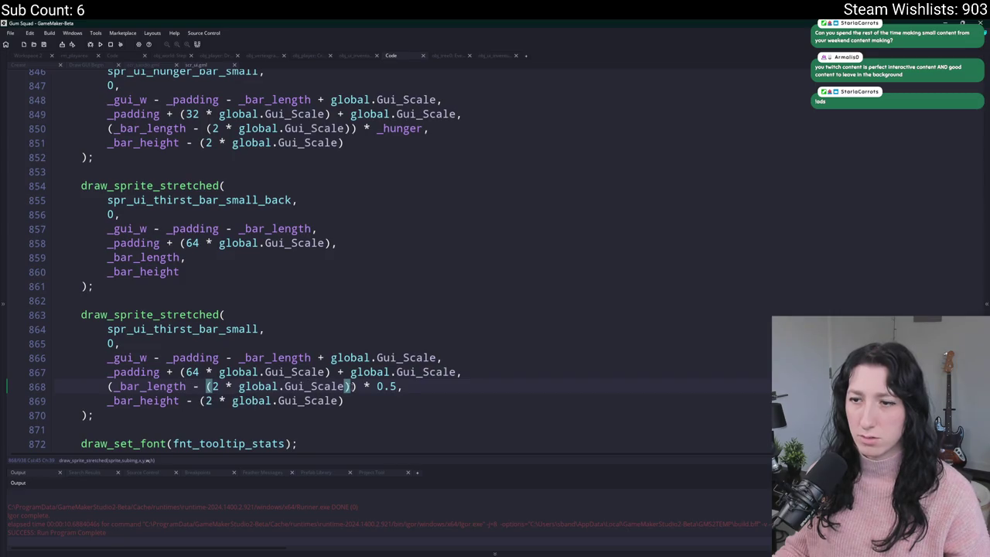
{"action": "left_click_drag", "start_coordinate": [399, 386], "coordinate": [382, 386]}
{"action": "type", "text": "_hunger"}
{"action": "type", "text": "_thirs"}
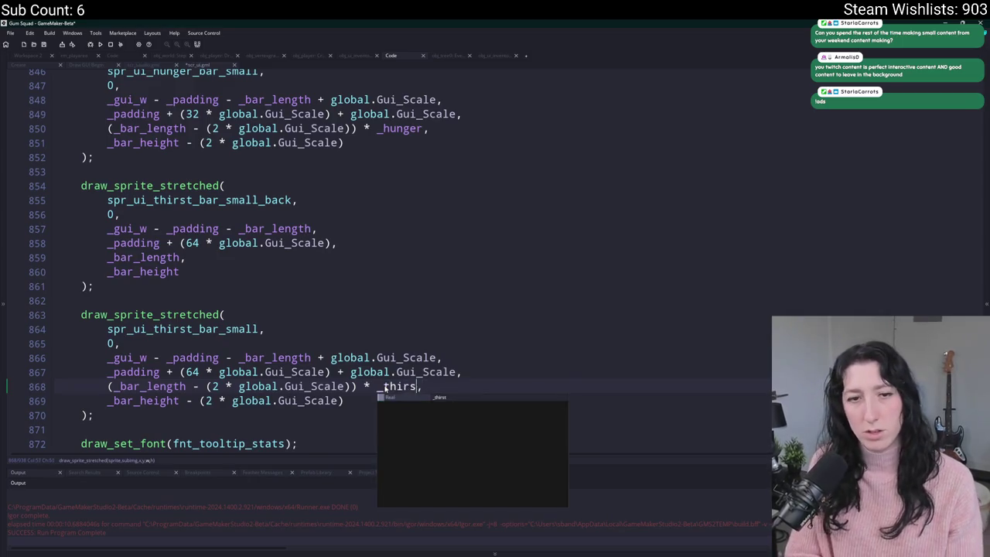
{"action": "type", "text": "t"}
{"action": "key", "text": "F5"}
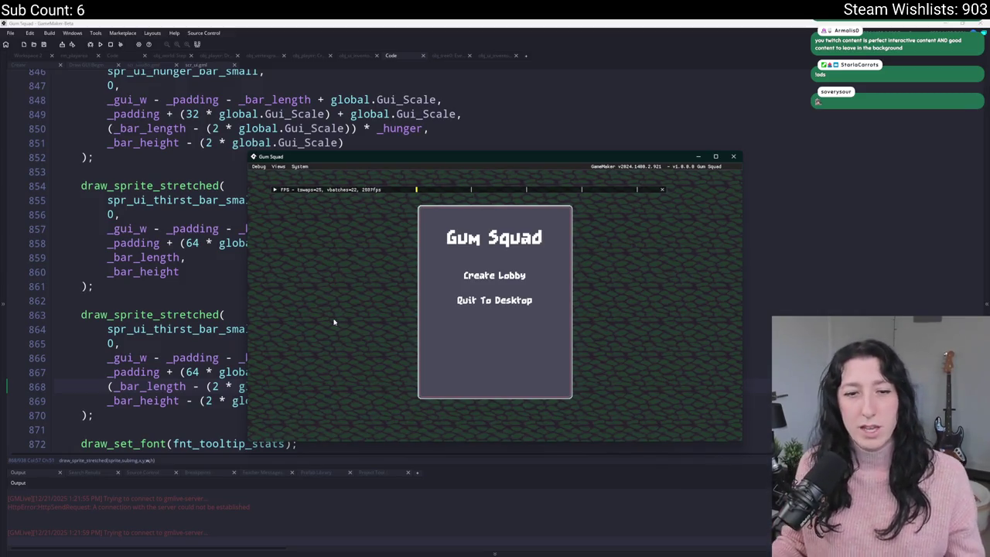
Create a lobby fullscreen, walk south through the savanna and check the inventory bars
{"action": "left_click", "coordinate": [487, 275]}
{"action": "double_click", "coordinate": [487, 159]}
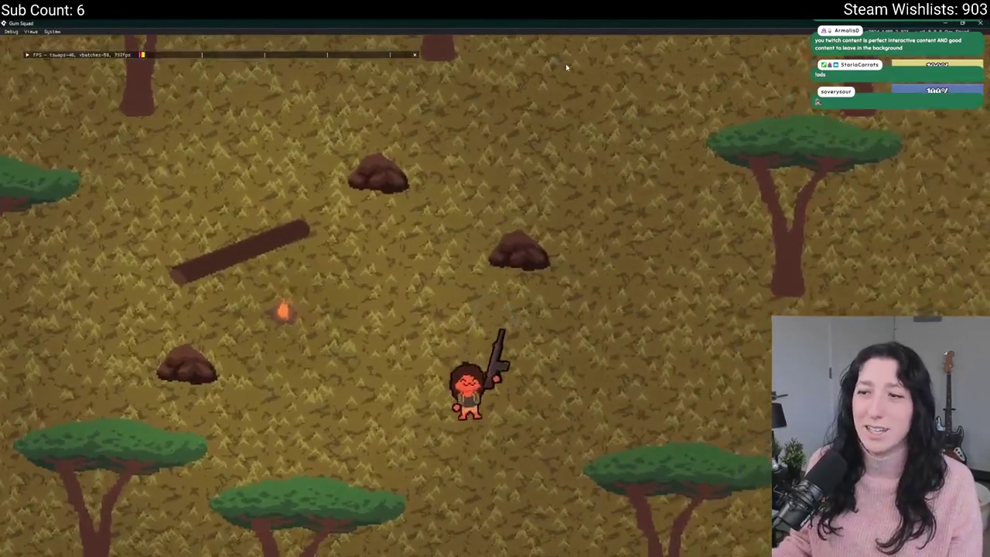
{"action": "key", "text": "s"}
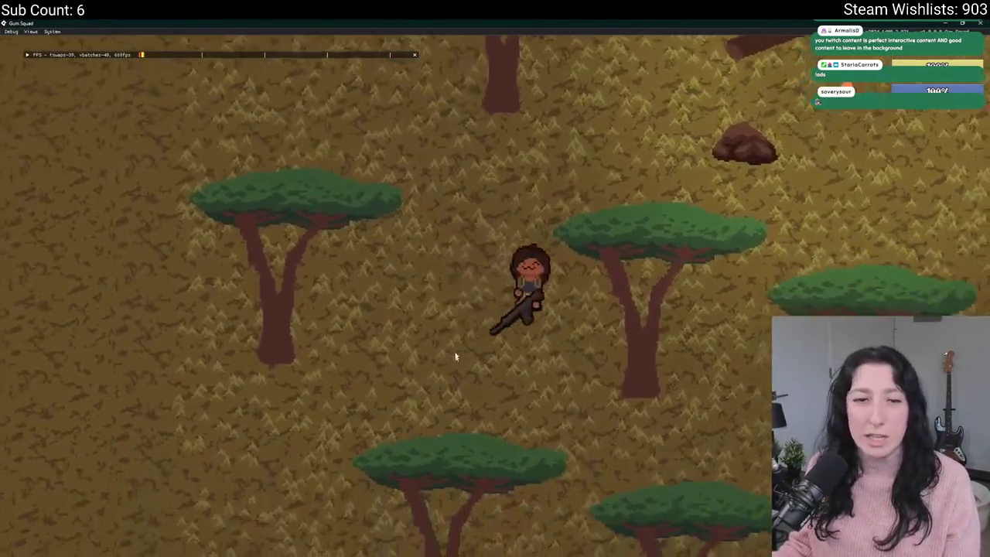
{"action": "key", "text": "s"}
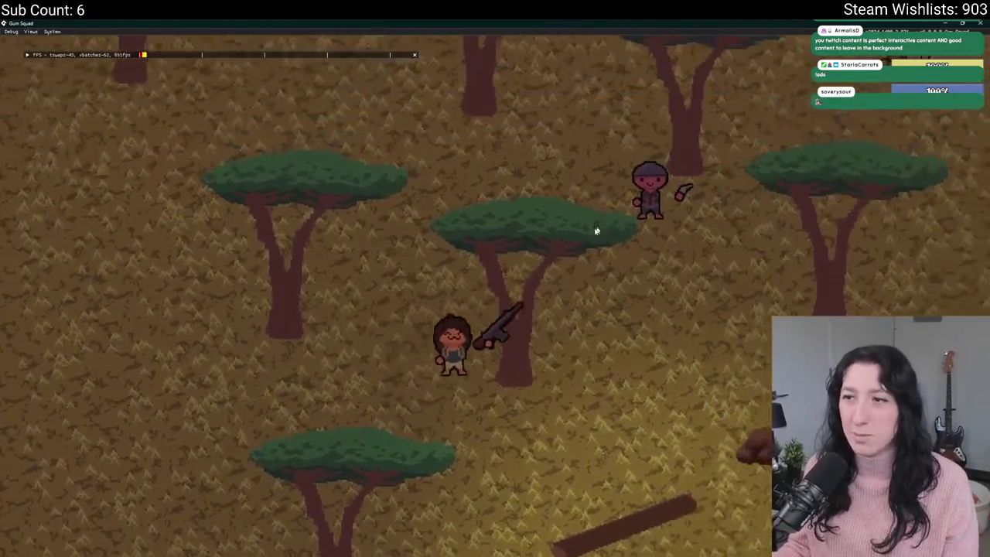
{"action": "key", "text": "s"}
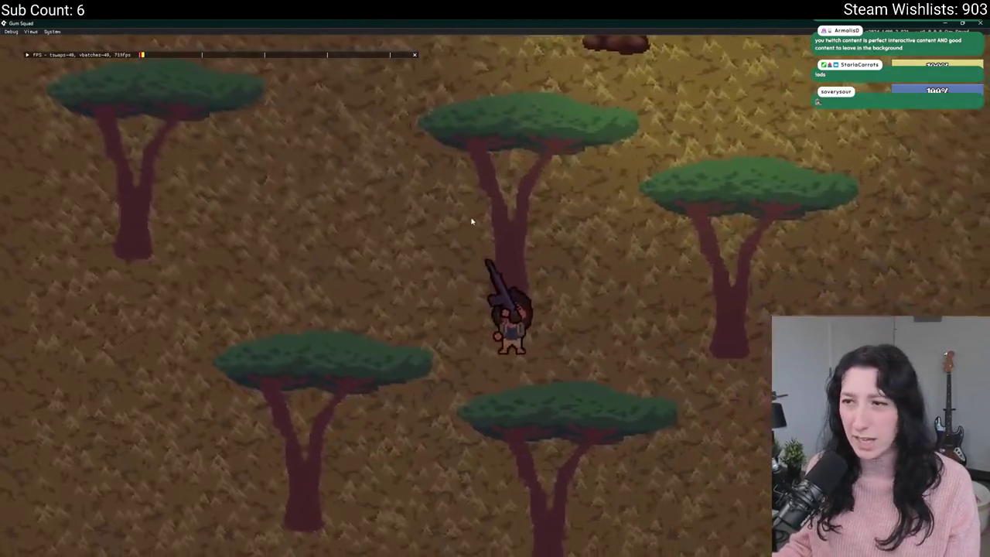
{"action": "key", "text": "i"}
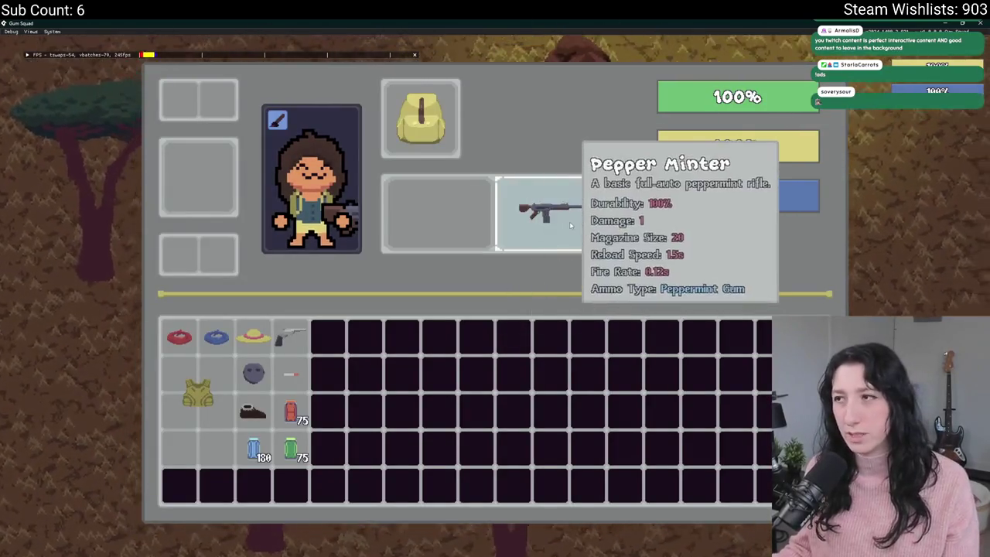
{"action": "key", "text": "i"}
Walk north toward enemies, recheck the damaged health bar in the inventory, then quit the game
{"action": "key", "text": "w"}
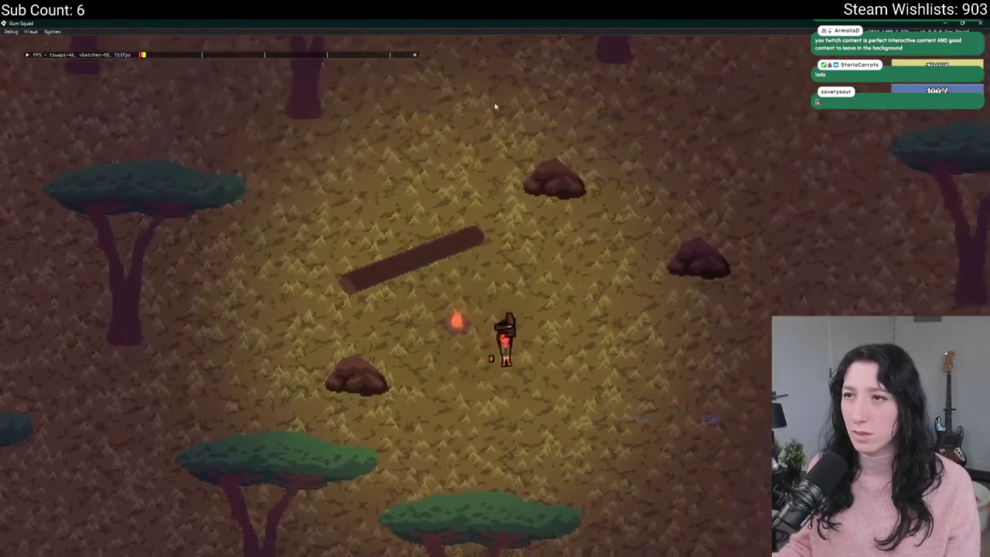
{"action": "key", "text": "w"}
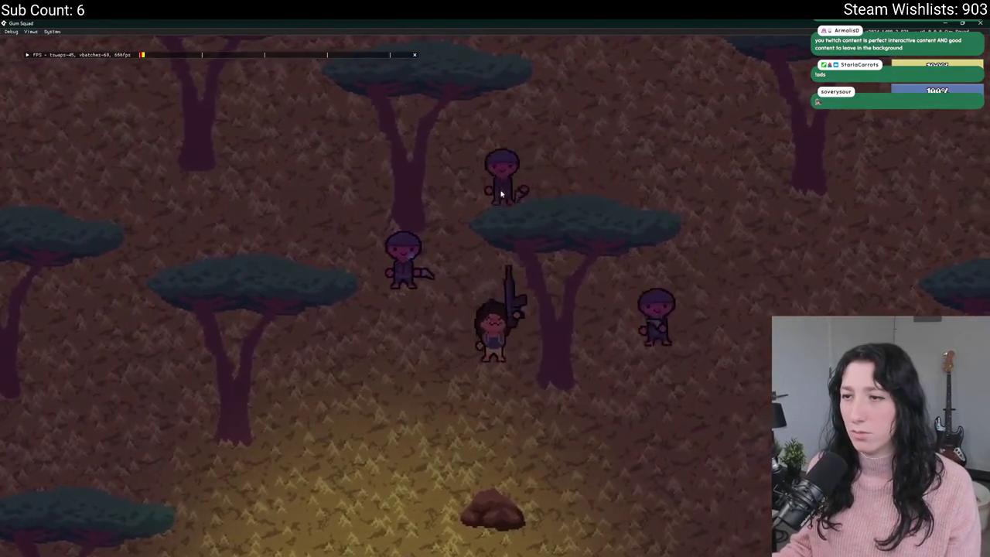
{"action": "key", "text": "i"}
{"action": "key", "text": "i"}
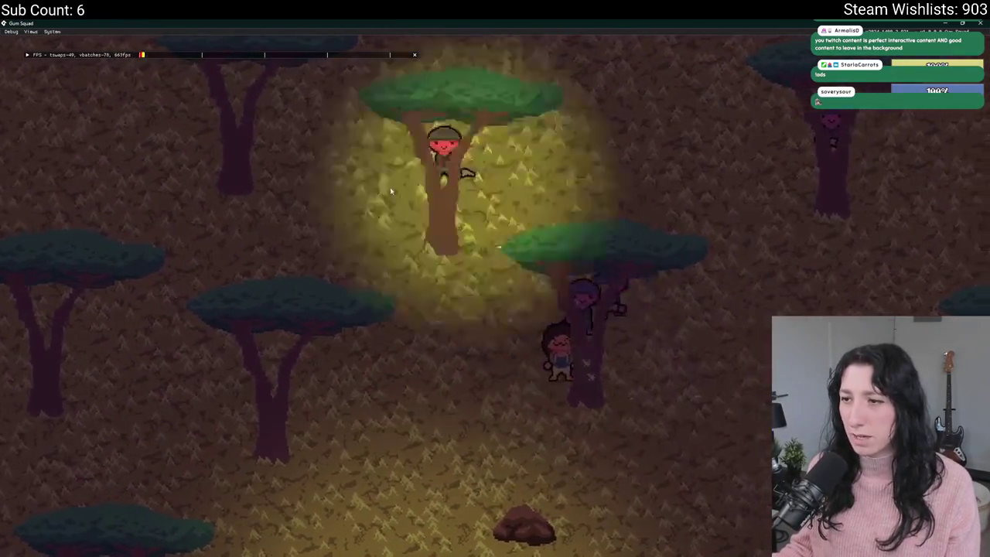
{"action": "key", "text": "w"}
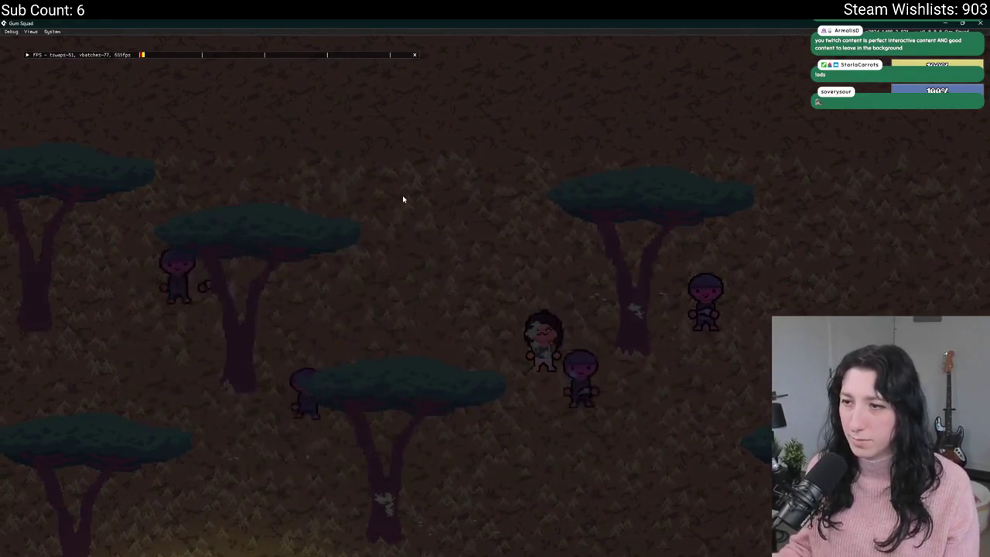
{"action": "key", "text": "Tab"}
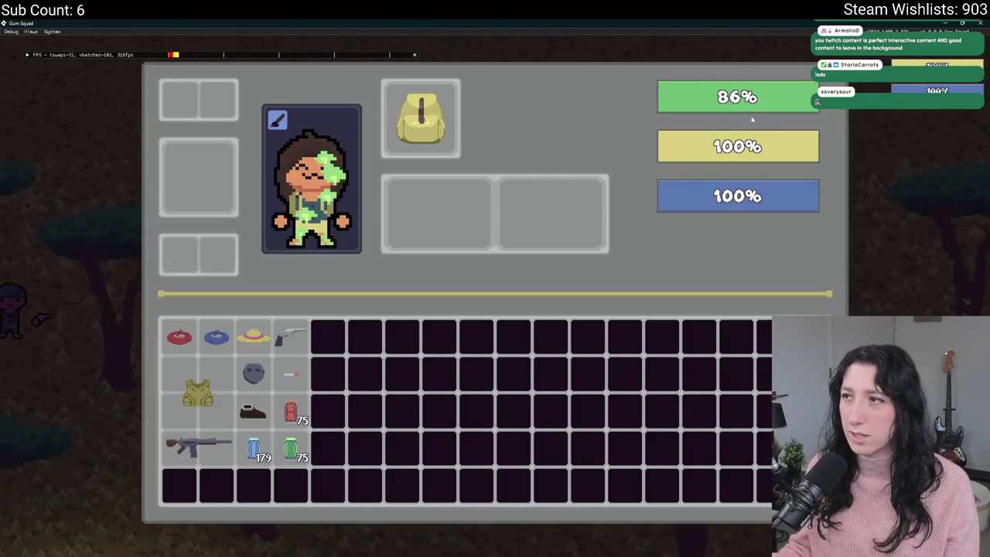
{"action": "key", "text": "Tab"}
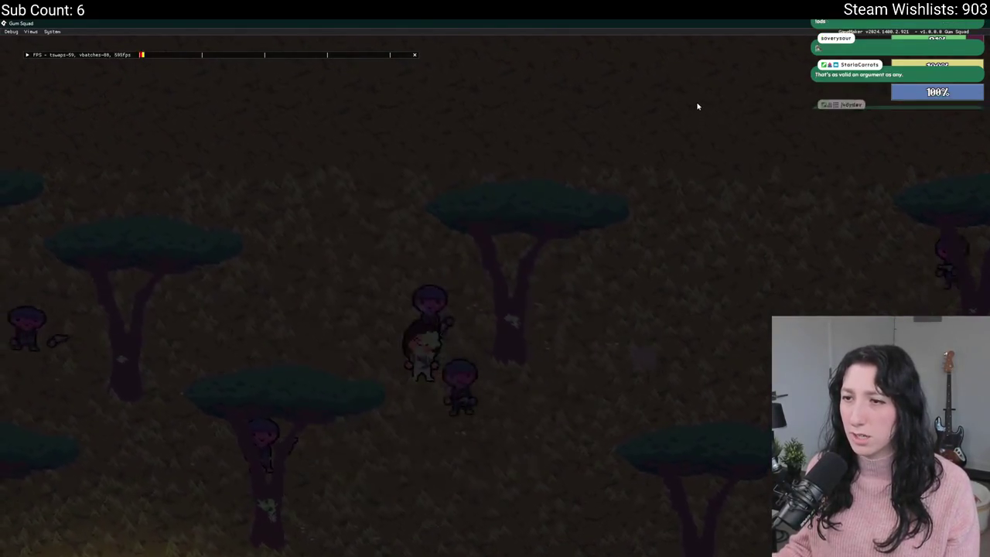
{"action": "key", "text": "Tab"}
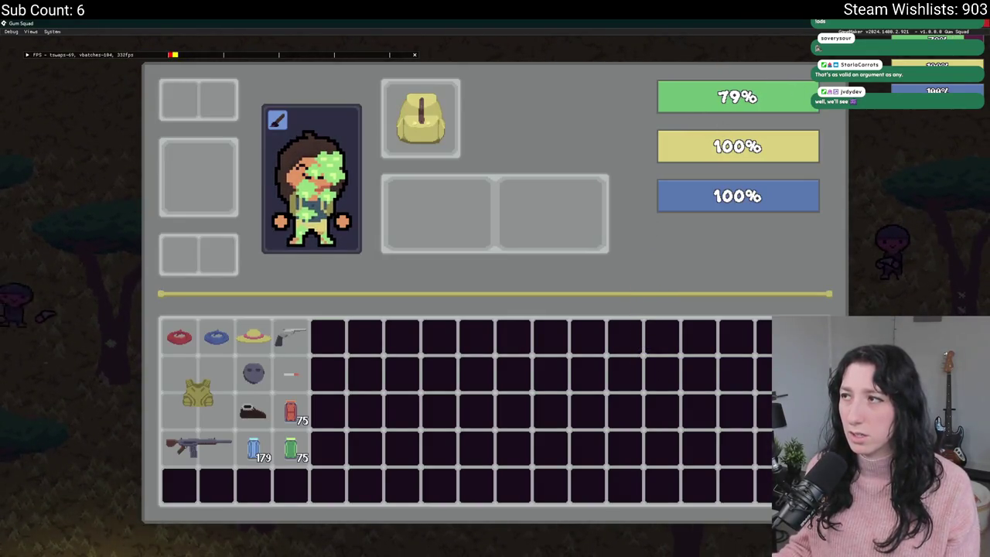
{"action": "key", "text": "Escape"}
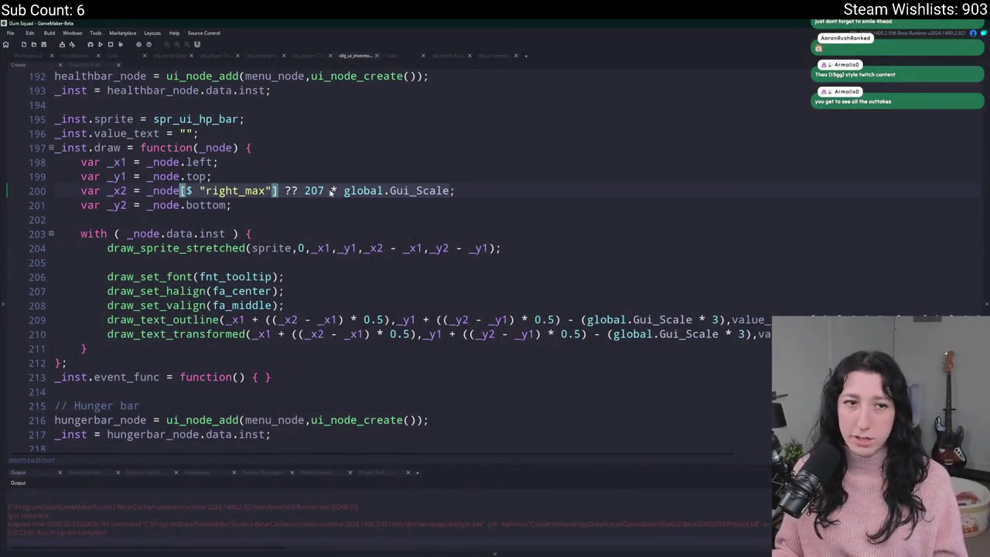
{"action": "left_click", "coordinate": [331, 191]}
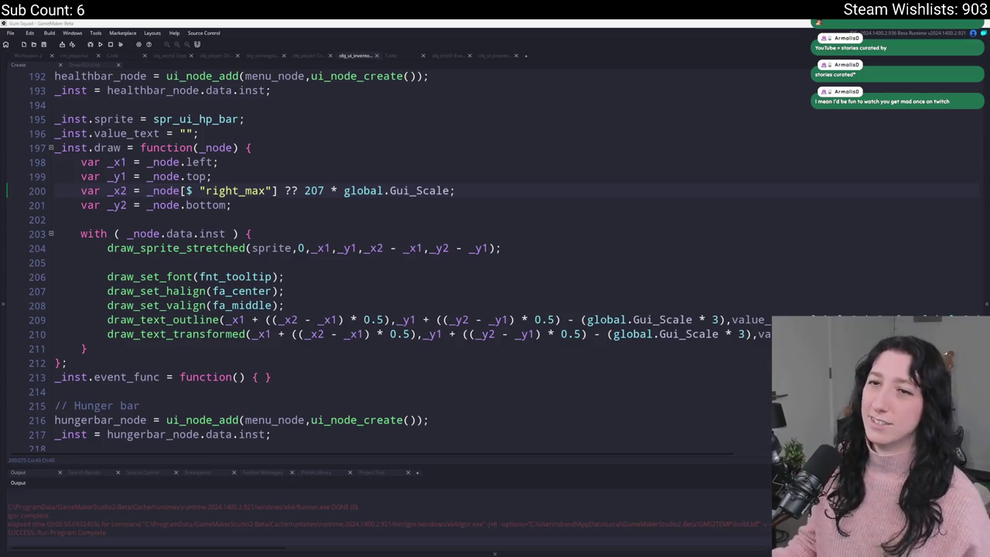
Duplicate the HP bar's _x2 line at line 200 and rename the copy to _x2_max
{"action": "left_click", "coordinate": [529, 204]}
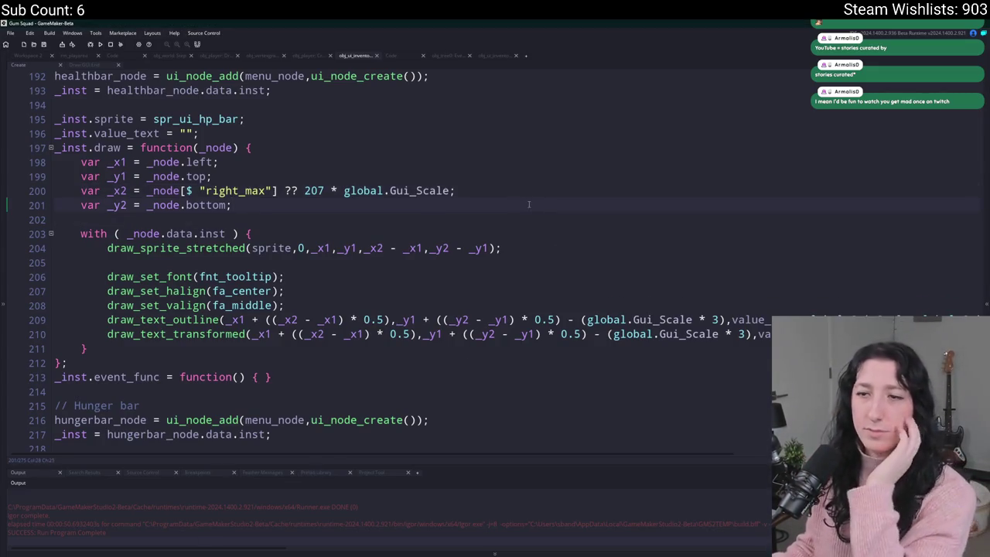
{"action": "left_click", "coordinate": [526, 194]}
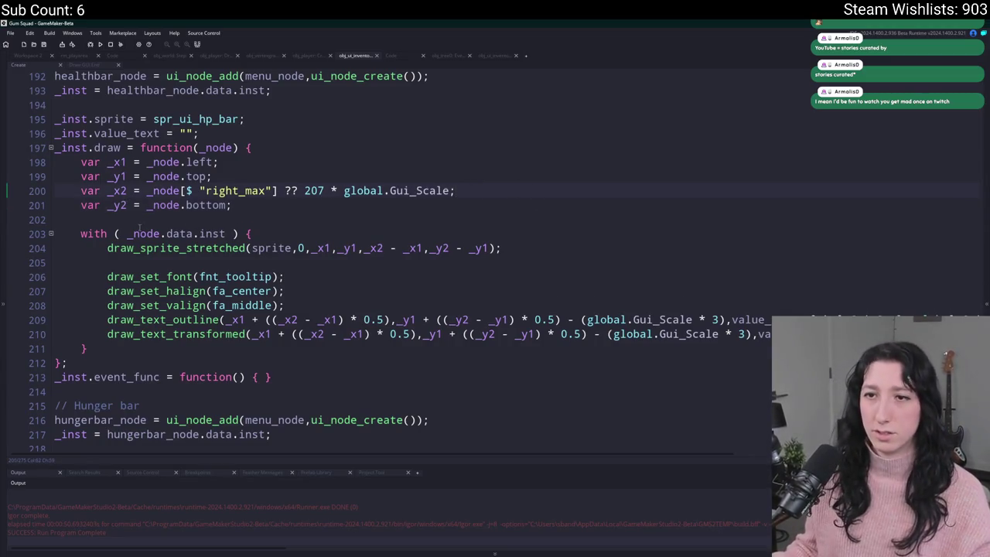
{"action": "key", "text": "ctrl+d"}
{"action": "left_click", "coordinate": [127, 204]}
{"action": "type", "text": "_max"}
{"action": "key", "text": "BackSpace"}
{"action": "key", "text": "BackSpace"}
{"action": "type", "text": "max\"] ?? 207 * global.Gui_Scale;"}
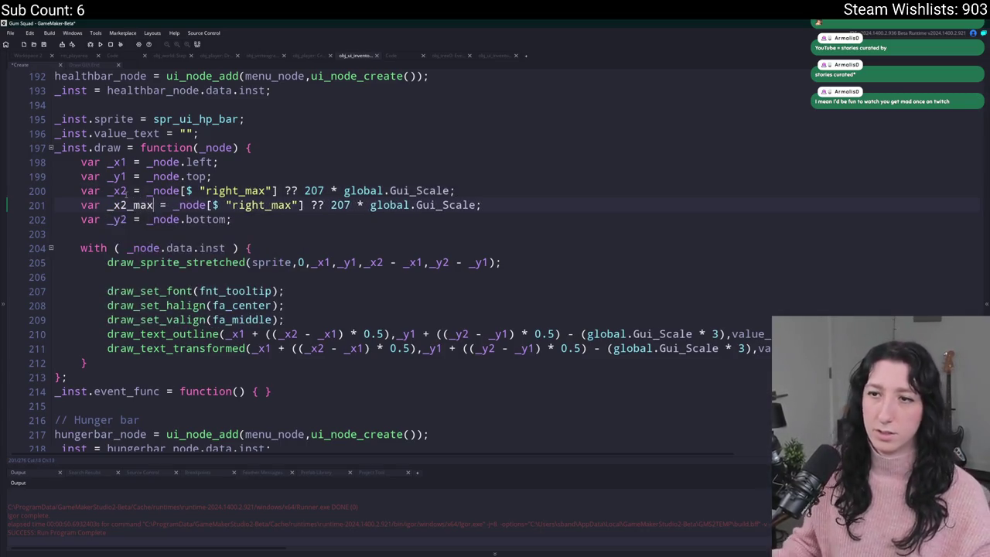
Reduce line 200 to 'var _x2 = _node.right;', dropping the right_max lookup and 207 fallback
{"action": "mouse_move", "coordinate": [280, 190]}
{"action": "left_mouse_down"}
{"action": "mouse_move", "coordinate": [164, 189]}
{"action": "mouse_move", "coordinate": [177, 187]}
{"action": "left_mouse_up"}
{"action": "type", "text": ".right"}
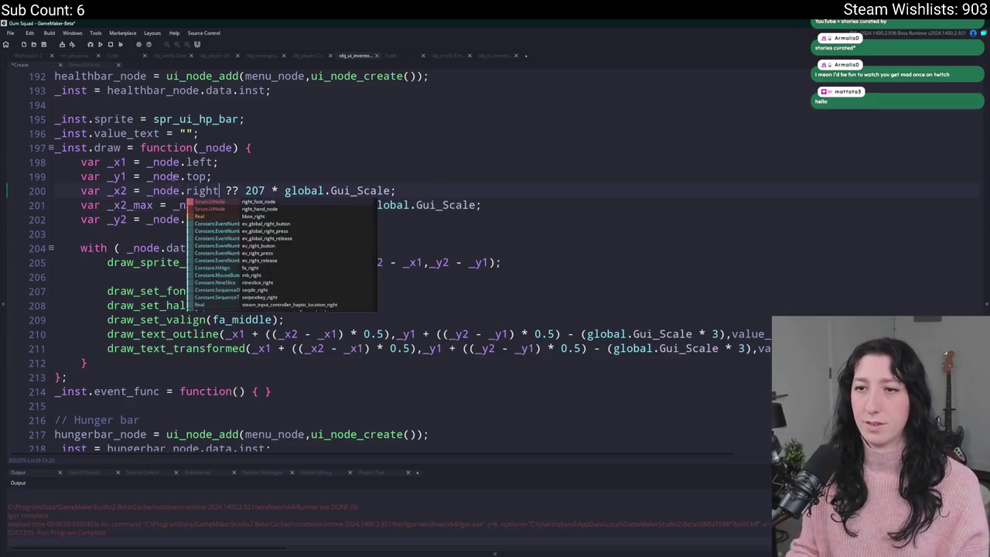
{"action": "left_click", "coordinate": [396, 190]}
{"action": "left_click", "coordinate": [330, 191]}
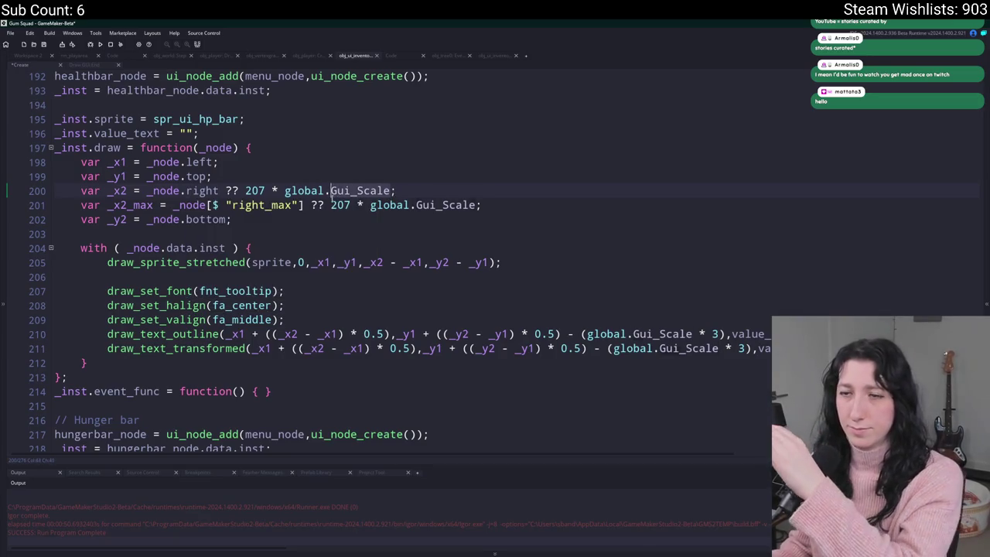
{"action": "left_click_drag", "start_coordinate": [330, 190], "coordinate": [224, 190]}
{"action": "left_click", "coordinate": [219, 191]}
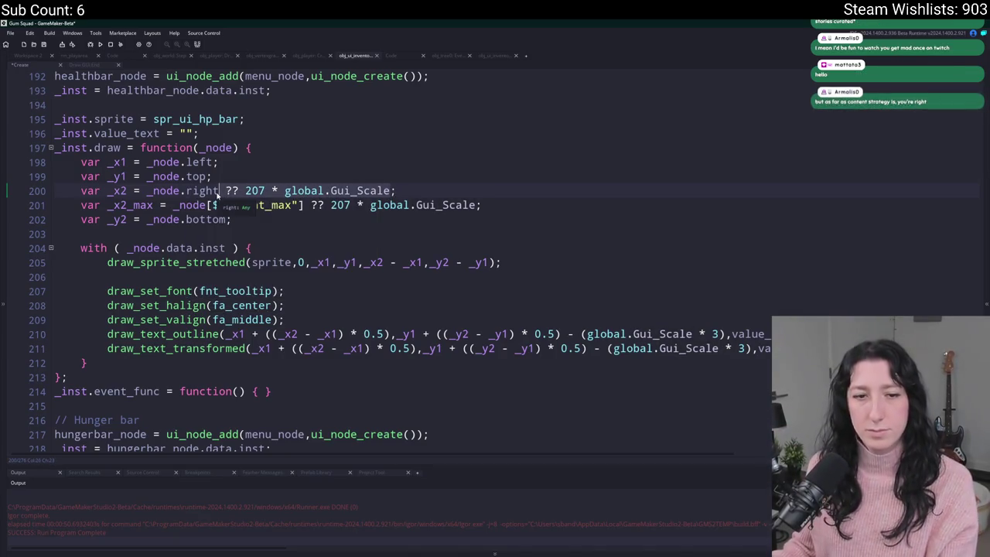
{"action": "key", "text": "shift+End"}
{"action": "type", "text": ";"}
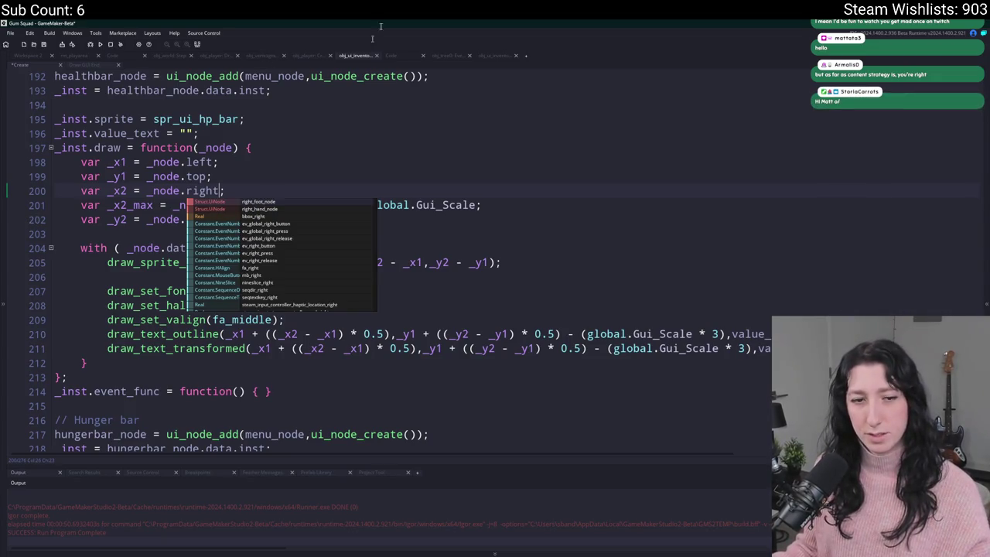
Paste the _x2 and _x2_max lines over the hunger bar's _x2 line
{"action": "left_click", "coordinate": [490, 201]}
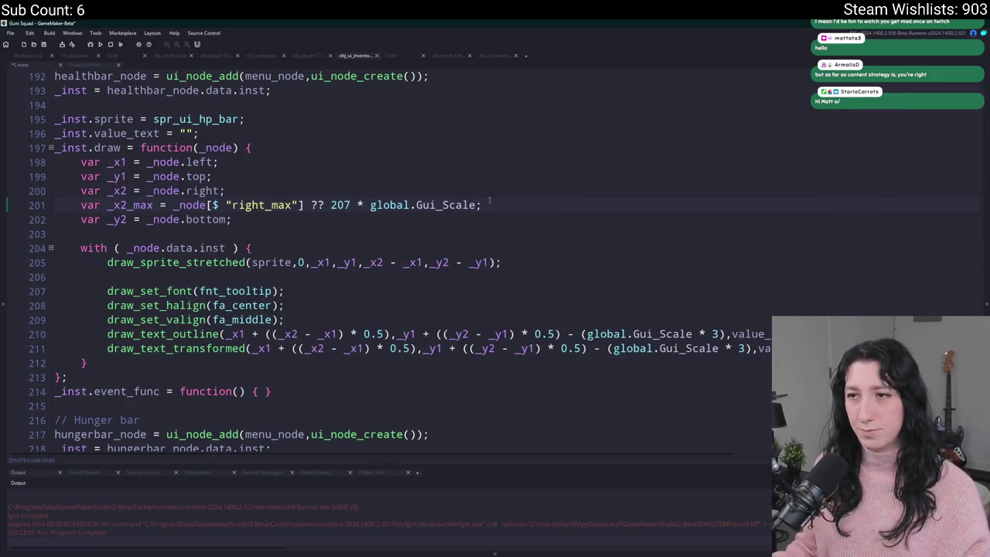
{"action": "left_click_drag", "start_coordinate": [489, 201], "coordinate": [81, 190]}
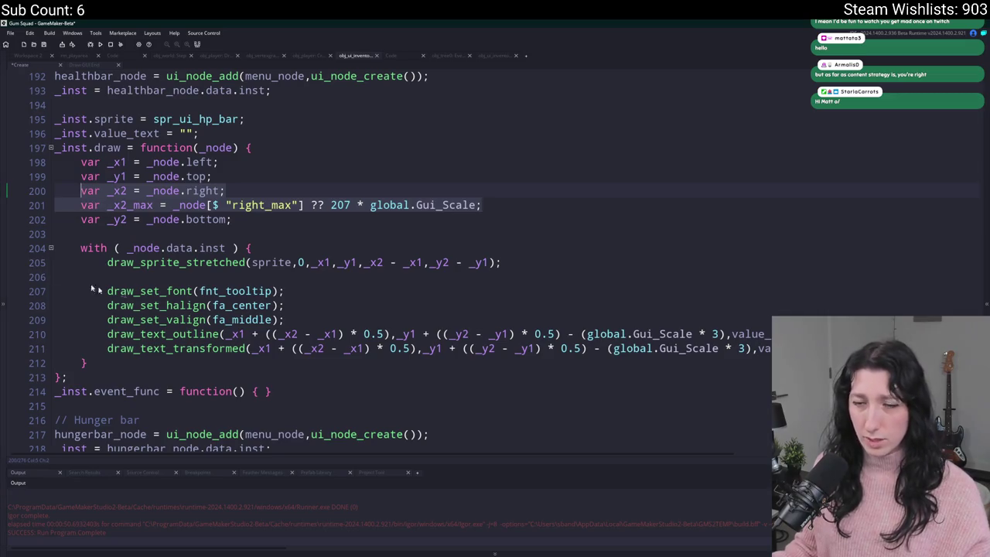
{"action": "scroll", "coordinate": [93, 289], "scroll_direction": "down", "scroll_amount": 4}
{"action": "mouse_move", "coordinate": [469, 354]}
{"action": "left_mouse_down"}
{"action": "mouse_move", "coordinate": [62, 344]}
{"action": "mouse_move", "coordinate": [232, 379]}
{"action": "mouse_move", "coordinate": [81, 357]}
{"action": "left_mouse_up"}
{"action": "key", "text": "ctrl+v"}
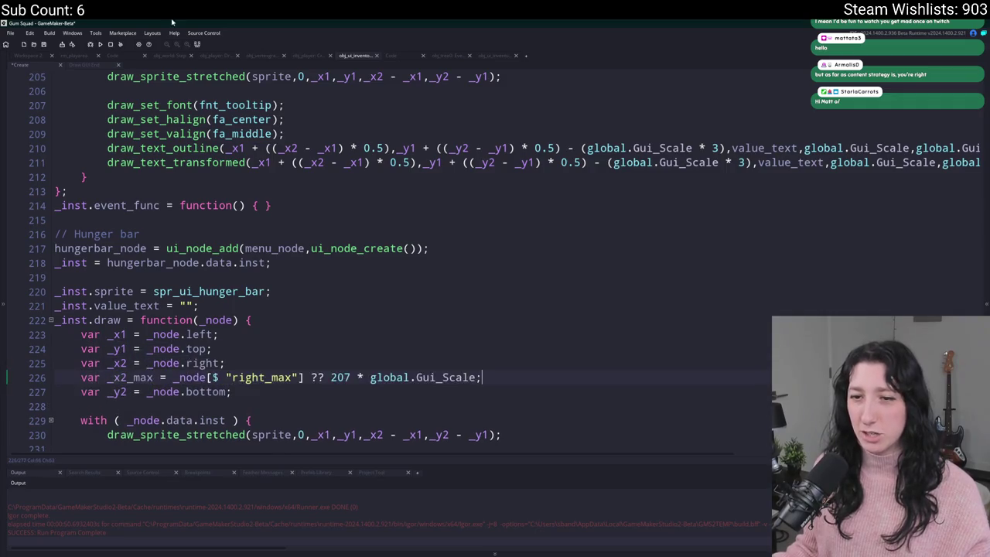
Paste the _x2 and _x2_max lines over the thirst bar's _x2 line
{"action": "scroll", "coordinate": [503, 263], "scroll_direction": "down", "scroll_amount": 8}
{"action": "left_click_drag", "start_coordinate": [458, 365], "coordinate": [81, 365]}
{"action": "type", "text": "var _x2 = _node.right; \tvar _x2_max = _node[$ \"right_max\"] ?? 207 * global.Gui_Scale;"}
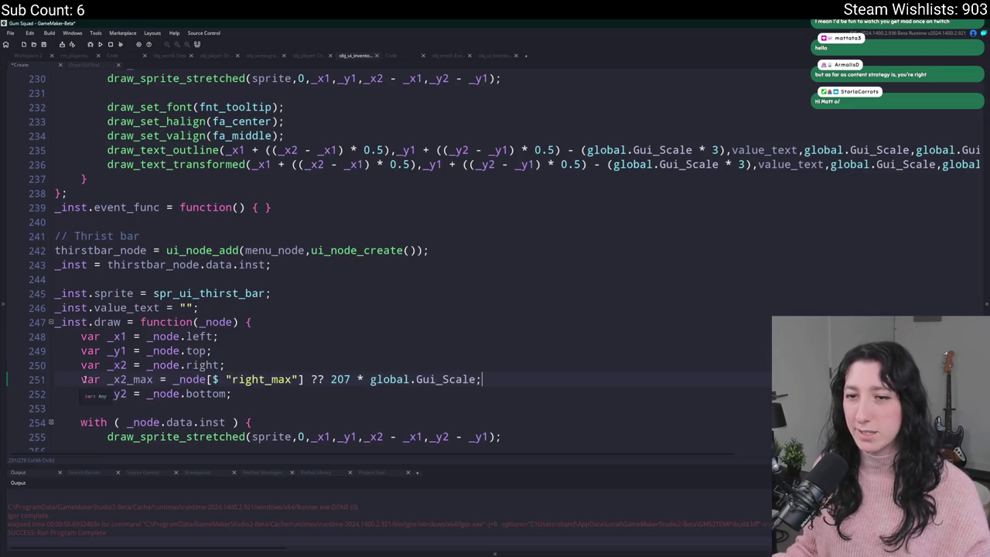
{"action": "left_click_drag", "start_coordinate": [495, 381], "coordinate": [495, 372]}
{"action": "left_click", "coordinate": [497, 375]}
Change _x2 to _x2_max in the thirst bar's text outline and transformed text calls
{"action": "scroll", "coordinate": [501, 369], "scroll_direction": "down", "scroll_amount": 4}
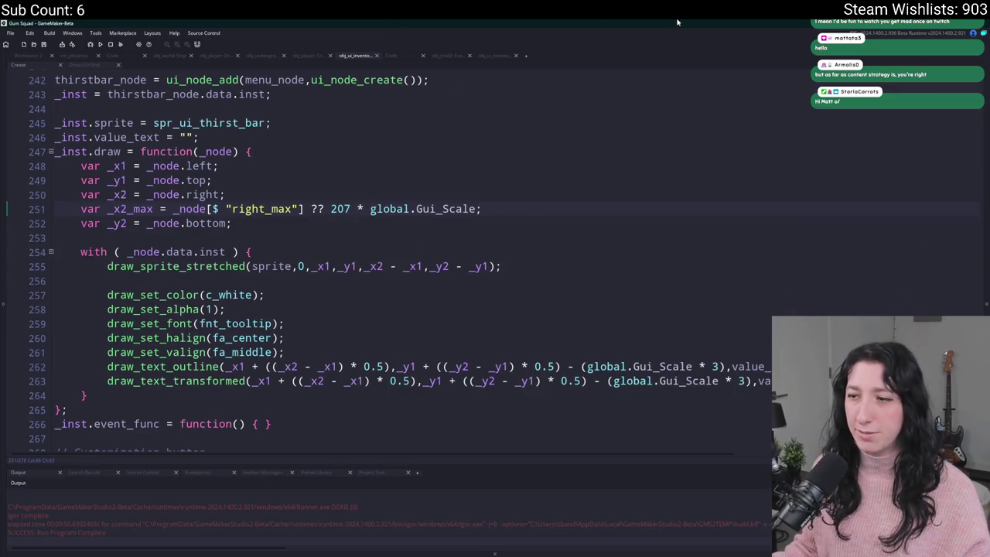
{"action": "left_click", "coordinate": [298, 367]}
{"action": "type", "text": "_max"}
{"action": "key", "text": "Down"}
{"action": "type", "text": "_max"}
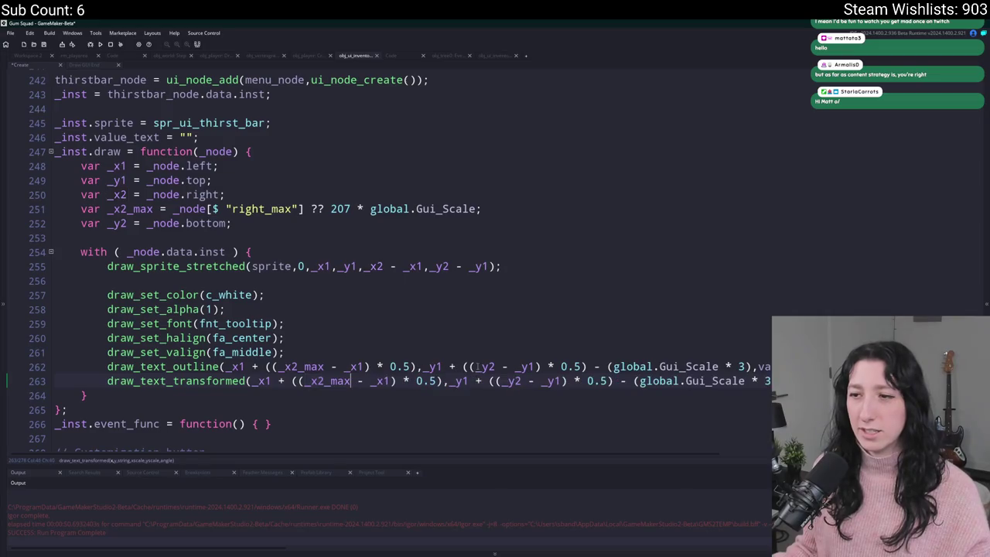
{"action": "key", "text": "Up"}
{"action": "key", "text": "Up"}
{"action": "key", "text": "Up"}
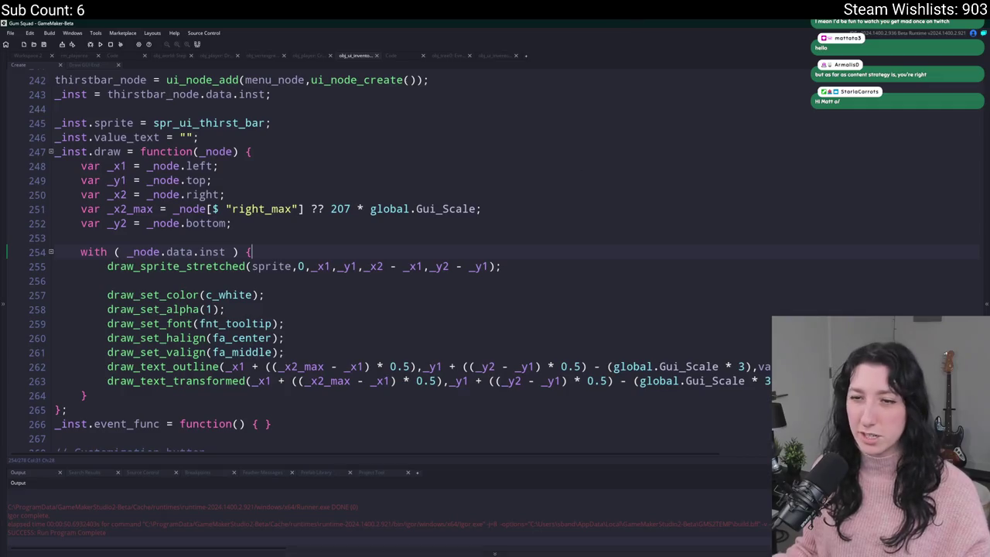
Change _x2 to _x2_max in the hunger and HP bars' text outline and transformed text calls
{"action": "scroll", "coordinate": [412, 301], "scroll_direction": "up", "scroll_amount": 3}
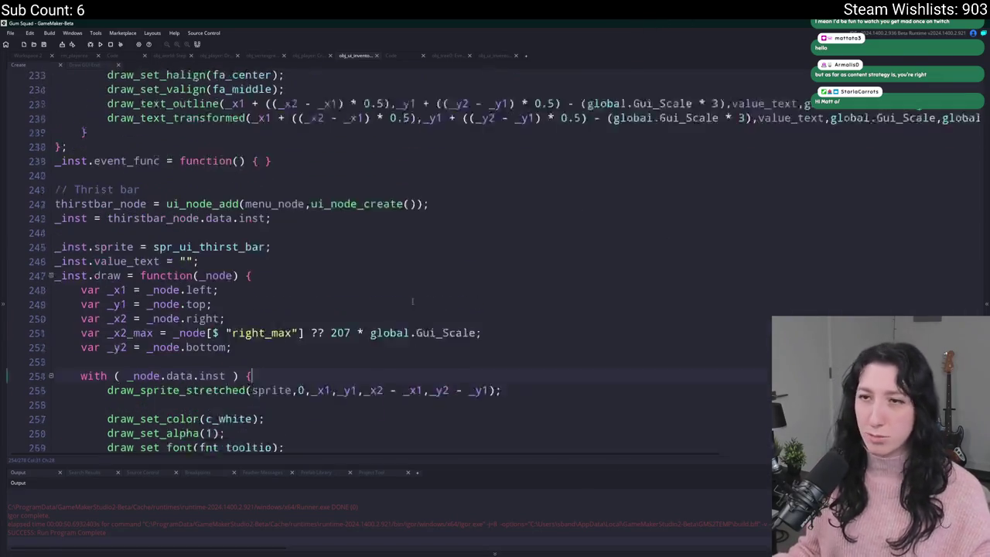
{"action": "scroll", "coordinate": [412, 301], "scroll_direction": "up", "scroll_amount": 2}
{"action": "left_click", "coordinate": [325, 195]}
{"action": "type", "text": "_max"}
{"action": "left_click", "coordinate": [296, 180]}
{"action": "type", "text": "_max"}
{"action": "scroll", "coordinate": [339, 177], "scroll_direction": "up", "scroll_amount": 7}
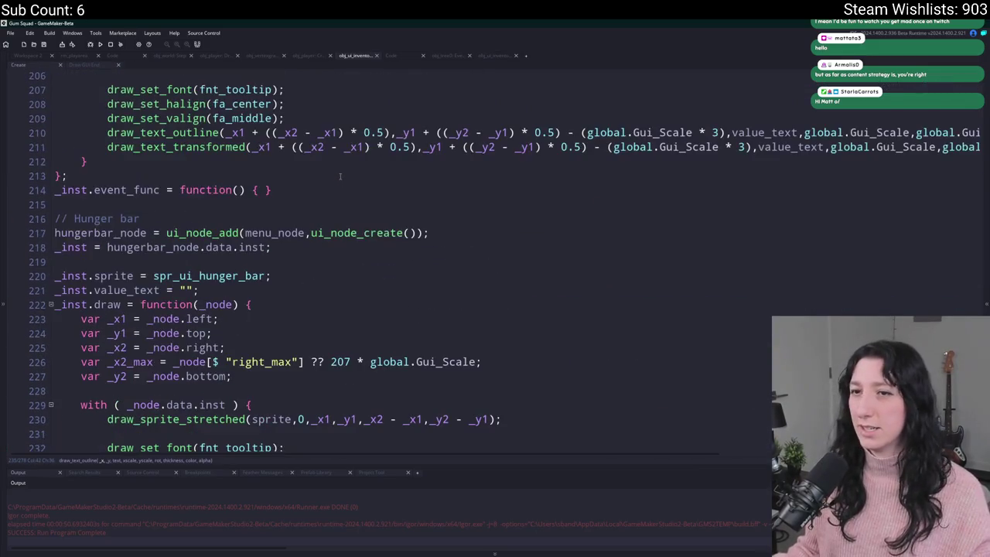
{"action": "left_click", "coordinate": [325, 147]}
{"action": "type", "text": "_max"}
{"action": "left_click", "coordinate": [298, 132]}
{"action": "scroll", "coordinate": [328, 290], "scroll_direction": "up", "scroll_amount": 3}
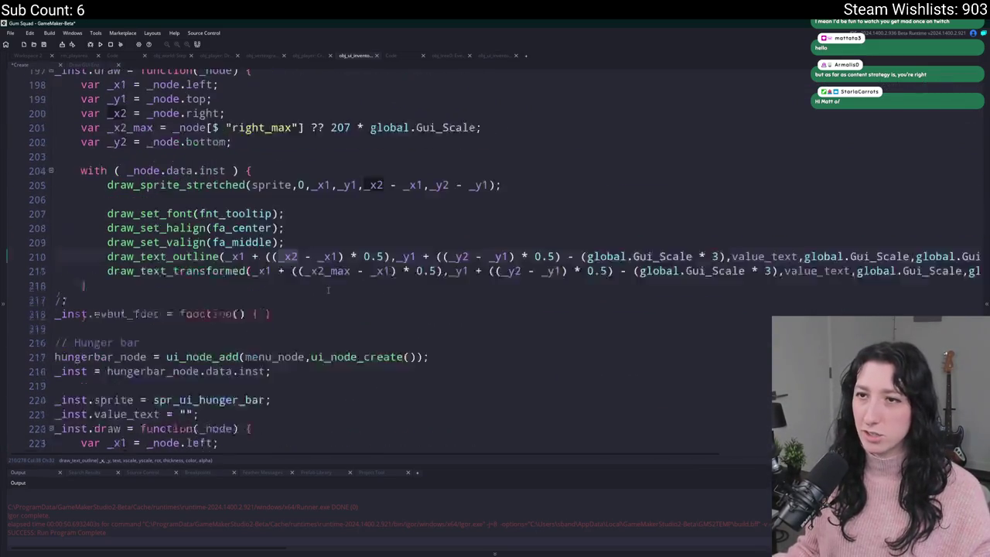
{"action": "type", "text": "_max"}
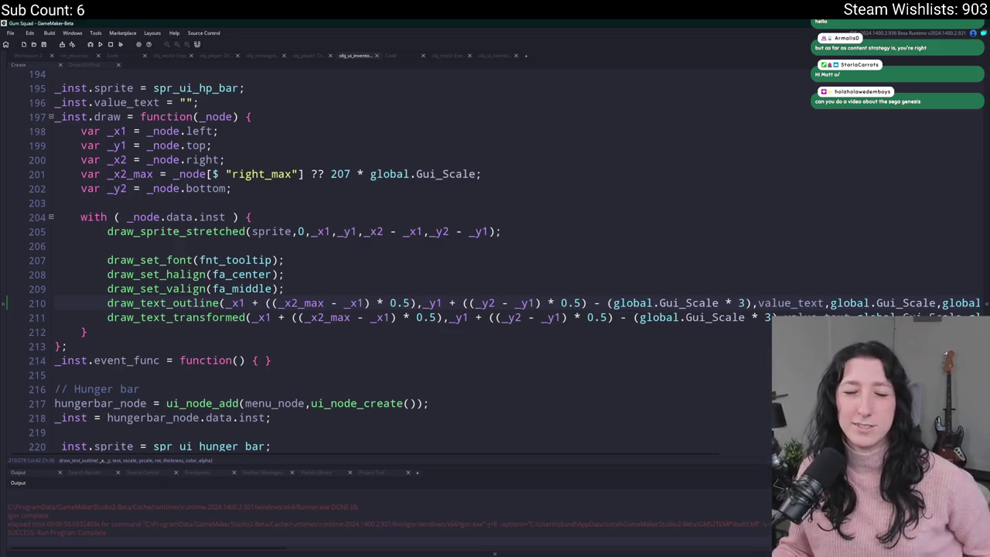
{"action": "left_click", "coordinate": [298, 214]}
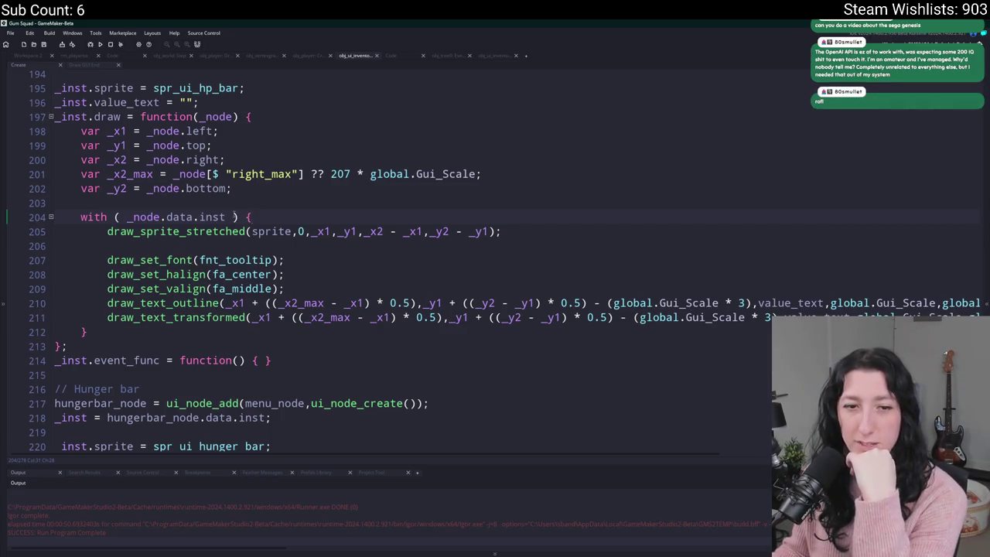
{"action": "mouse_move", "coordinate": [232, 216]}
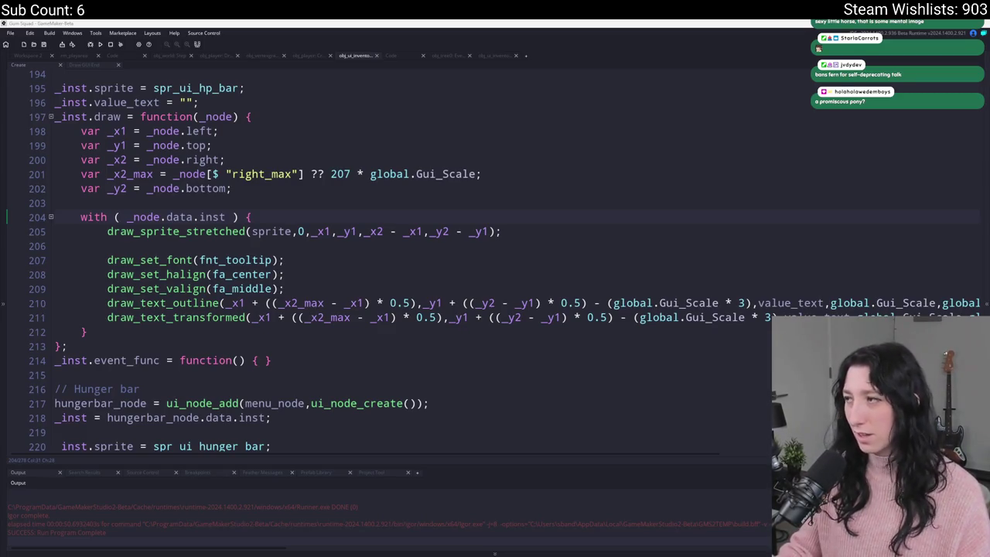
{"action": "left_click", "coordinate": [586, 233]}
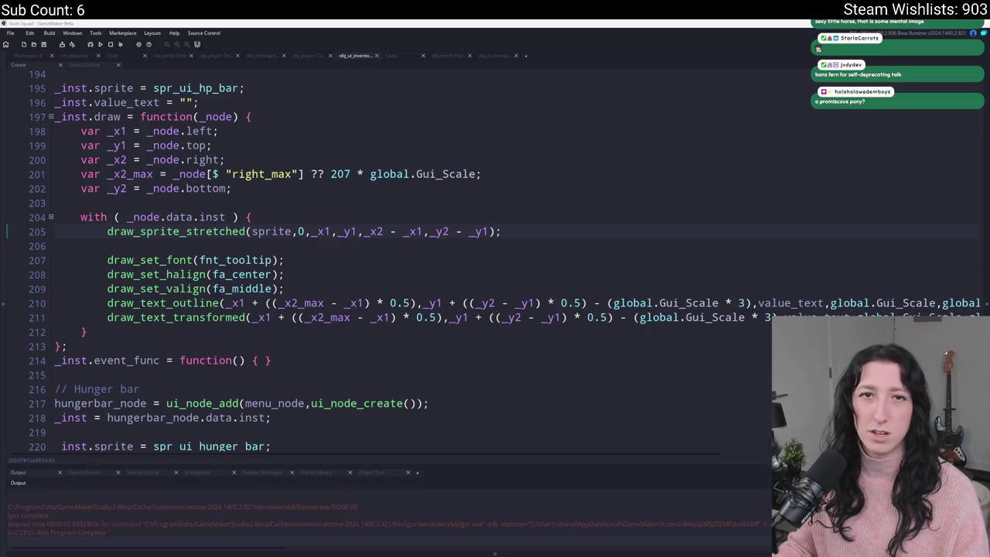
{"action": "key", "text": "alt+Tab"}
{"action": "key", "text": "super+Up"}
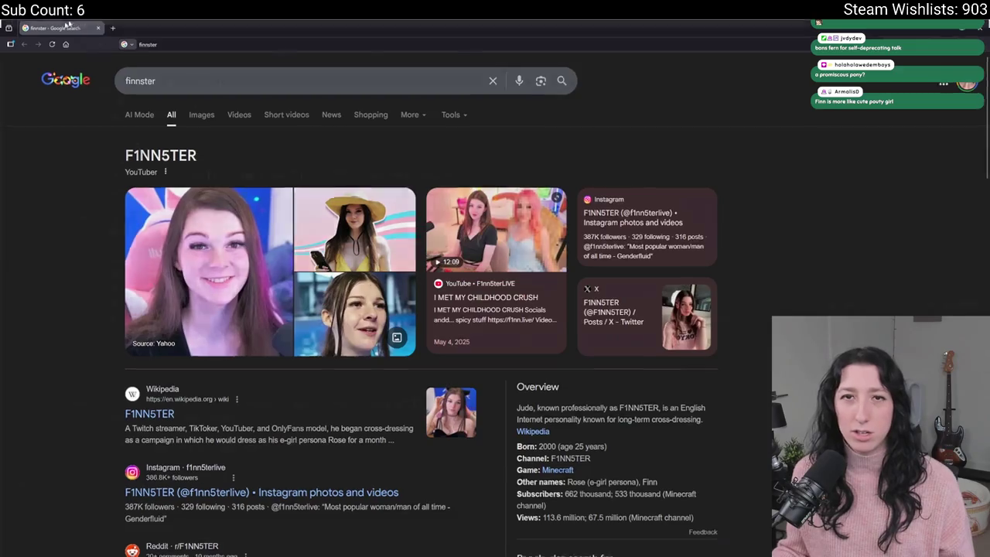
Switch from the Chrome search results back to the GameMaker code editor
{"action": "key", "text": "alt+Tab"}
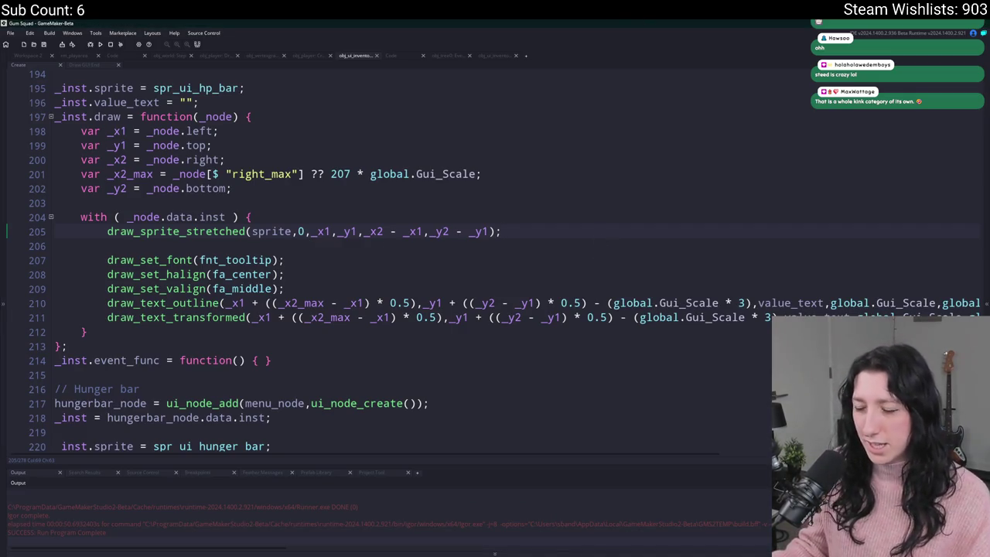
Launch GitHub Desktop from the Windows search
{"action": "key", "text": "super"}
{"action": "key", "text": "super"}
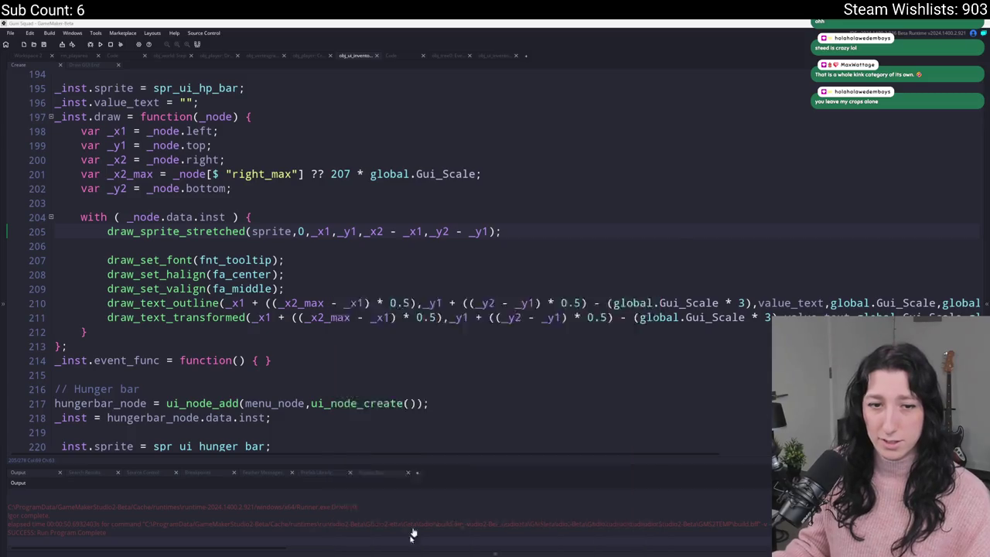
{"action": "key", "text": "super"}
{"action": "type", "text": "g"}
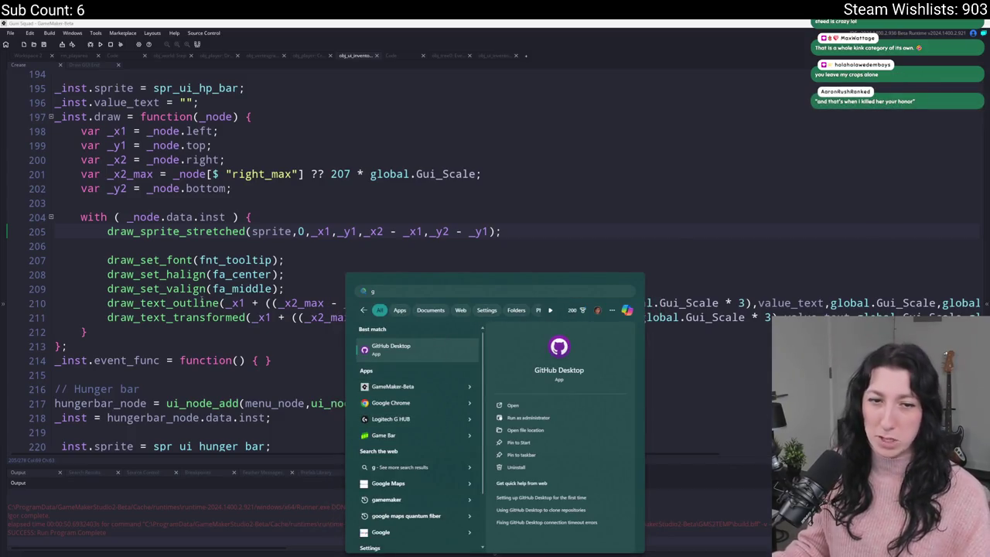
{"action": "key", "text": "Return"}
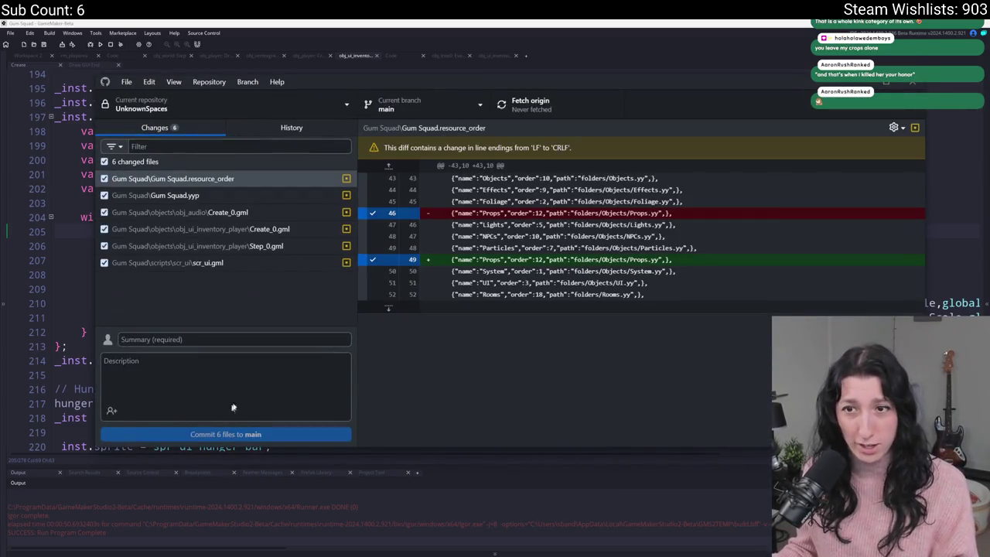
Review the changed files' diffs and enter the commit summary 'Fixed UI bugs'
{"action": "left_click", "coordinate": [251, 338]}
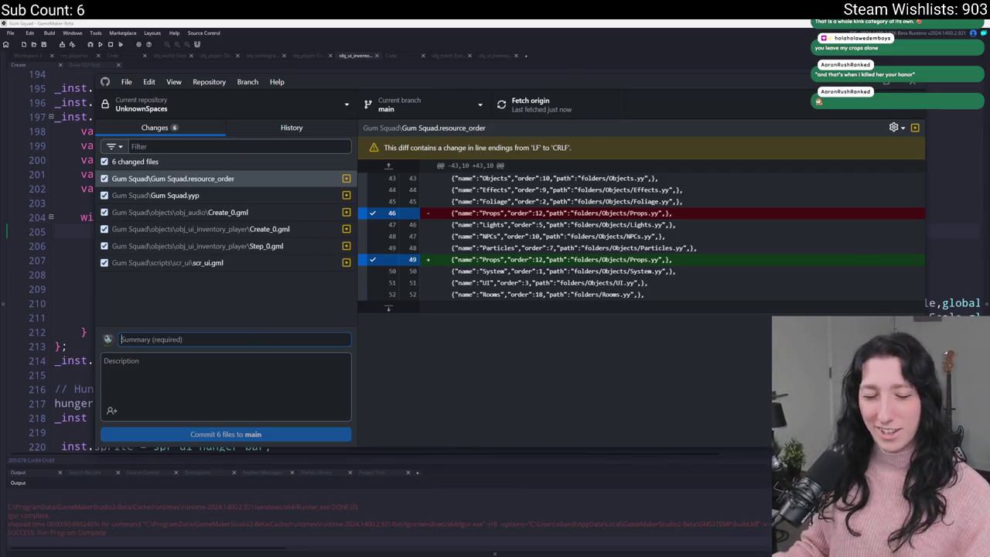
{"action": "left_click", "coordinate": [263, 262]}
{"action": "key", "text": "Up"}
{"action": "key", "text": "Up"}
{"action": "key", "text": "Up"}
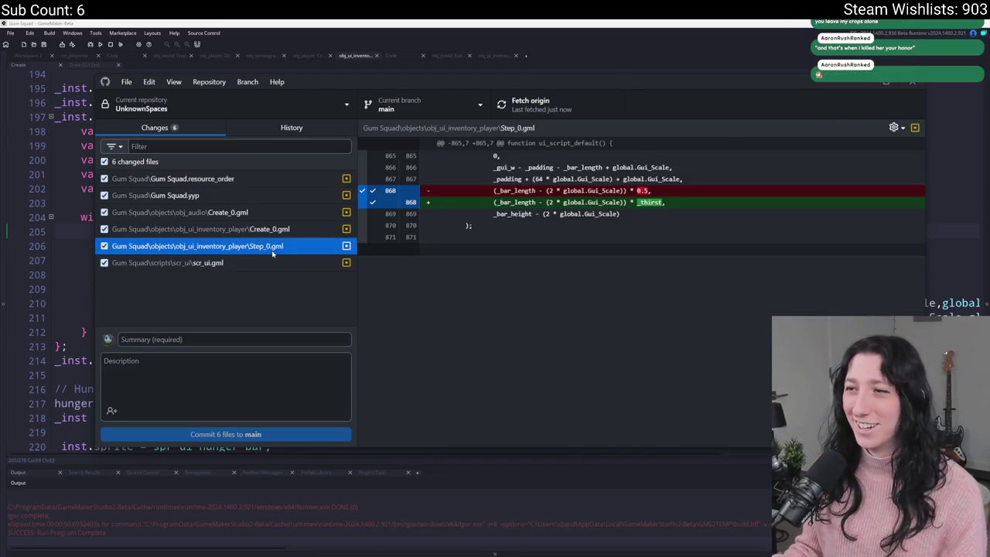
{"action": "left_click", "coordinate": [271, 340]}
{"action": "type", "text": "F"}
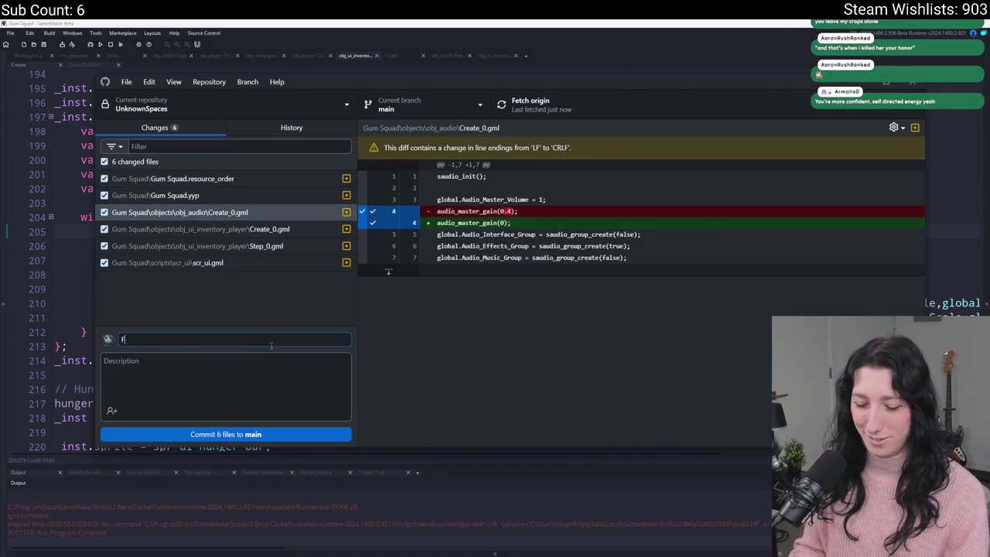
{"action": "type", "text": "ixed UI bugs"}
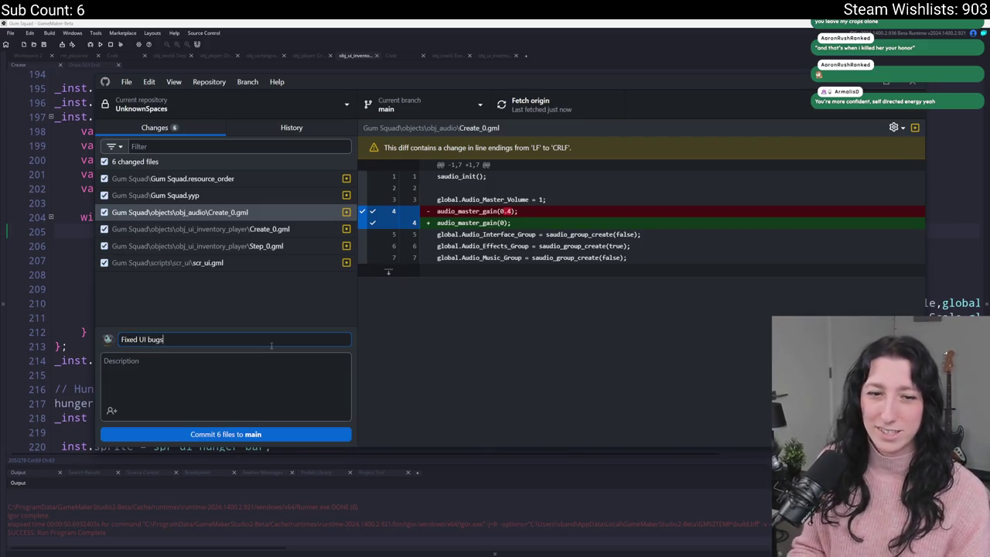
Commit the six files to main, push to origin, and check the new commit in History
{"action": "left_click", "coordinate": [248, 430]}
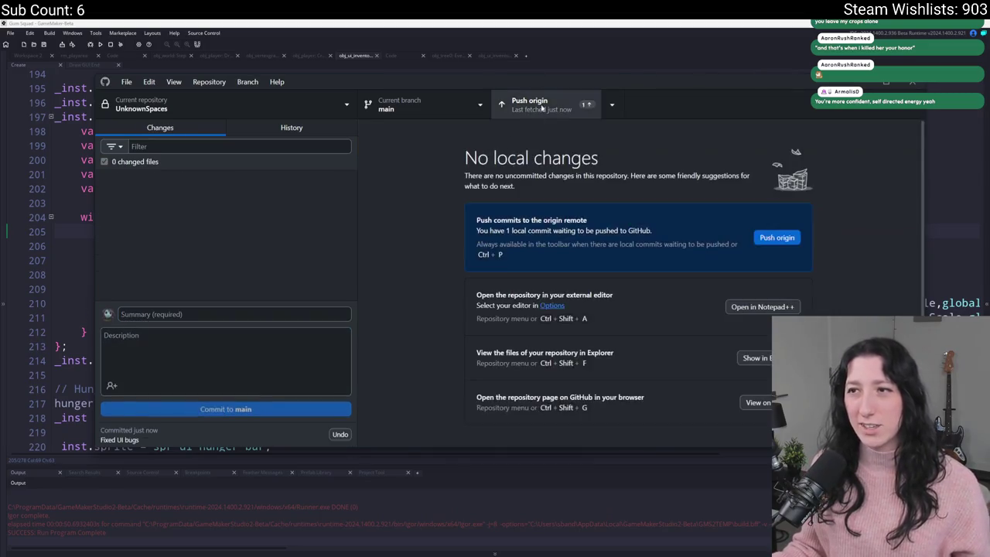
{"action": "left_click", "coordinate": [534, 104]}
{"action": "left_click", "coordinate": [243, 129]}
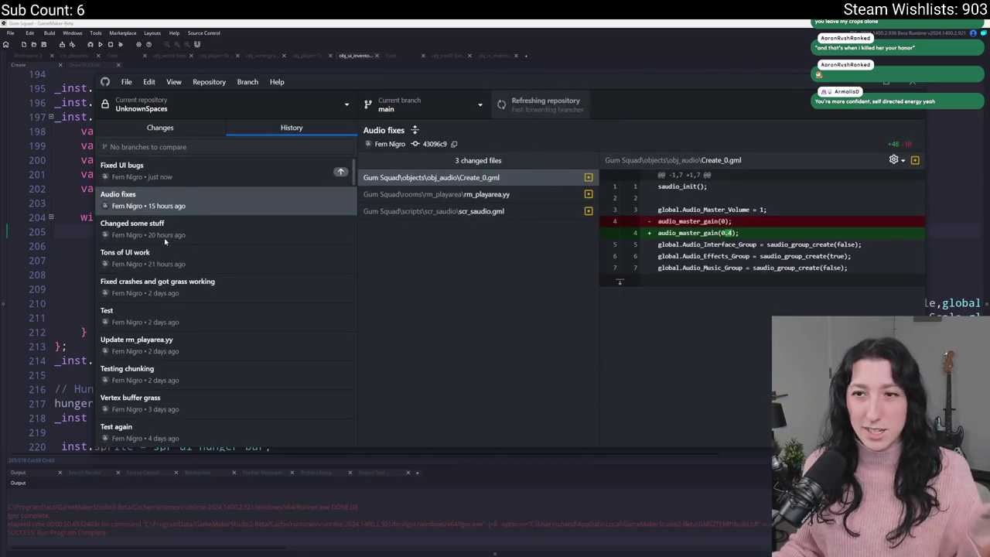
{"action": "left_click", "coordinate": [188, 181]}
{"action": "left_click", "coordinate": [204, 130]}
{"action": "key", "text": "alt+Tab"}
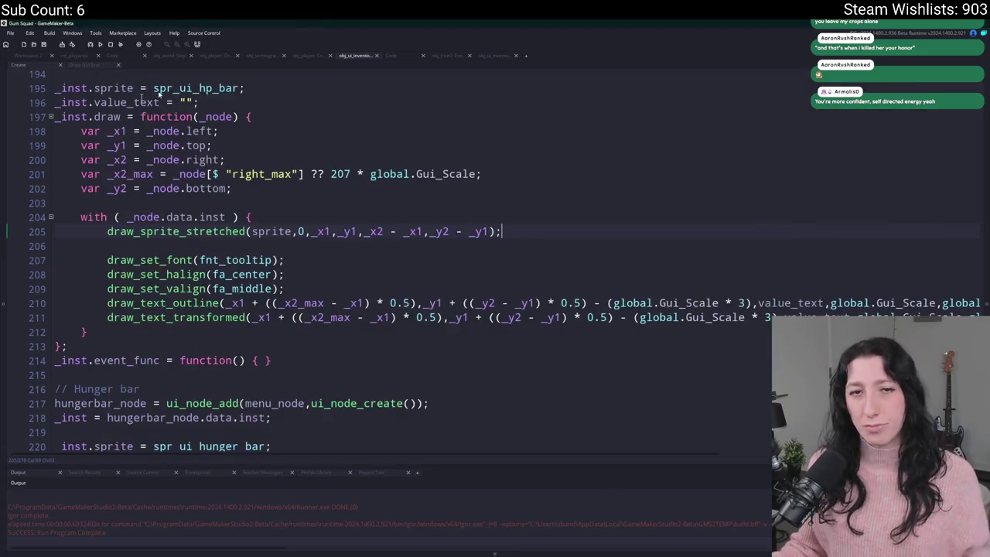
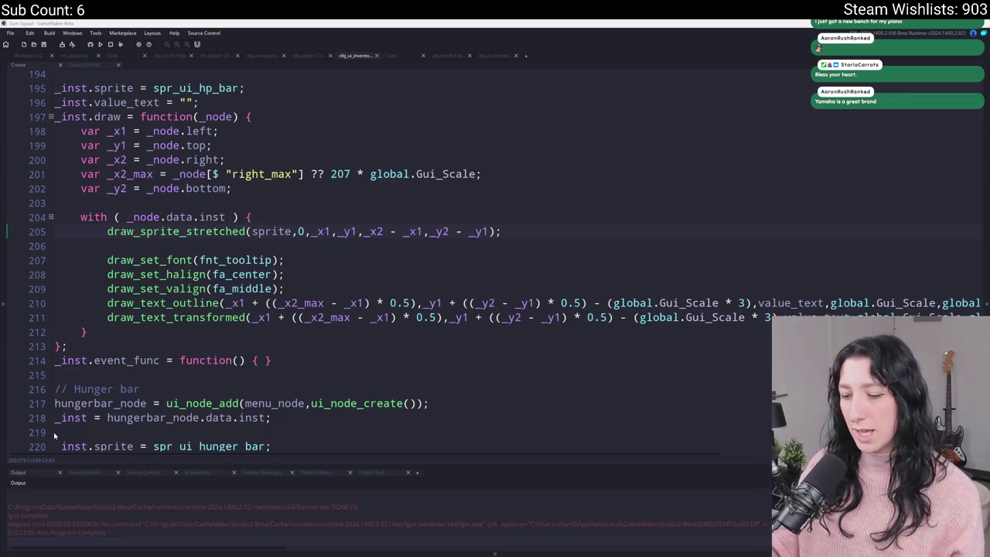
Close the extra code tabs, leaving the obj_vertexgrass and obj_ui_inventory_player editors in the workspace
{"action": "key", "text": "Up"}
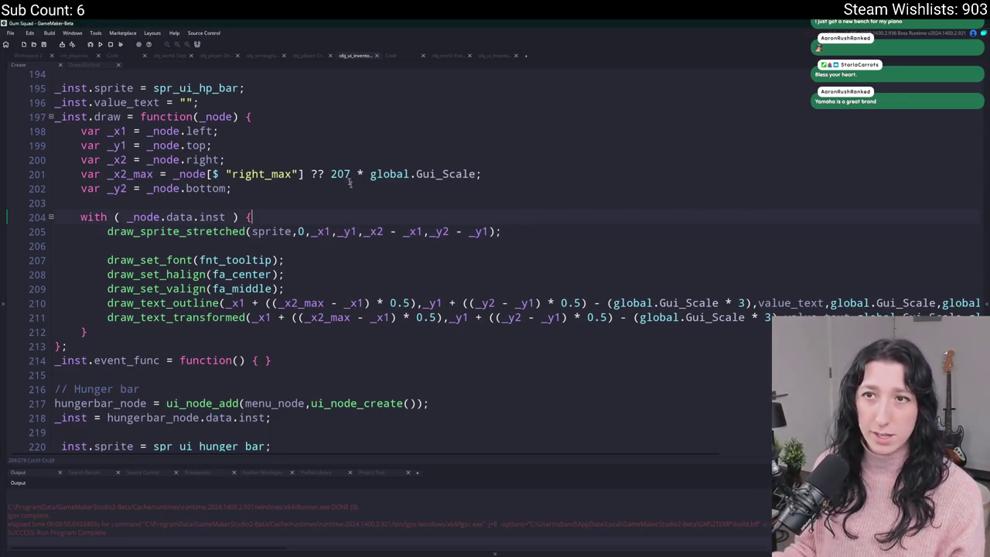
{"action": "left_click", "coordinate": [237, 55]}
{"action": "left_click", "coordinate": [237, 56]}
{"action": "left_click", "coordinate": [190, 56]}
{"action": "middle_click", "coordinate": [112, 58]}
{"action": "middle_click", "coordinate": [112, 58]}
{"action": "middle_click", "coordinate": [112, 58]}
{"action": "middle_click", "coordinate": [112, 58]}
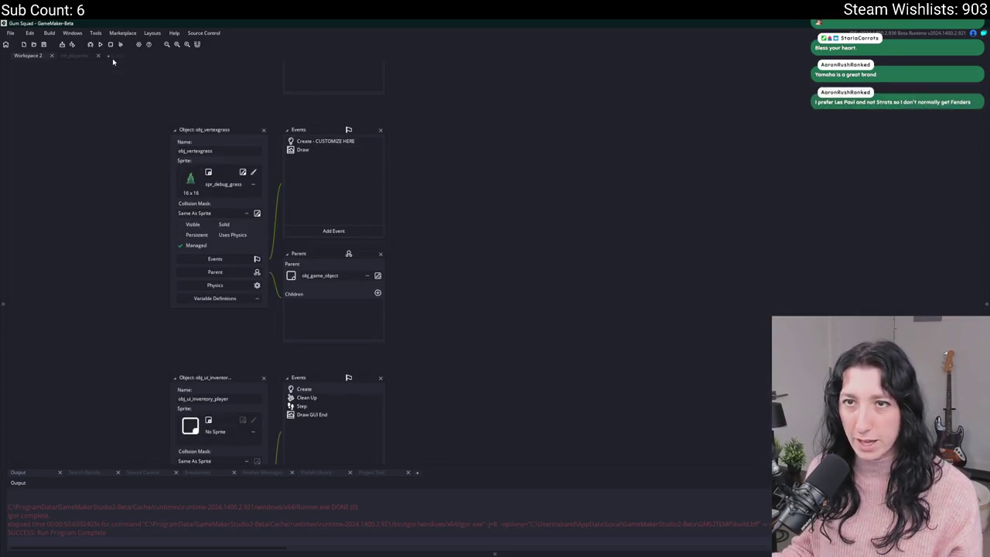
{"action": "middle_click", "coordinate": [112, 58]}
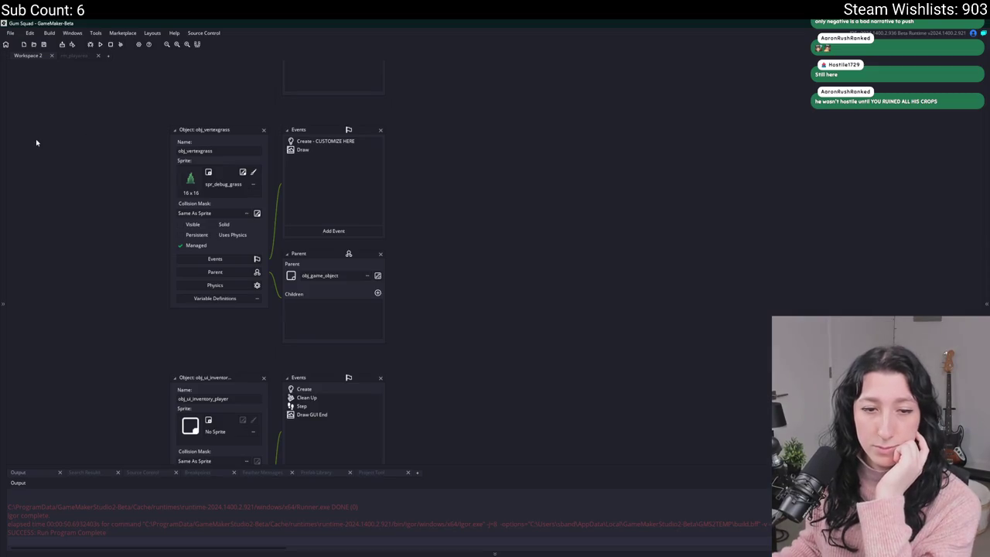
Delete the six obj_spawn_glummer instances from the rm_playarea room
{"action": "left_click", "coordinate": [63, 55]}
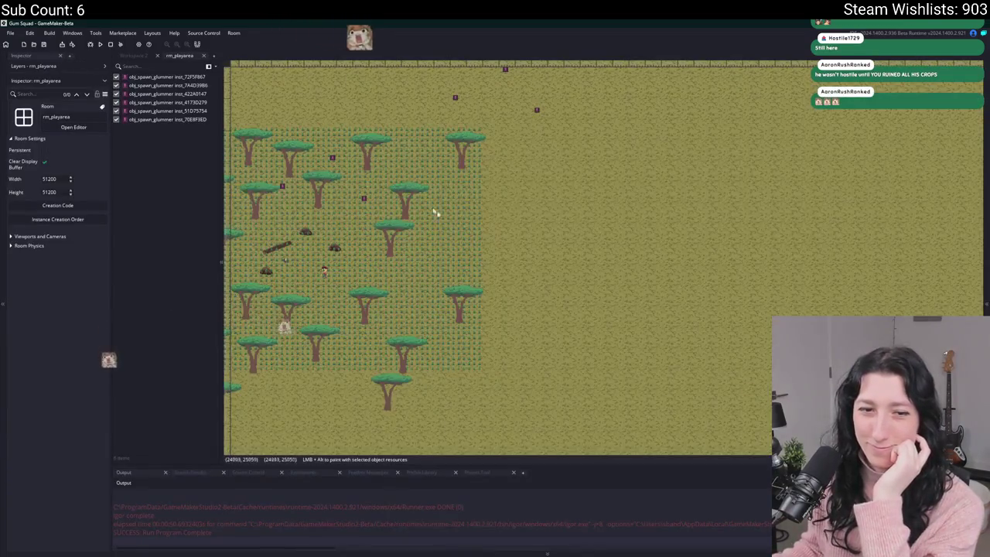
{"action": "scroll", "coordinate": [464, 247], "scroll_direction": "left", "scroll_amount": 2}
{"action": "scroll", "coordinate": [463, 236], "scroll_direction": "left", "scroll_amount": 2}
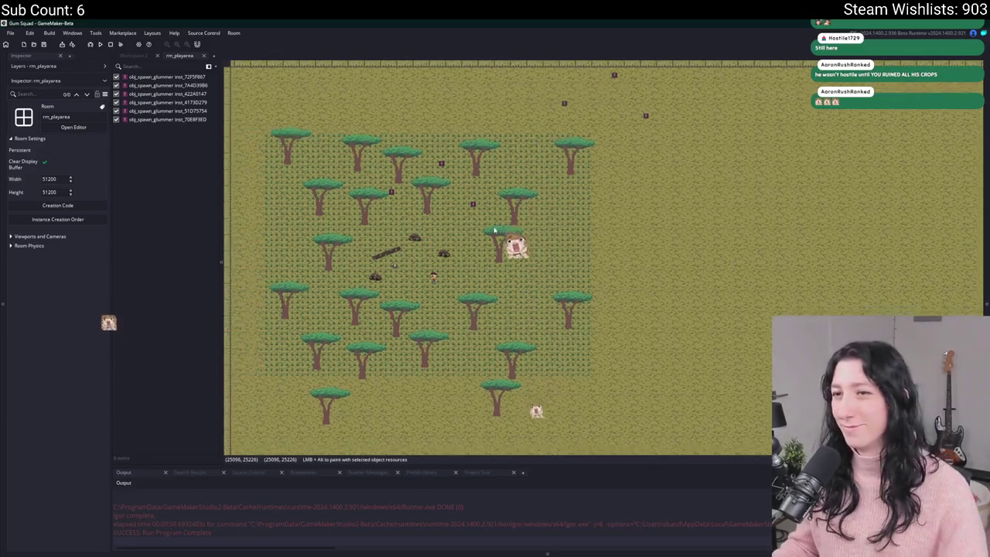
{"action": "left_click_drag", "start_coordinate": [174, 119], "coordinate": [178, 83]}
{"action": "key", "text": "Delete"}
Run the game with F5, create a lobby and maximise the game window
{"action": "scroll", "coordinate": [462, 288], "scroll_direction": "up", "scroll_amount": 2}
{"action": "scroll", "coordinate": [462, 289], "scroll_direction": "up", "scroll_amount": 1}
{"action": "key", "text": "F5"}
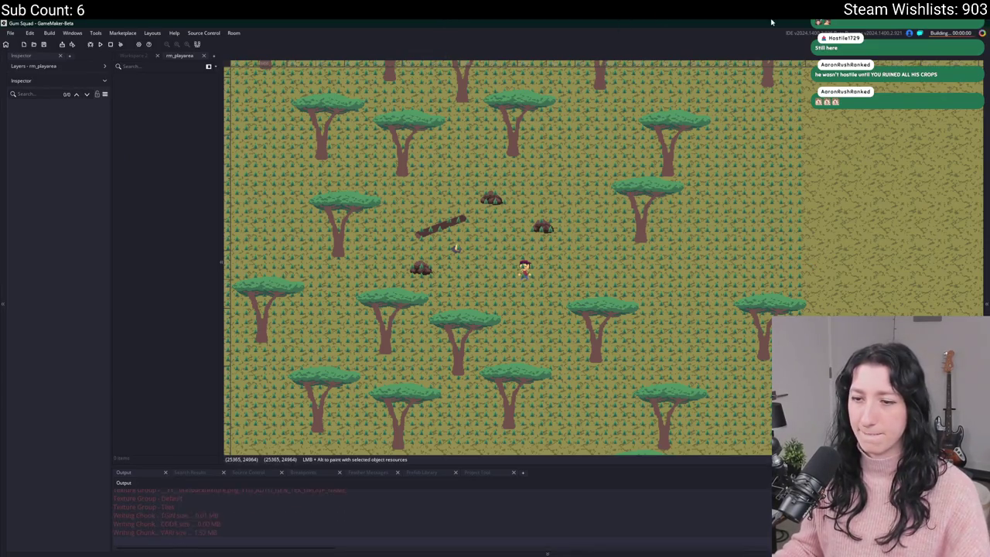
{"action": "left_click", "coordinate": [519, 276]}
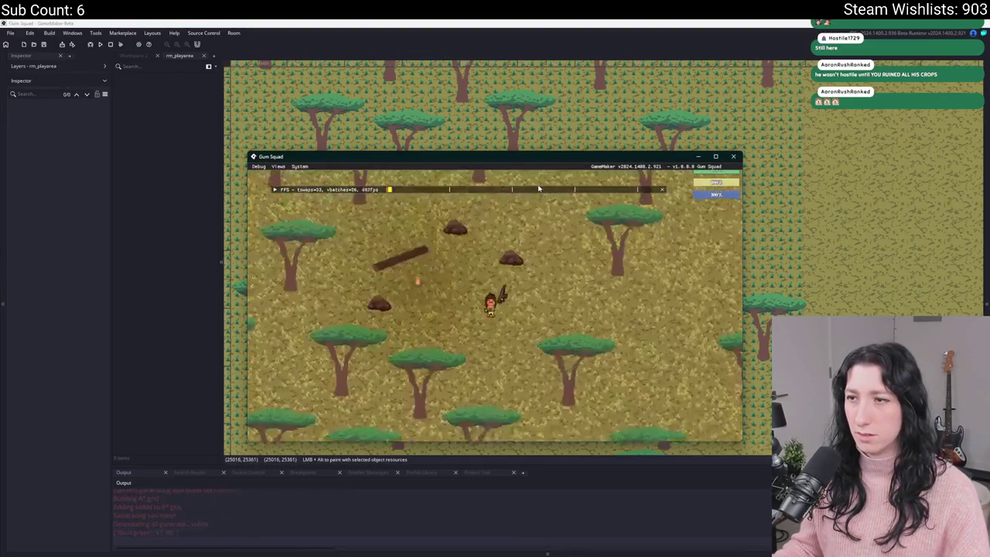
{"action": "double_click", "coordinate": [550, 157]}
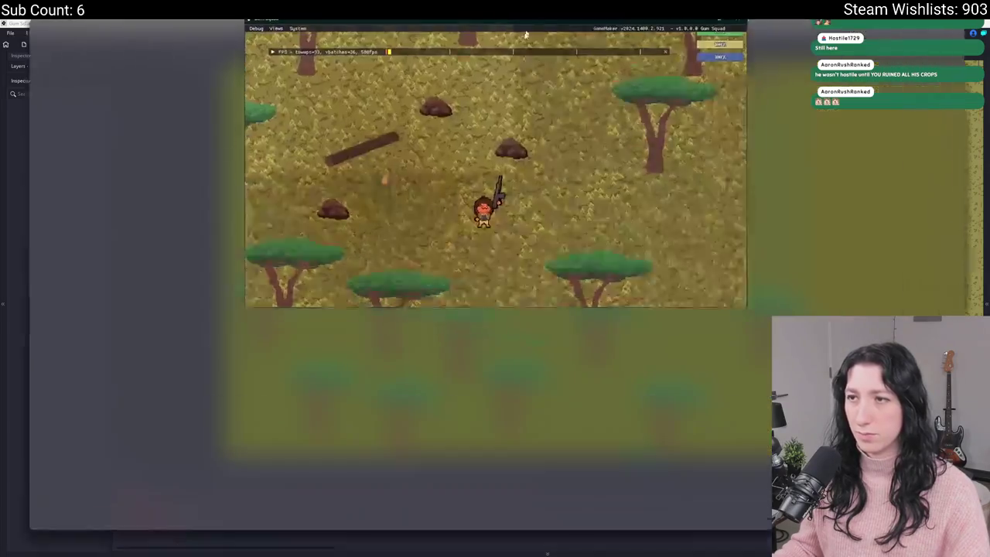
Walk the player around the savanna among the trees with WASD, then close the game
{"action": "key", "text": "w"}
{"action": "key", "text": "a"}
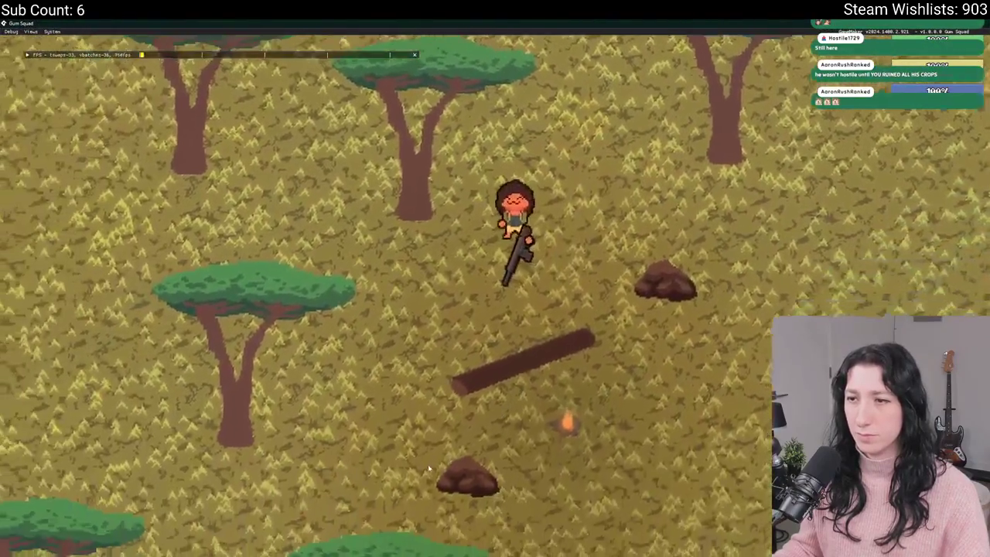
{"action": "key", "text": "d"}
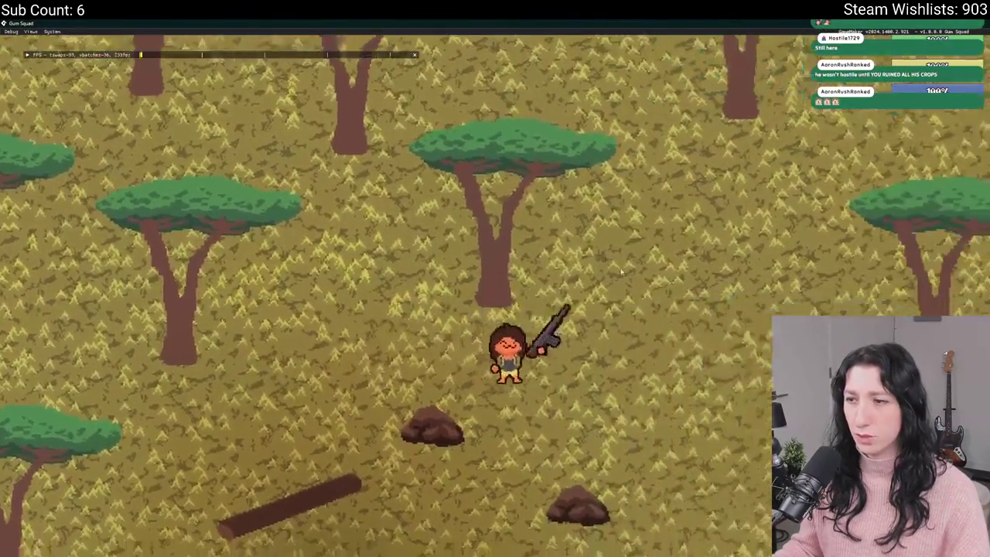
{"action": "key", "text": "a"}
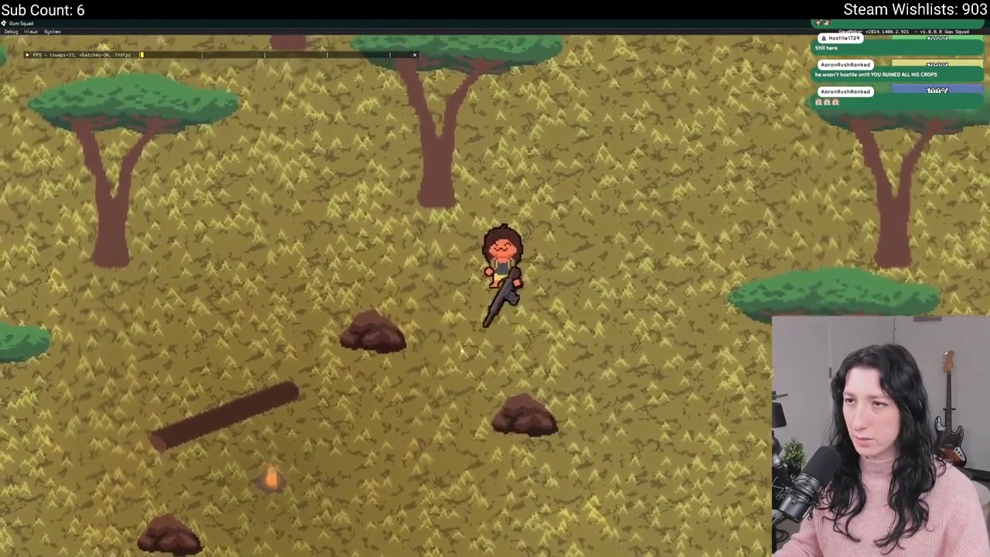
{"action": "key", "text": "w"}
{"action": "key", "text": "d"}
{"action": "key", "text": "s"}
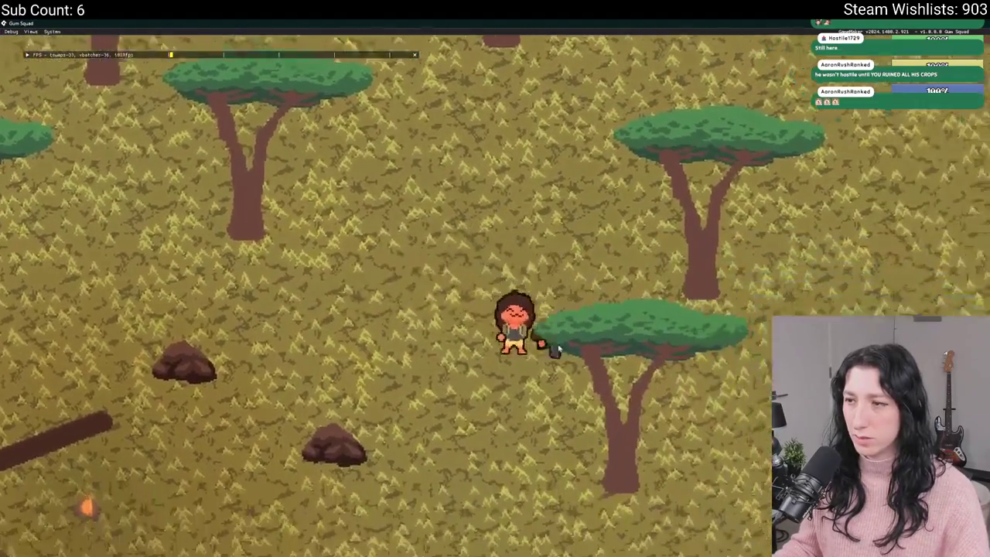
{"action": "key", "text": "w"}
{"action": "key", "text": "a"}
{"action": "key", "text": "d"}
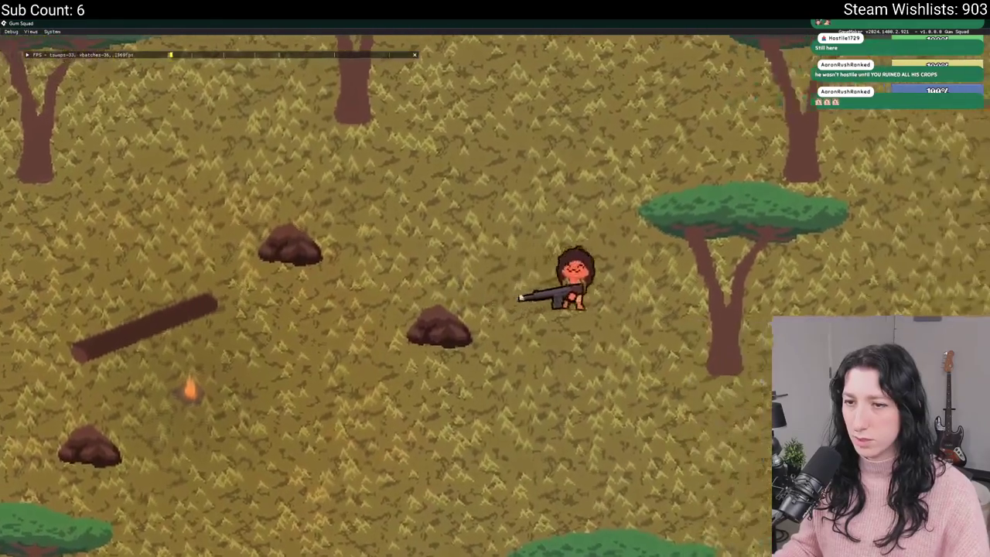
{"action": "key", "text": "a"}
{"action": "key", "text": "w"}
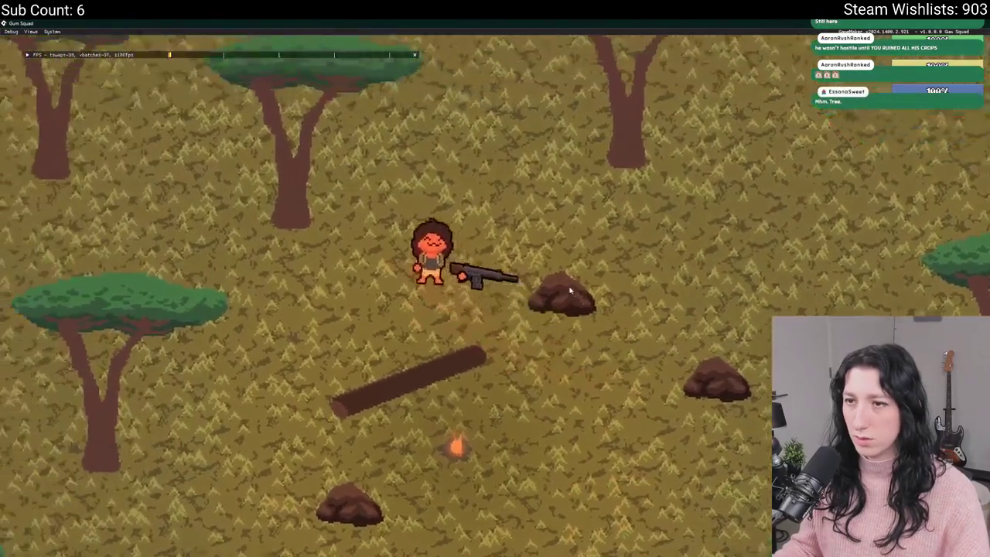
{"action": "key", "text": "w"}
{"action": "key", "text": "d"}
{"action": "key", "text": "w"}
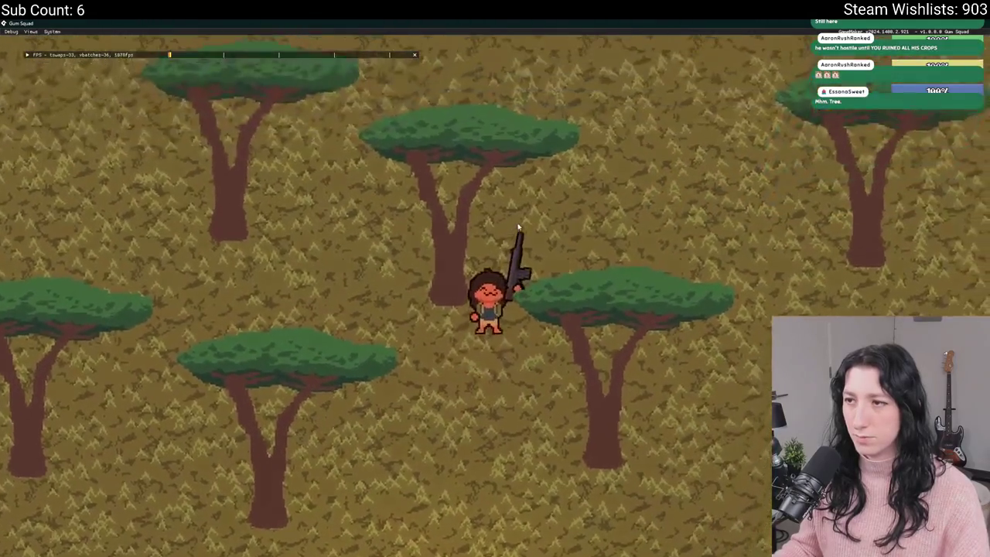
{"action": "key", "text": "a"}
{"action": "key", "text": "s"}
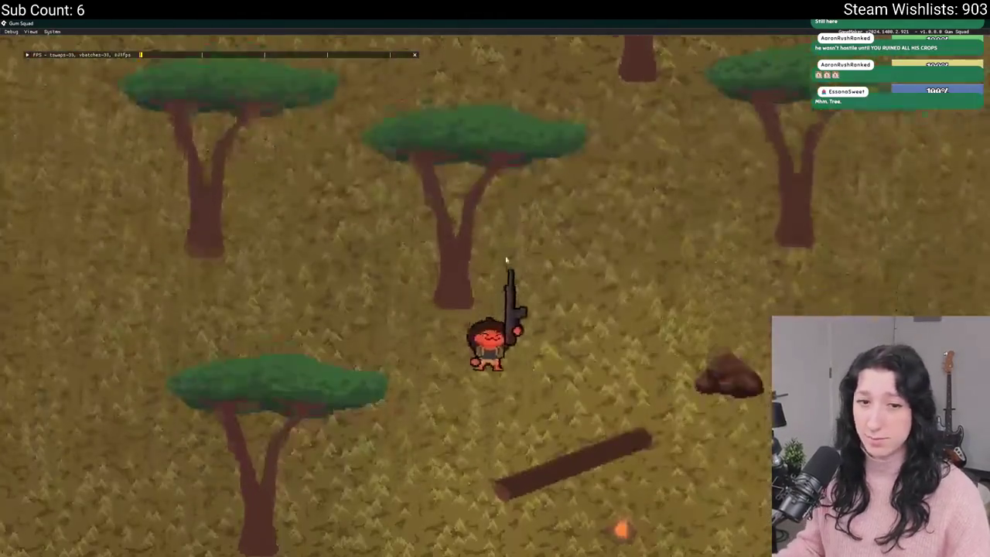
{"action": "key", "text": "s"}
{"action": "key", "text": "d"}
{"action": "key", "text": "w"}
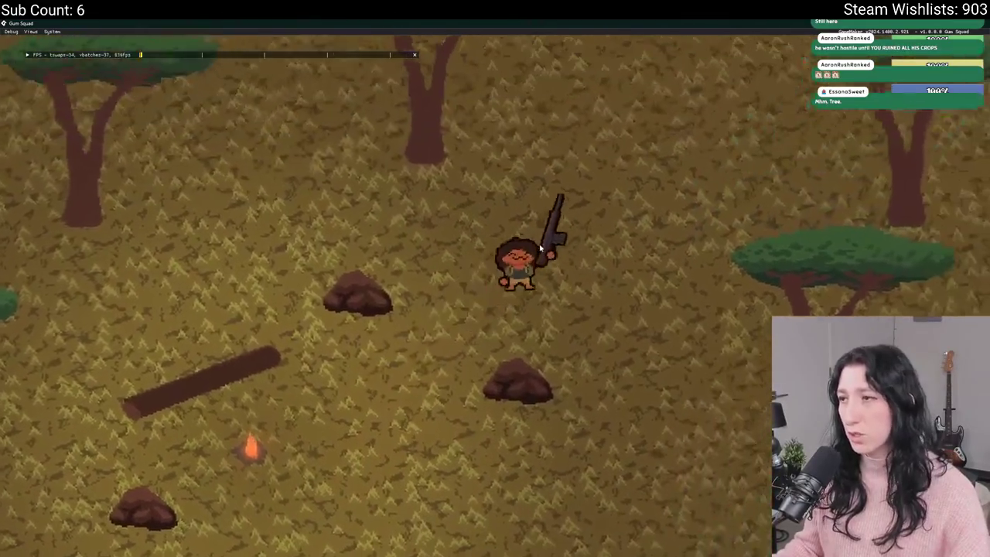
{"action": "key", "text": "s"}
{"action": "key", "text": "Escape"}
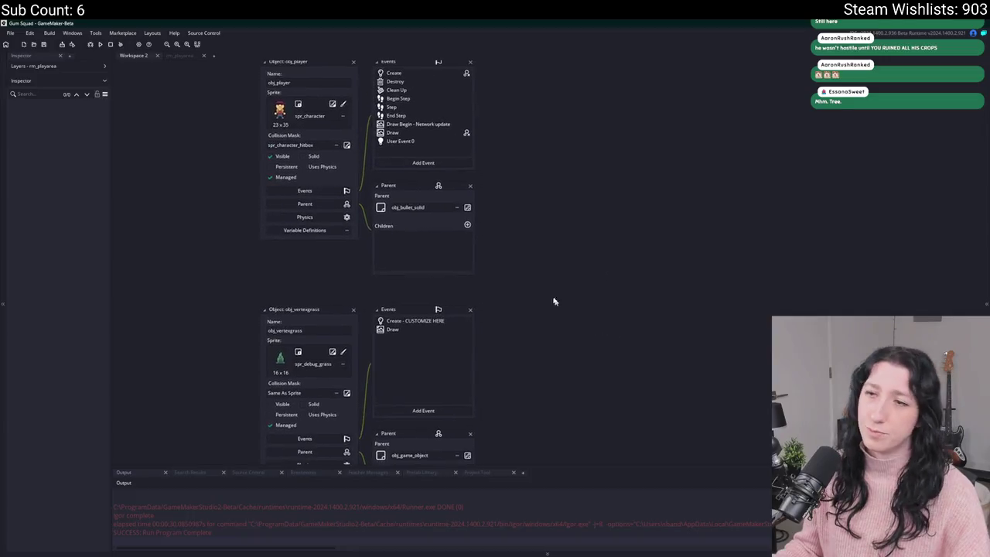
Find obj_tree0 in the asset search and open its Create event code
{"action": "type", "text": "obj_"}
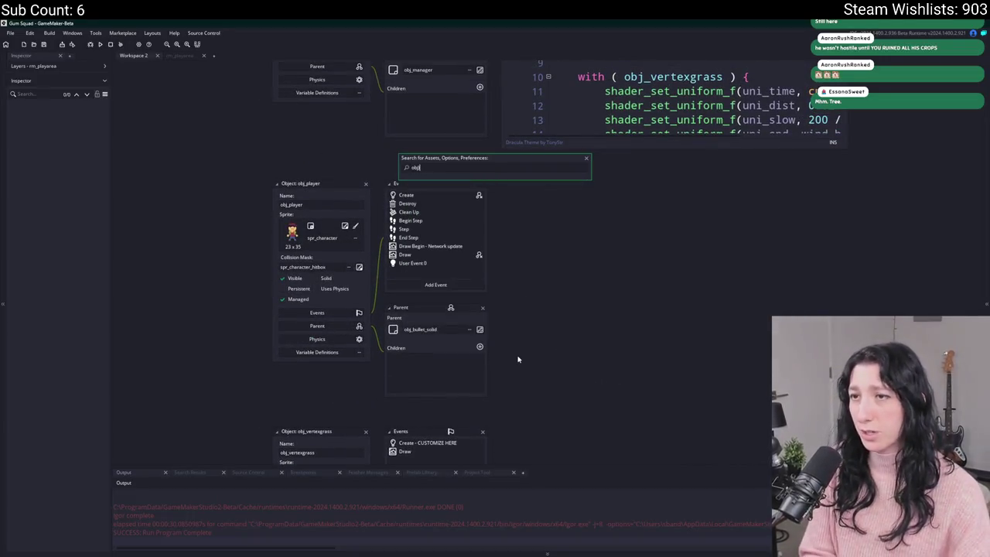
{"action": "type", "text": "tree"}
{"action": "key", "text": "Return"}
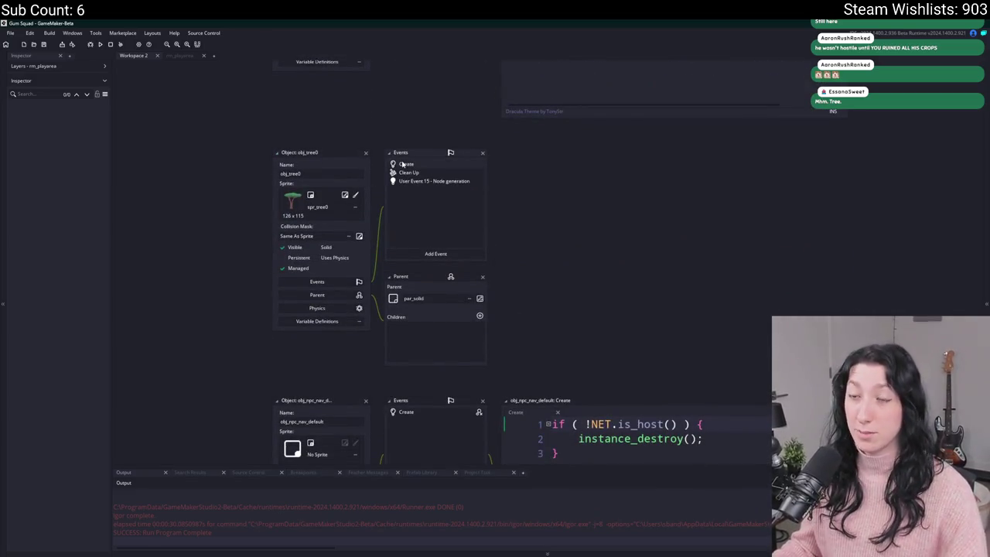
{"action": "double_click", "coordinate": [402, 164]}
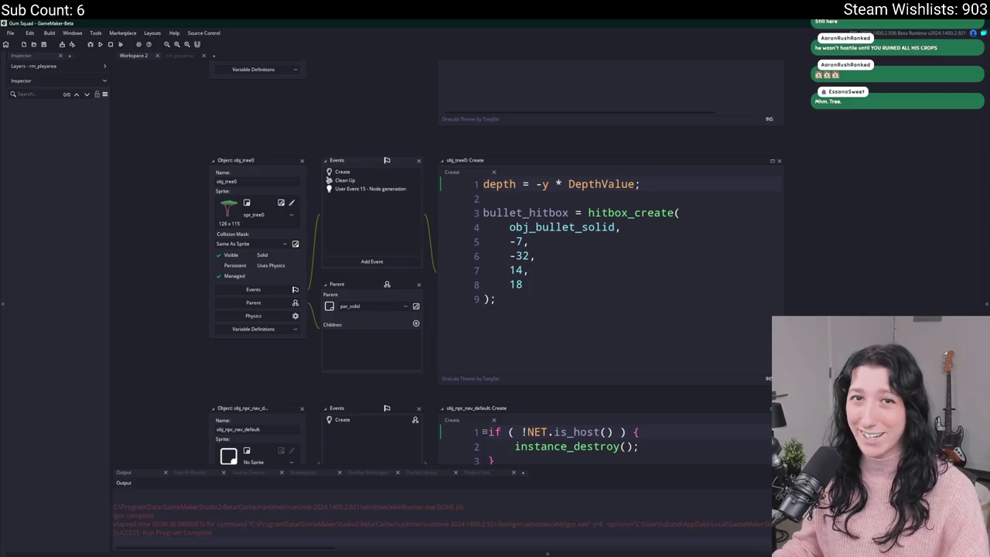
Add 'wind_seed = random(10000);' after the depth line and save
{"action": "left_click", "coordinate": [692, 272]}
{"action": "left_click", "coordinate": [703, 187]}
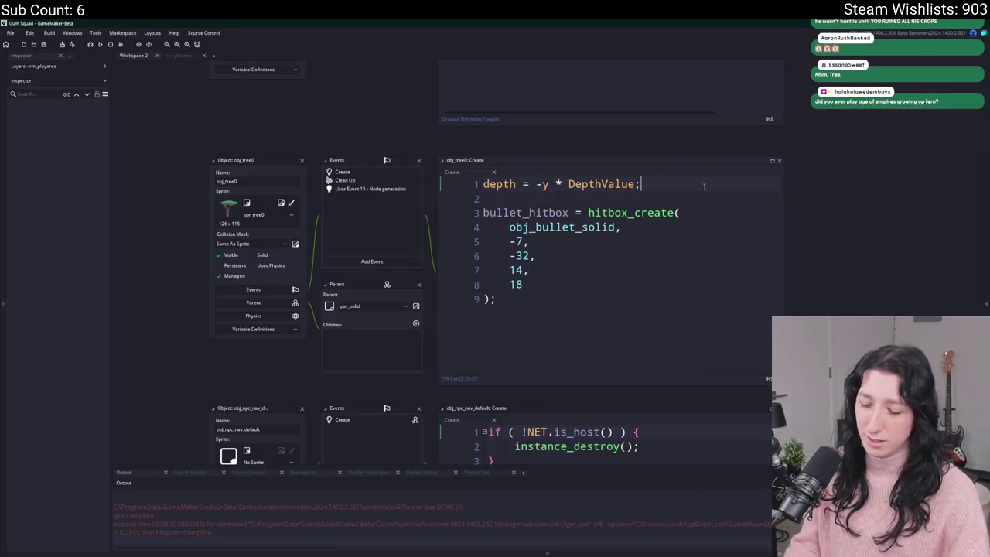
{"action": "key", "text": "Return"}
{"action": "key", "text": "Return"}
{"action": "type", "text": "wind_see"}
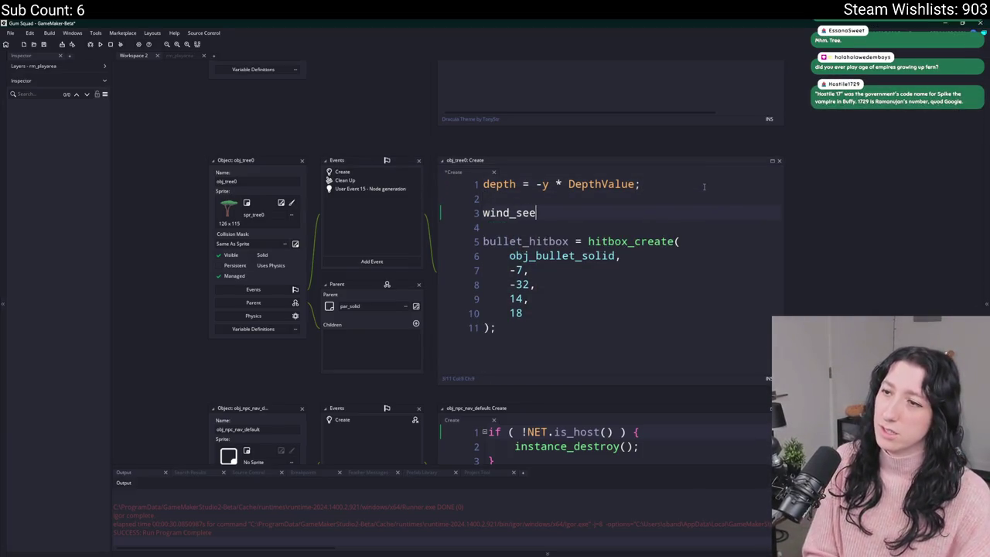
{"action": "type", "text": "d = "}
{"action": "type", "text": "random(1-0-"}
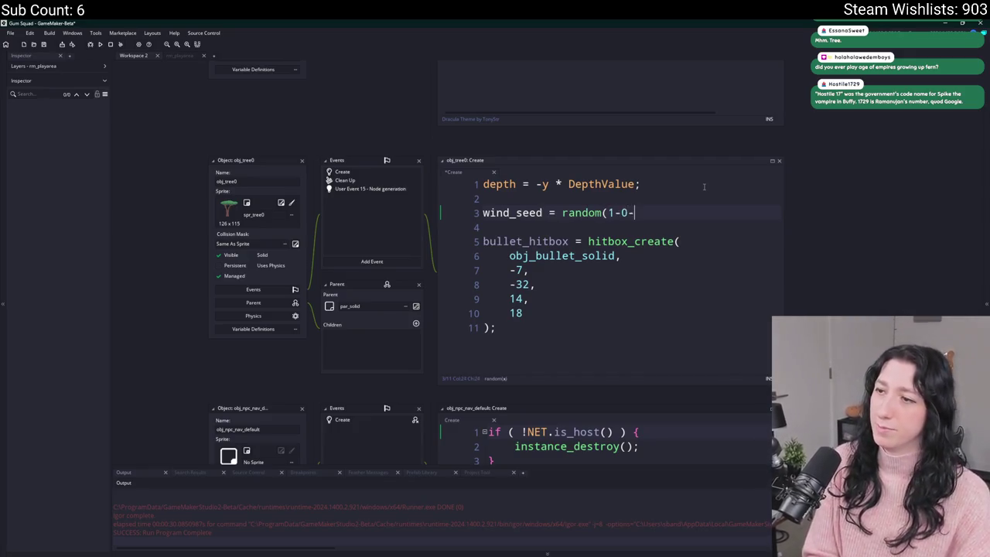
{"action": "key", "text": "BackSpace"}
{"action": "key", "text": "BackSpace"}
{"action": "key", "text": "BackSpace"}
{"action": "type", "text": "0000);"}
{"action": "key", "text": "ctrl+s"}
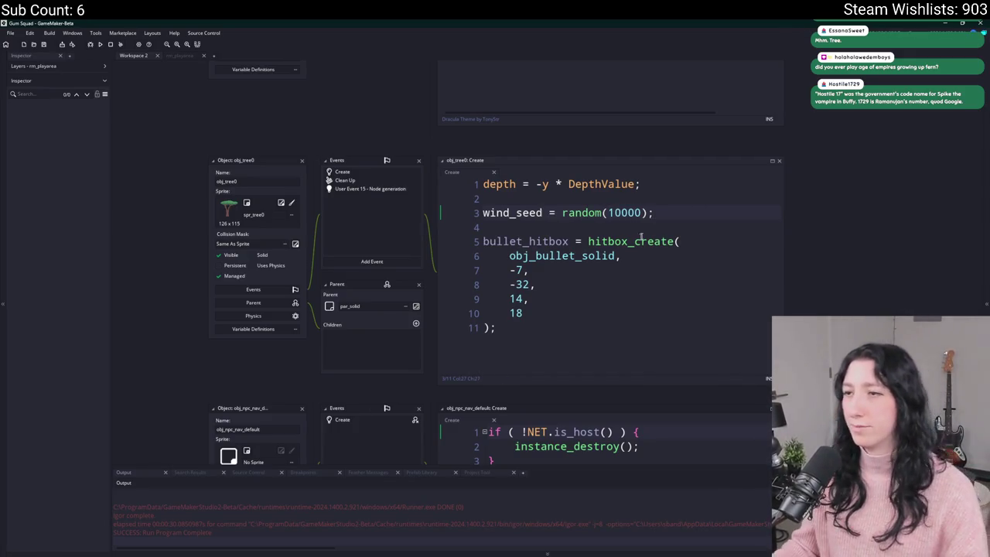
{"action": "double_click", "coordinate": [487, 213]}
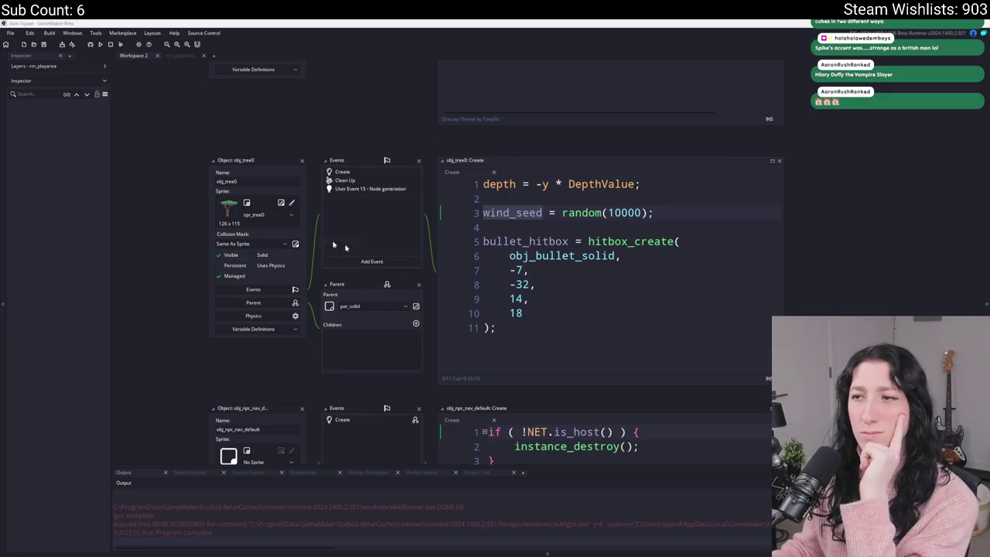
Add a Draw event to obj_tree0
{"action": "left_click", "coordinate": [681, 213]}
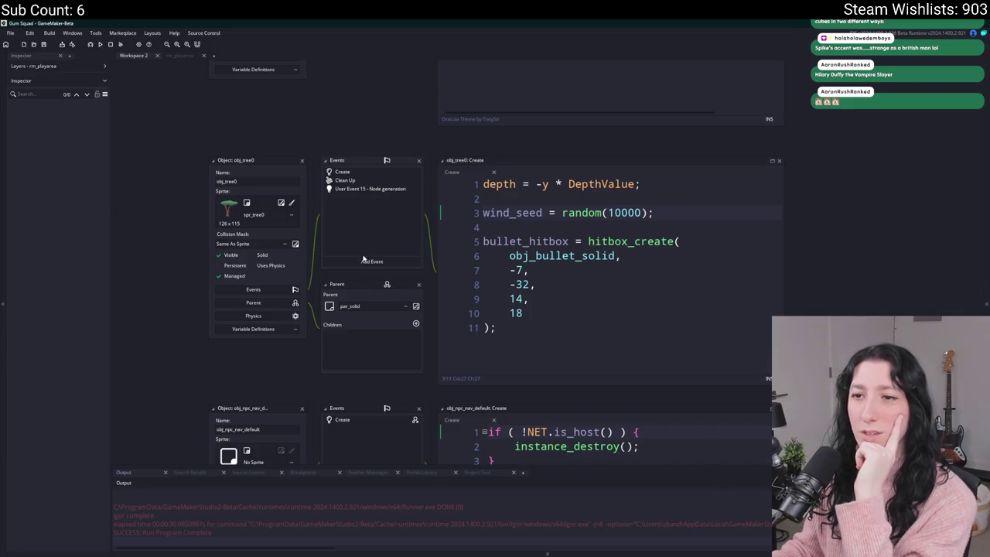
{"action": "left_click", "coordinate": [388, 265]}
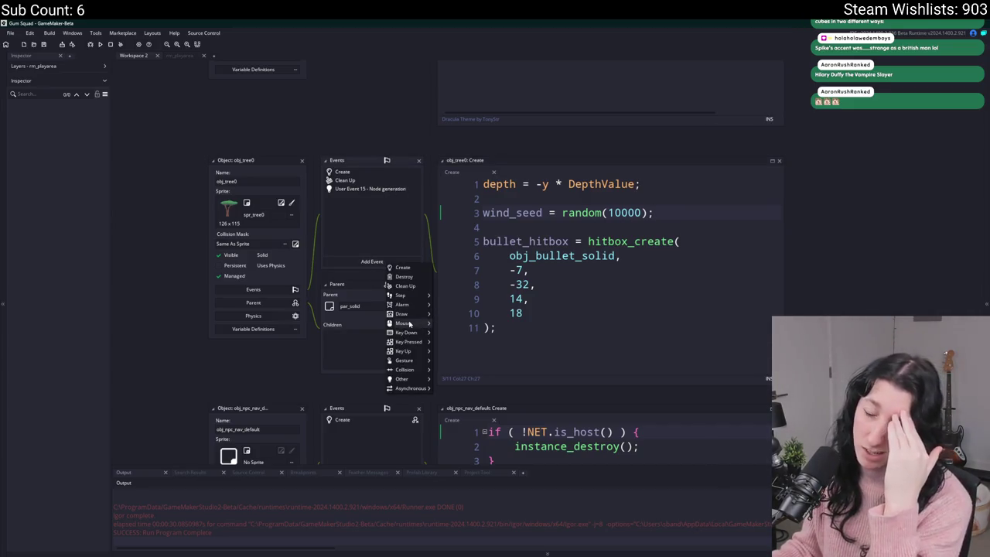
{"action": "mouse_move", "coordinate": [409, 314]}
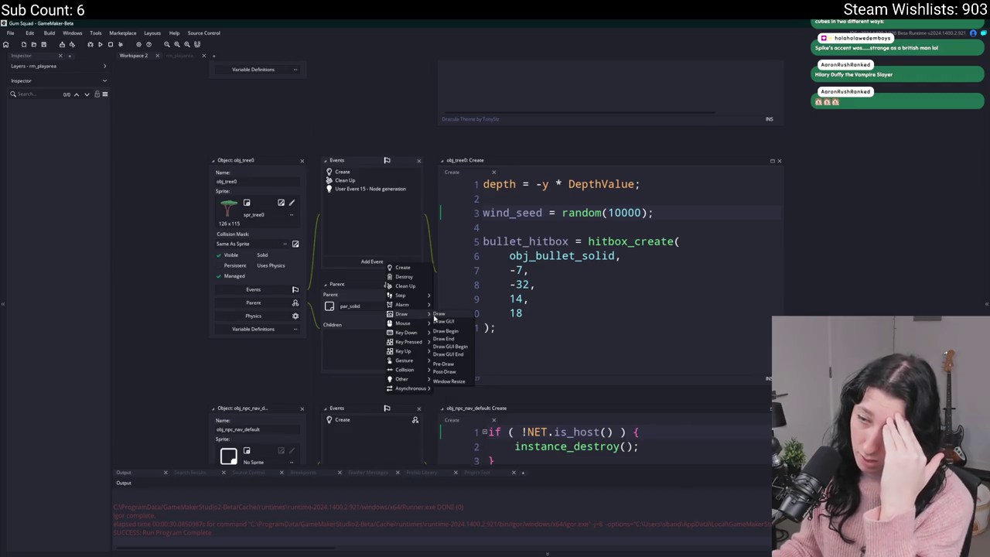
{"action": "left_click", "coordinate": [437, 314]}
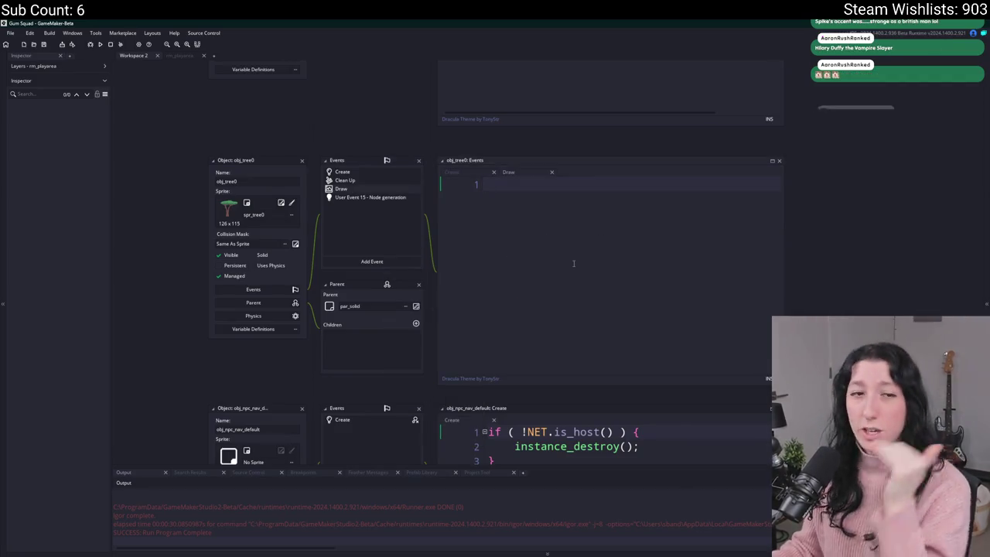
Start a draw_sprite_pos(sprite_index,0, call in the Draw event code
{"action": "type", "text": "draw_sprit"}
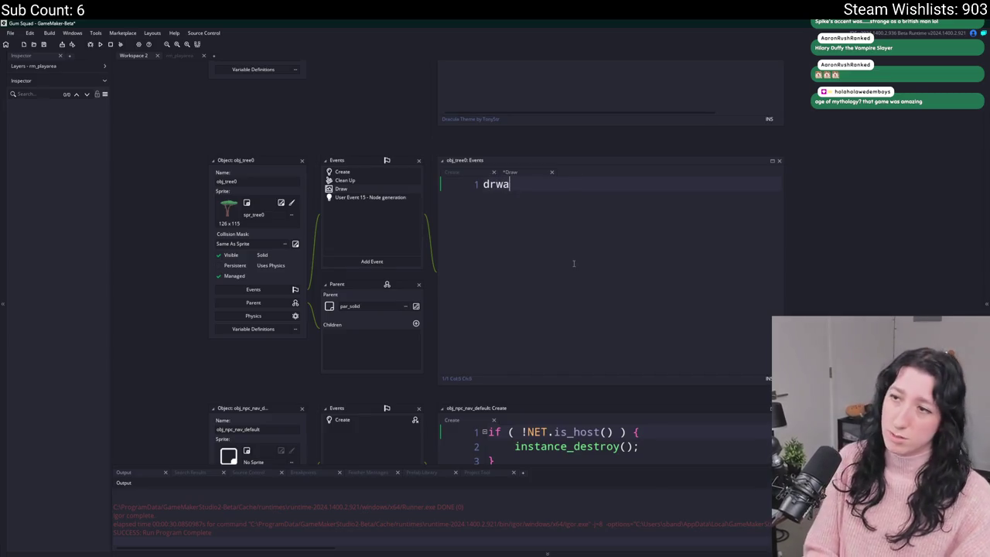
{"action": "type", "text": "e_pos(i"}
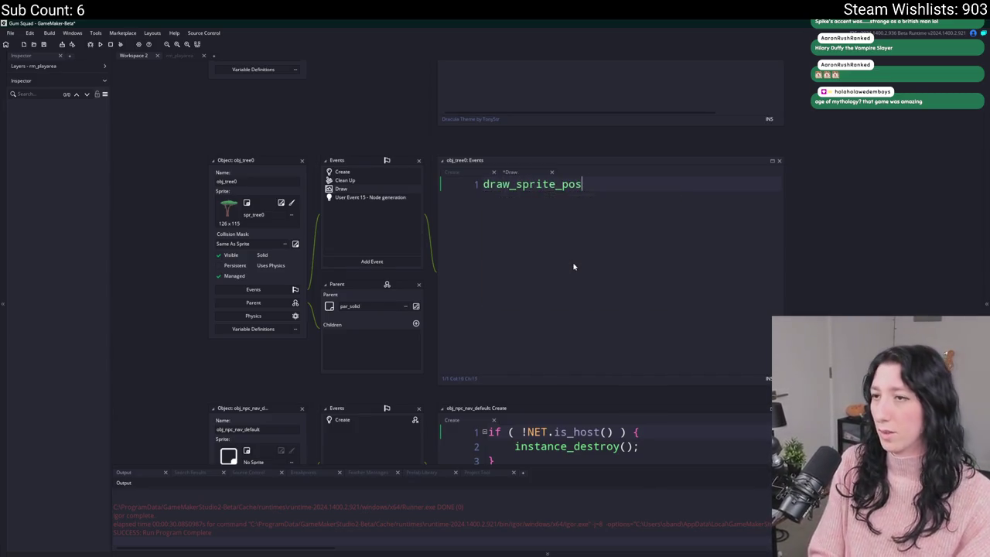
{"action": "key", "text": "BackSpace"}
{"action": "type", "text": "sprite_index,0,"}
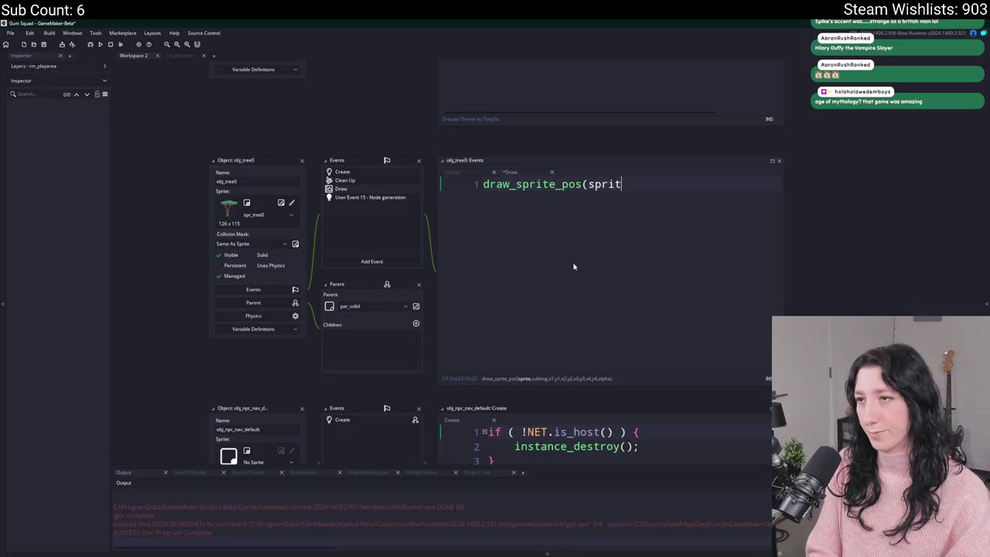
{"action": "left_click", "coordinate": [772, 160]}
Break the draw_sprite_pos arguments onto separate indented lines, leaving an empty argument line
{"action": "left_click", "coordinate": [260, 76]}
{"action": "key", "text": "Return"}
{"action": "left_click", "coordinate": [239, 91]}
{"action": "key", "text": "Return"}
{"action": "key", "text": "Return"}
{"action": "type", "text": ")"}
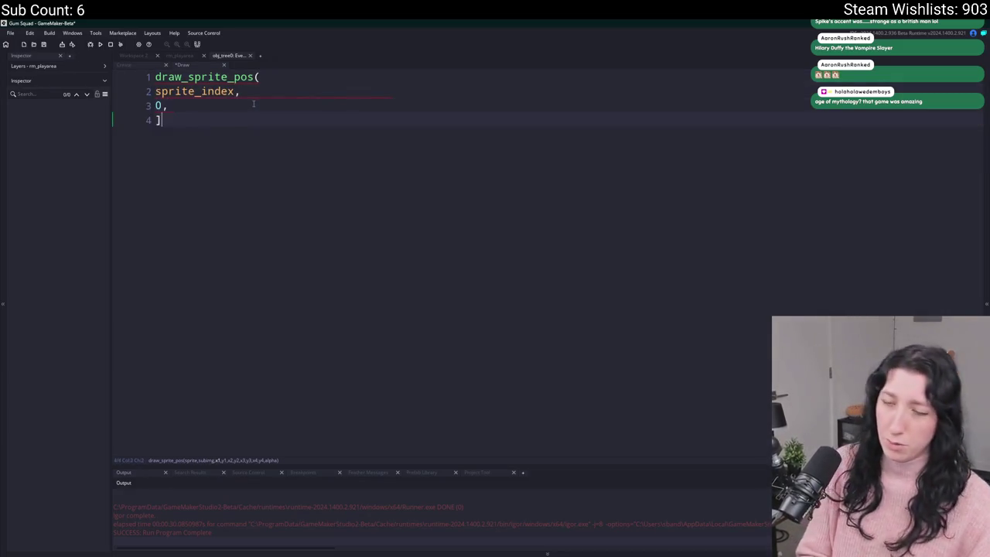
{"action": "type", "text": ";"}
{"action": "left_click", "coordinate": [228, 106]}
{"action": "left_click_drag", "start_coordinate": [229, 106], "coordinate": [164, 85]}
{"action": "key", "text": "Tab"}
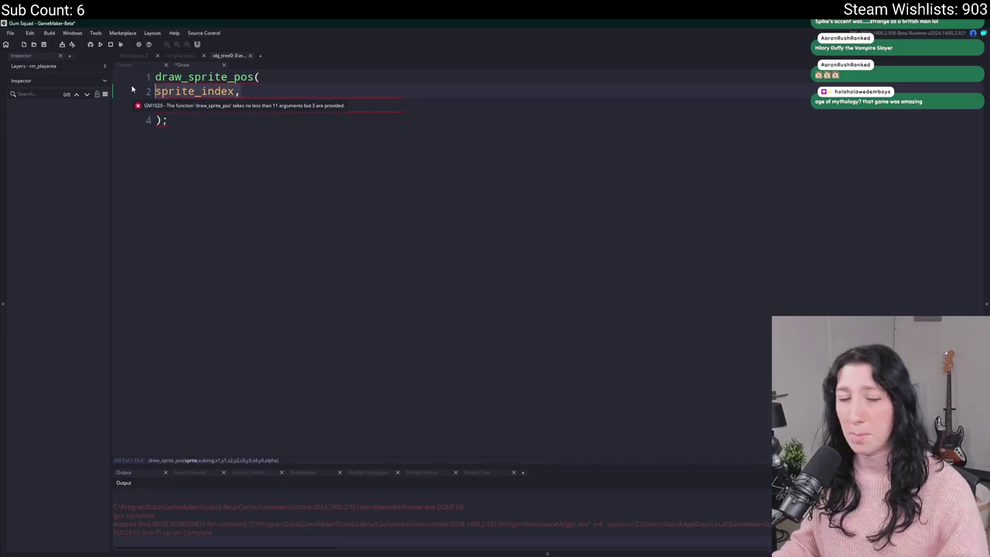
{"action": "key", "text": "Right"}
{"action": "key", "text": "Return"}
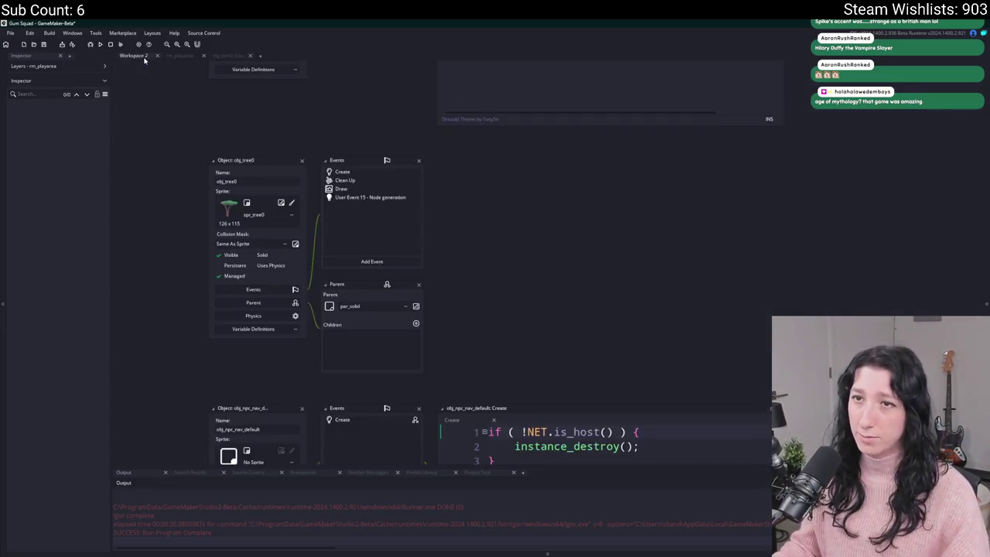
Change the Create event's random(10000) to random(1000)
{"action": "left_click", "coordinate": [124, 64]}
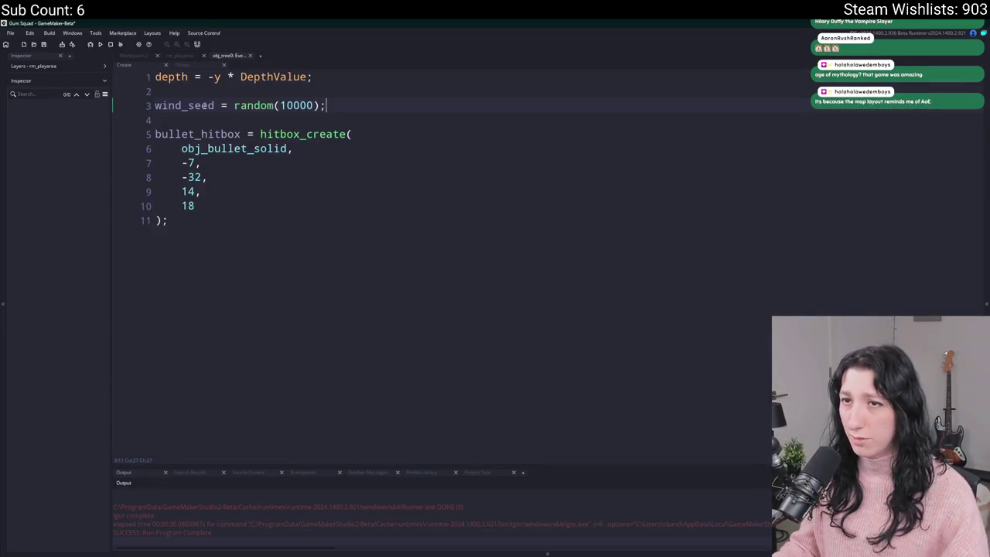
{"action": "left_click", "coordinate": [312, 106]}
{"action": "key", "text": "BackSpace"}
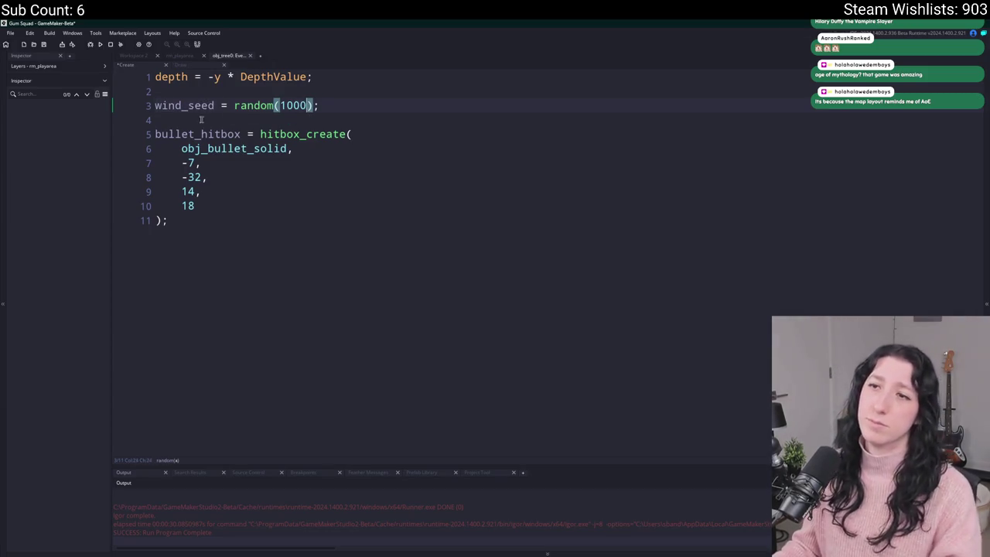
{"action": "double_click", "coordinate": [178, 107]}
{"action": "left_click", "coordinate": [349, 111]}
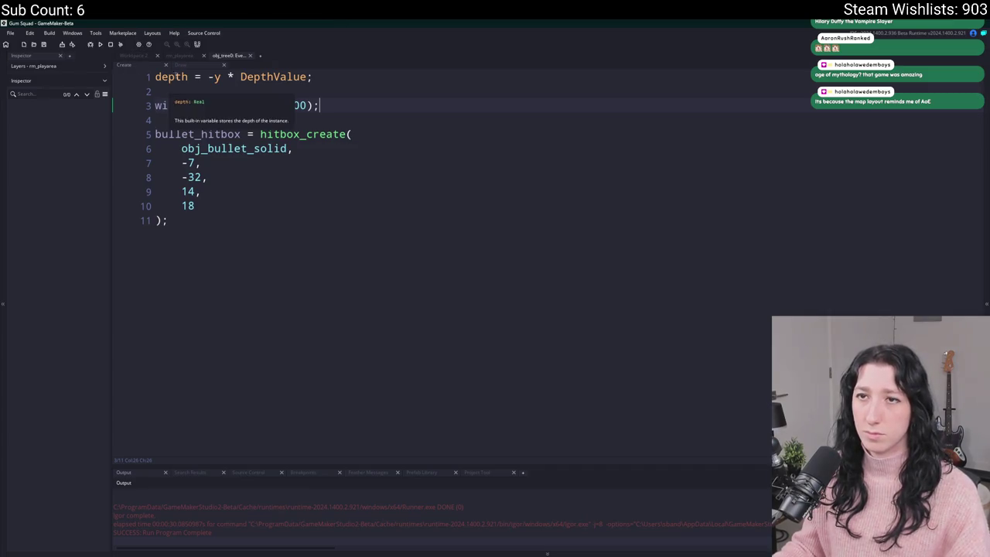
Add a wind_seed increment line above the draw call, shrink it below 0.1, and save
{"action": "left_click", "coordinate": [142, 56]}
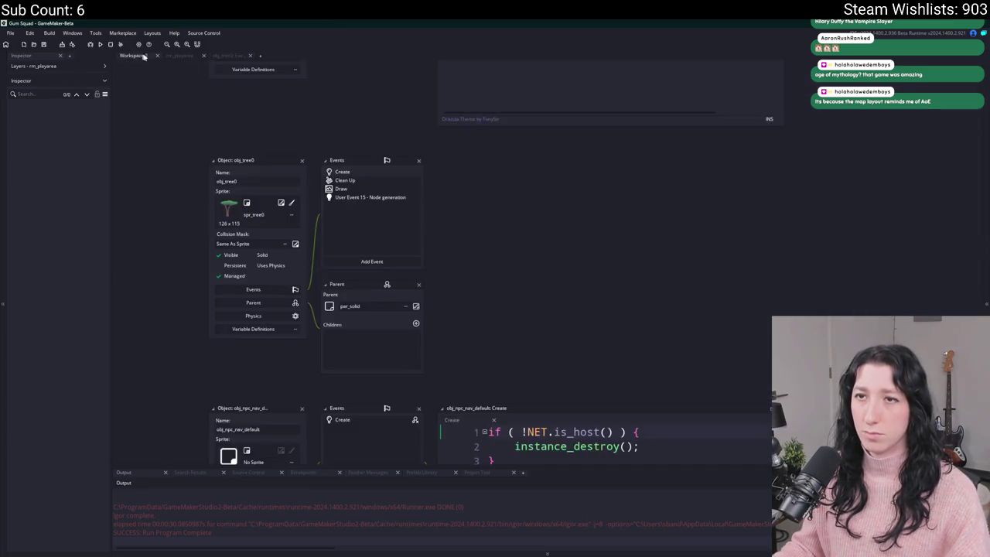
{"action": "double_click", "coordinate": [357, 190]}
{"action": "left_click", "coordinate": [159, 77]}
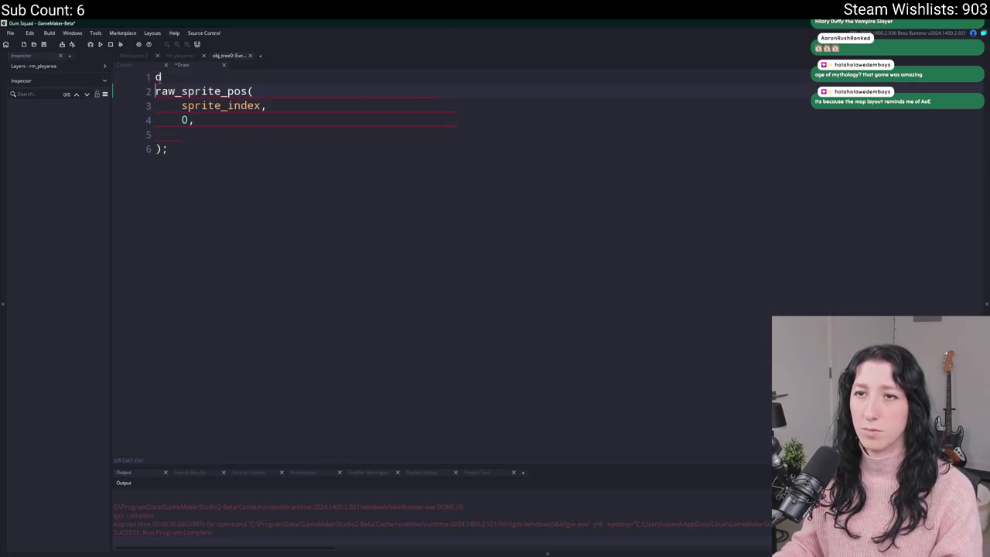
{"action": "key", "text": "Home"}
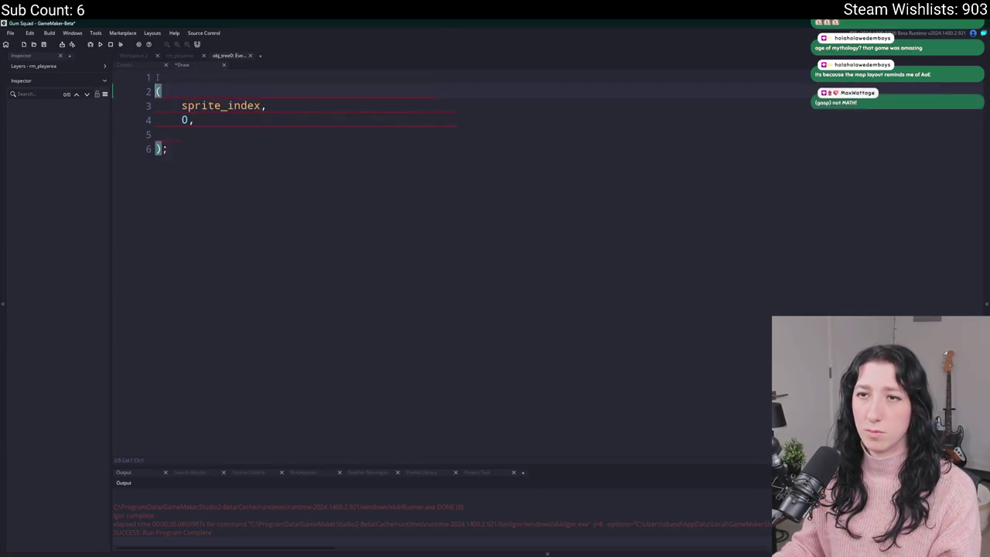
{"action": "key", "text": "Return"}
{"action": "key", "text": "Return"}
{"action": "key", "text": "Up"}
{"action": "key", "text": "Up"}
{"action": "type", "text": "wind_seed += 0.1;"}
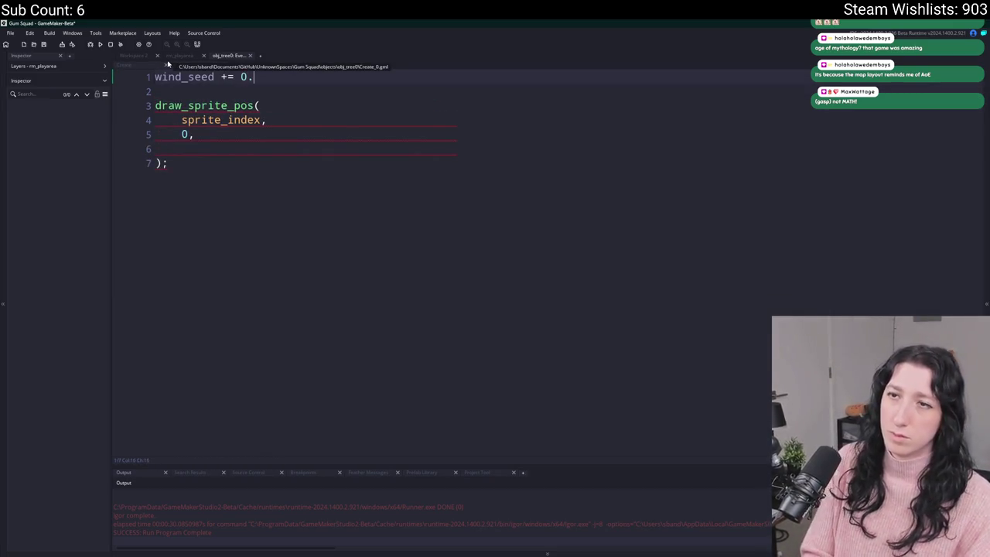
{"action": "key", "text": "ctrl+s"}
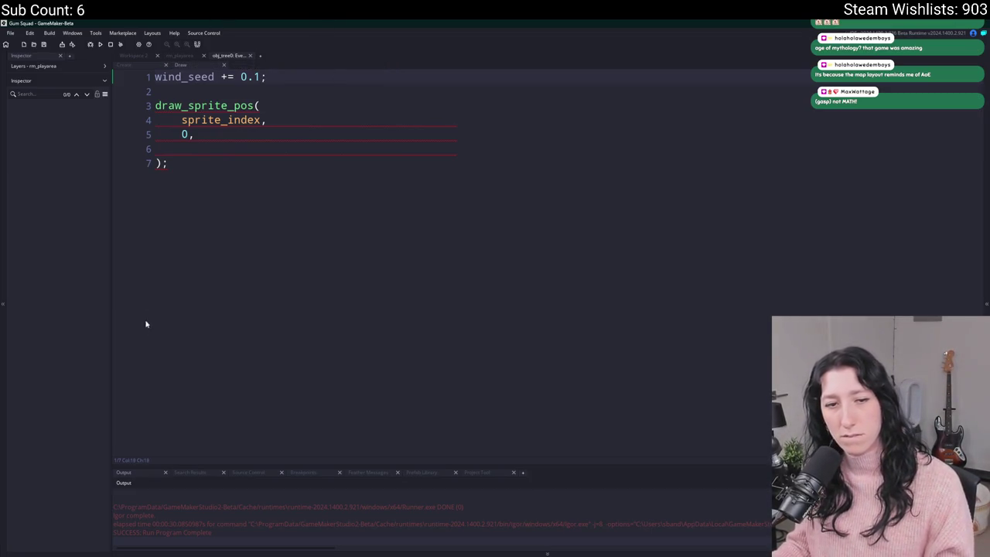
{"action": "left_click", "coordinate": [256, 78]}
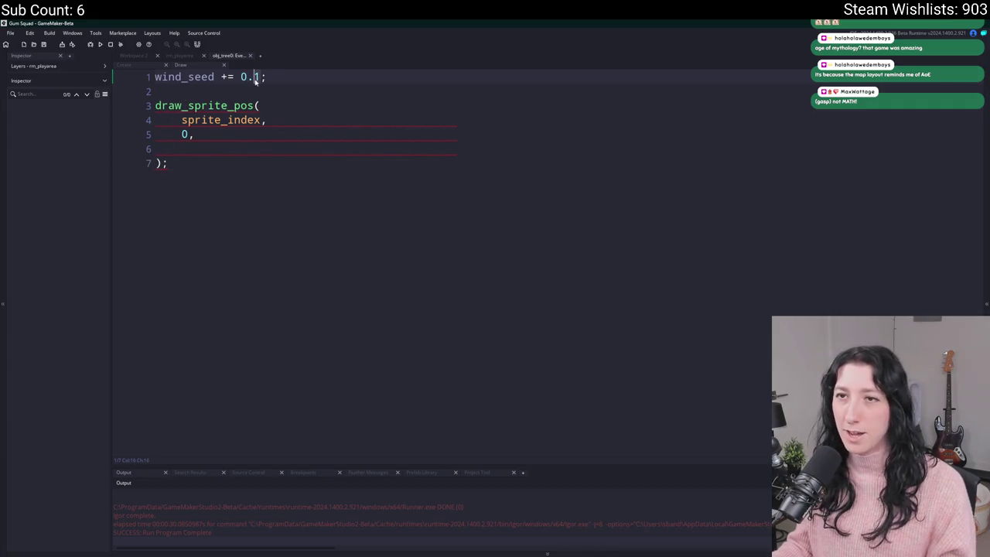
{"action": "type", "text": "02"}
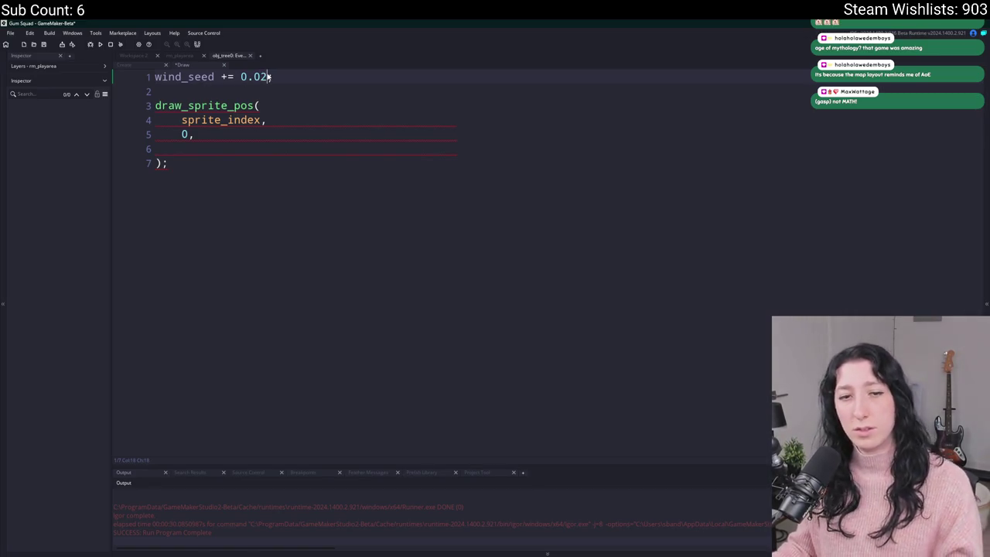
{"action": "type", "text": "2"}
{"action": "key", "text": "ctrl+s"}
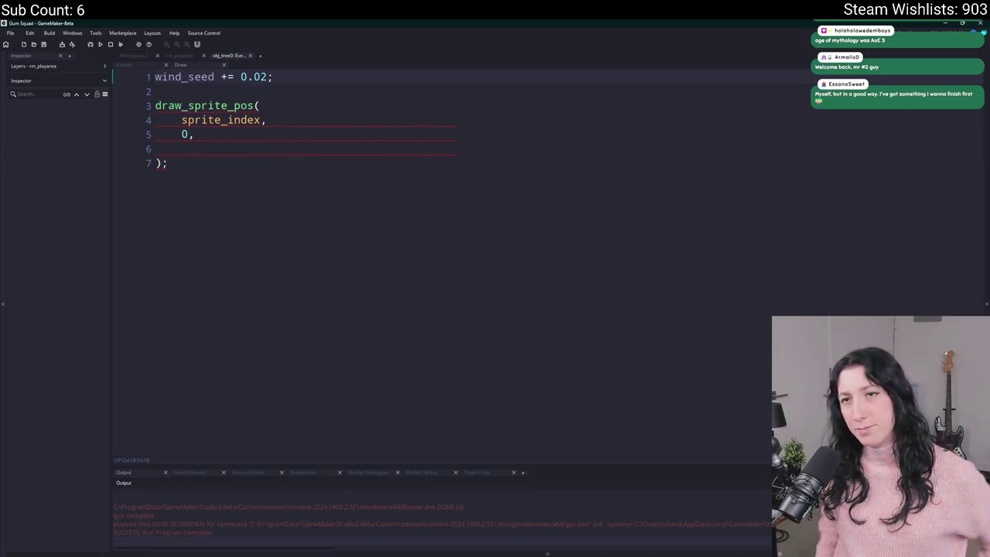
Begin filling the empty draw argument line, then return to the Create event
{"action": "left_click", "coordinate": [283, 149]}
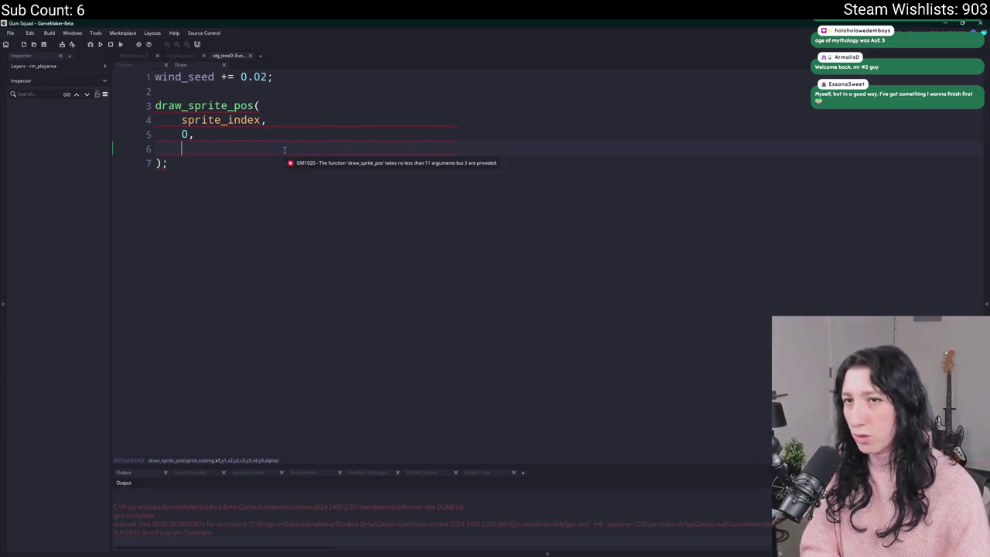
{"action": "type", "text": "x1"}
{"action": "key", "text": "BackSpace"}
{"action": "key", "text": "BackSpace"}
{"action": "type", "text": "l"}
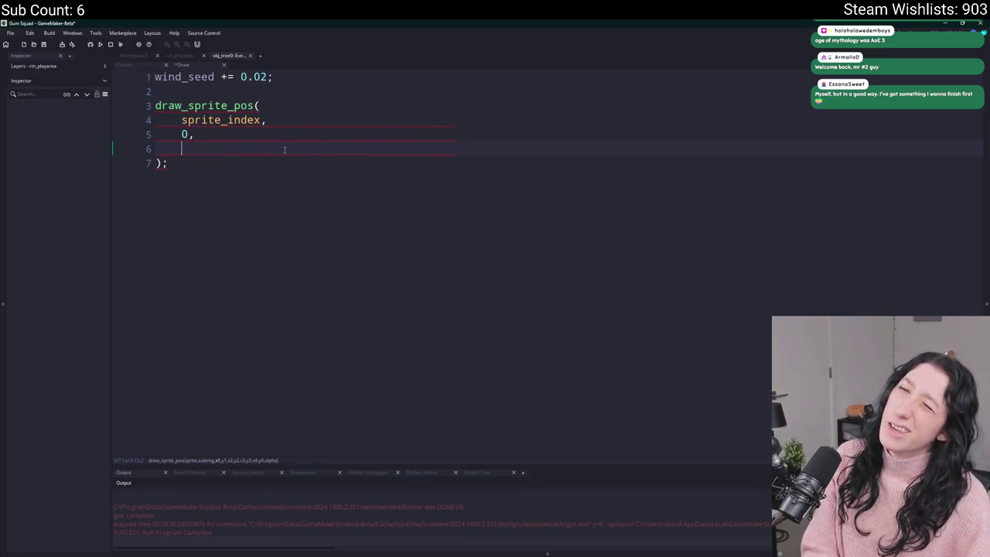
{"action": "left_click", "coordinate": [127, 64]}
{"action": "left_click", "coordinate": [236, 223]}
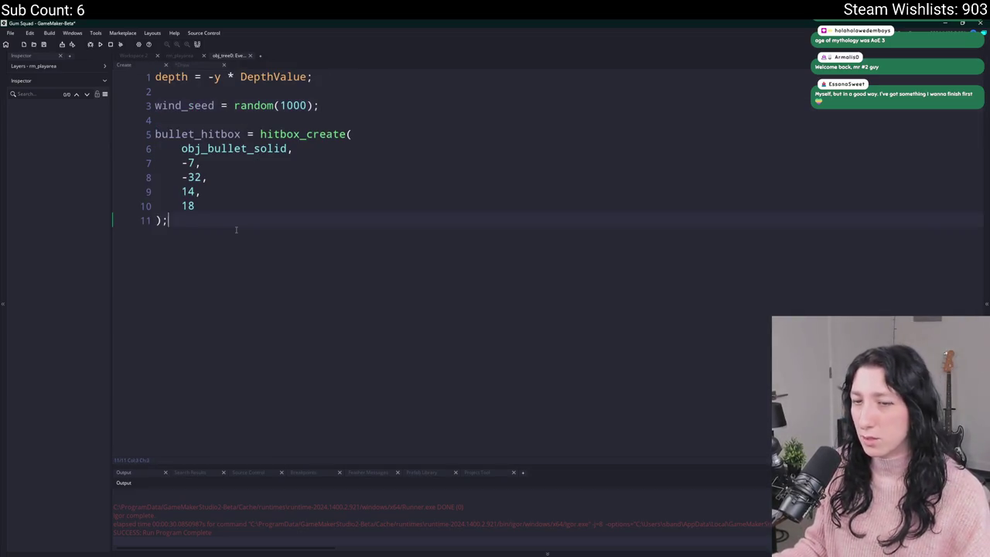
Start an 'x1 =' line after the hitbox setup in the Create event
{"action": "key", "text": "Return"}
{"action": "key", "text": "Return"}
{"action": "type", "text": "x1"}
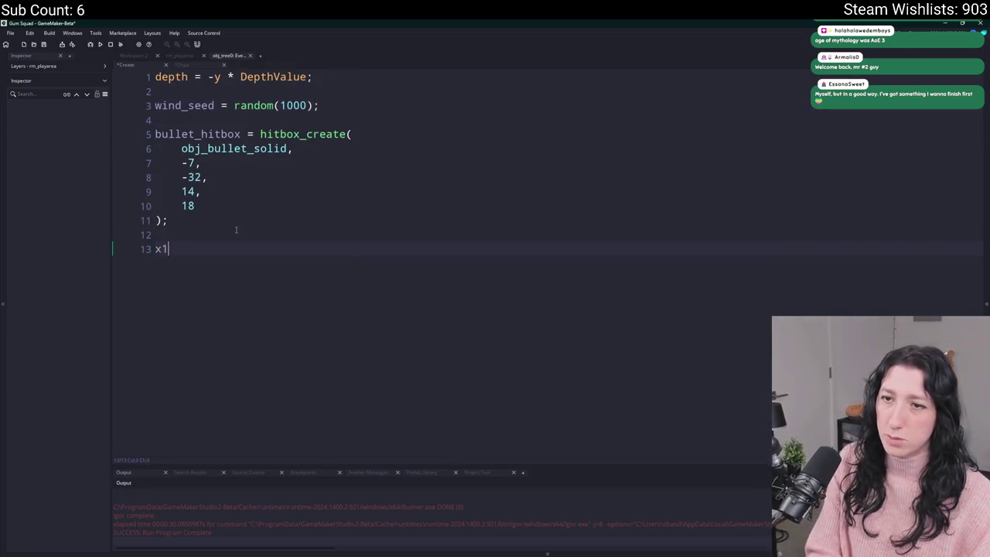
{"action": "type", "text": " = i"}
{"action": "key", "text": "BackSpace"}
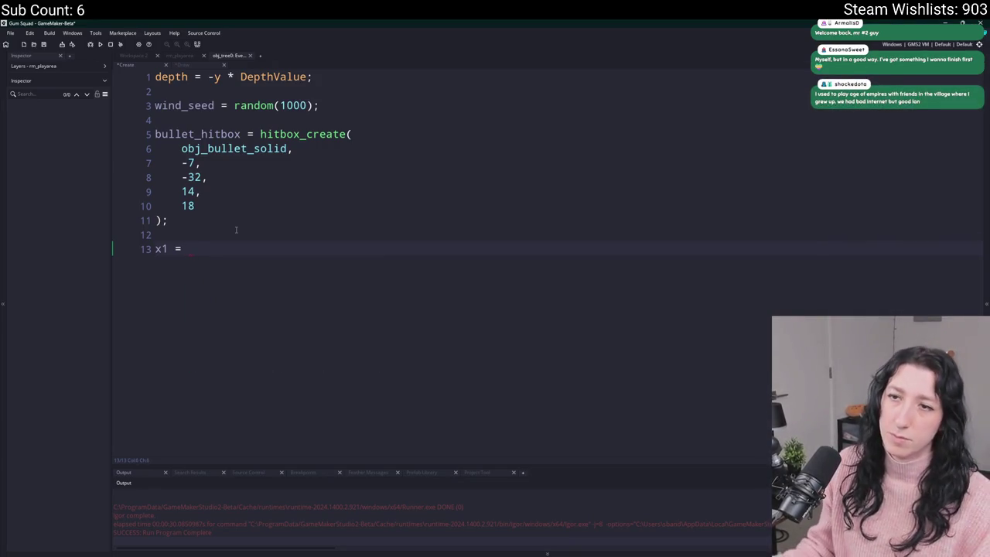
{"action": "left_click_drag", "start_coordinate": [189, 248], "coordinate": [153, 248]}
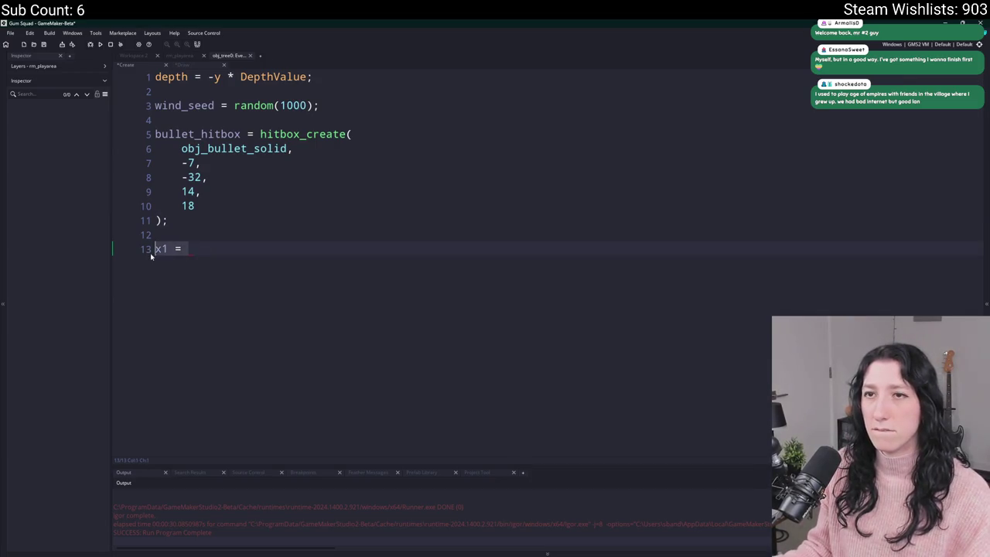
Create a new script named scr_foliage in the Scripts folder
{"action": "left_click", "coordinate": [981, 149]}
{"action": "left_click", "coordinate": [987, 304]}
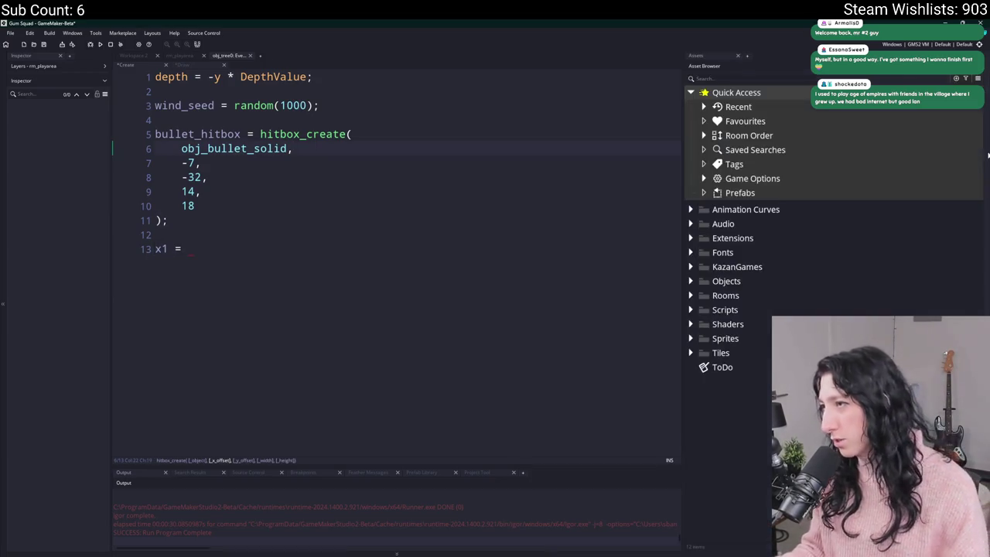
{"action": "left_click", "coordinate": [691, 310]}
{"action": "right_click", "coordinate": [728, 323]}
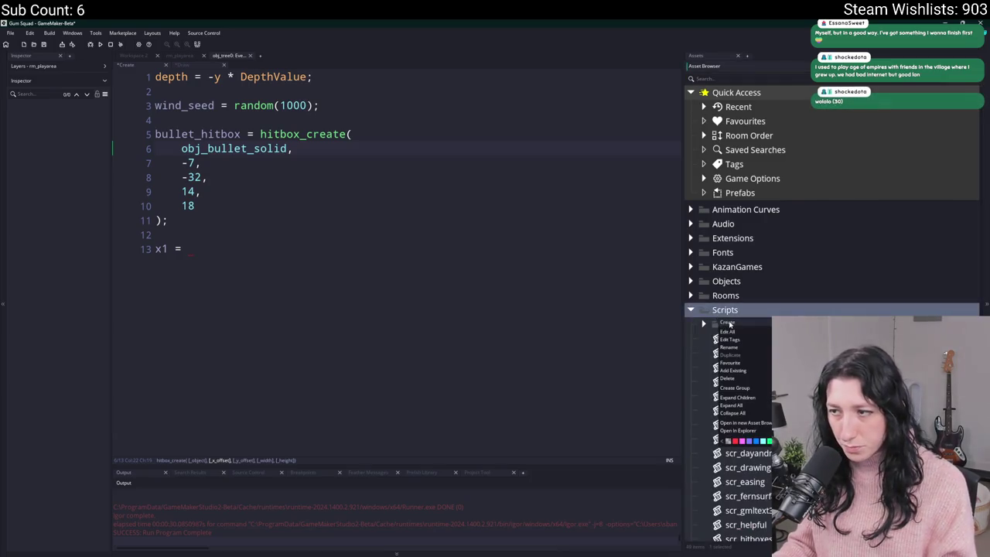
{"action": "left_click", "coordinate": [727, 323]}
{"action": "type", "text": "scr_folai"}
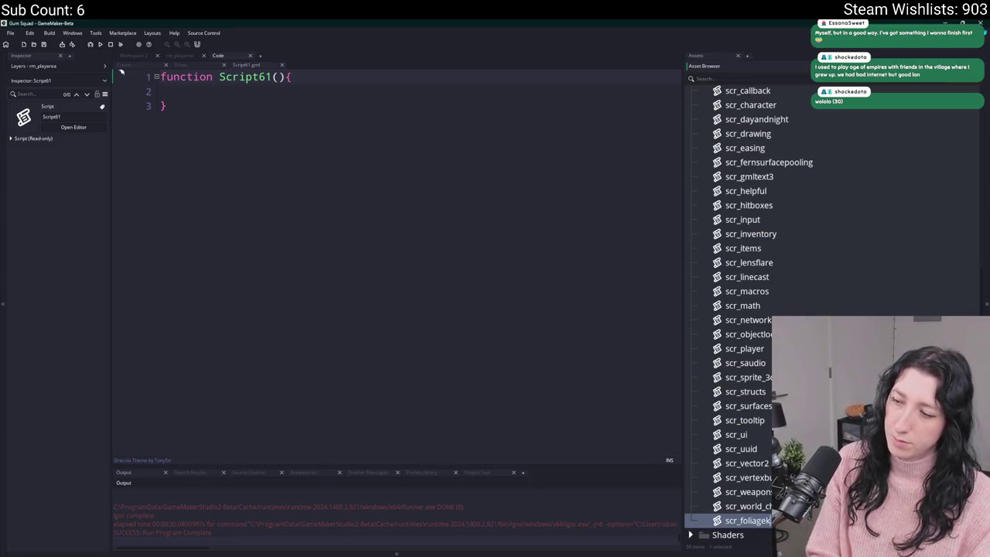
{"action": "key", "text": "Return"}
Replace the default script code with 'function foliage_init() {' and 'fx1 = 0;'
{"action": "left_click", "coordinate": [495, 249]}
{"action": "key", "text": "ctrl+a"}
{"action": "key", "text": "BackSpace"}
{"action": "type", "text": "function foliage_init() {"}
{"action": "key", "text": "Return"}
{"action": "type", "text": "xl2"}
{"action": "key", "text": "BackSpace"}
{"action": "key", "text": "BackSpace"}
{"action": "key", "text": "BackSpace"}
{"action": "type", "text": "i"}
{"action": "key", "text": "BackSpace"}
{"action": "type", "text": "fx1 = 0"}
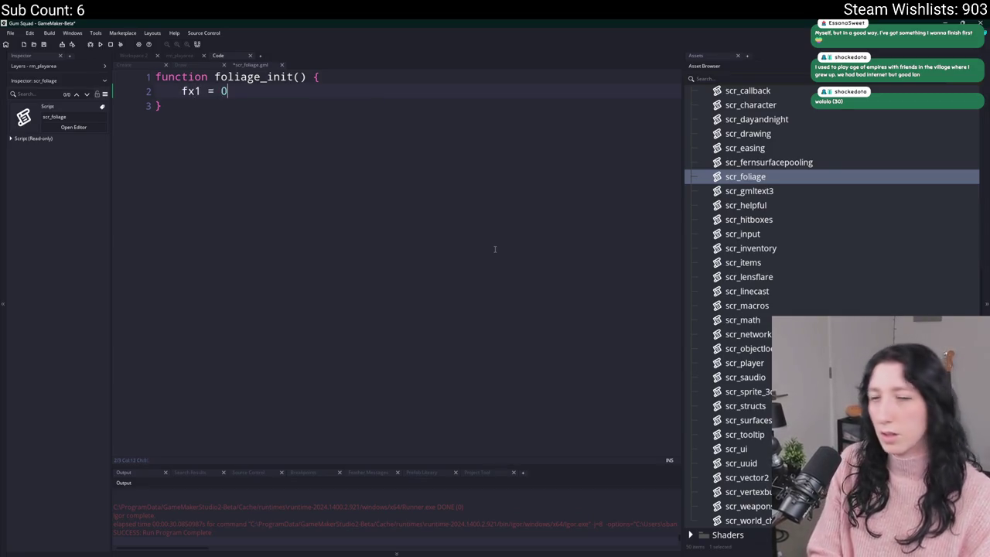
{"action": "type", "text": ";"}
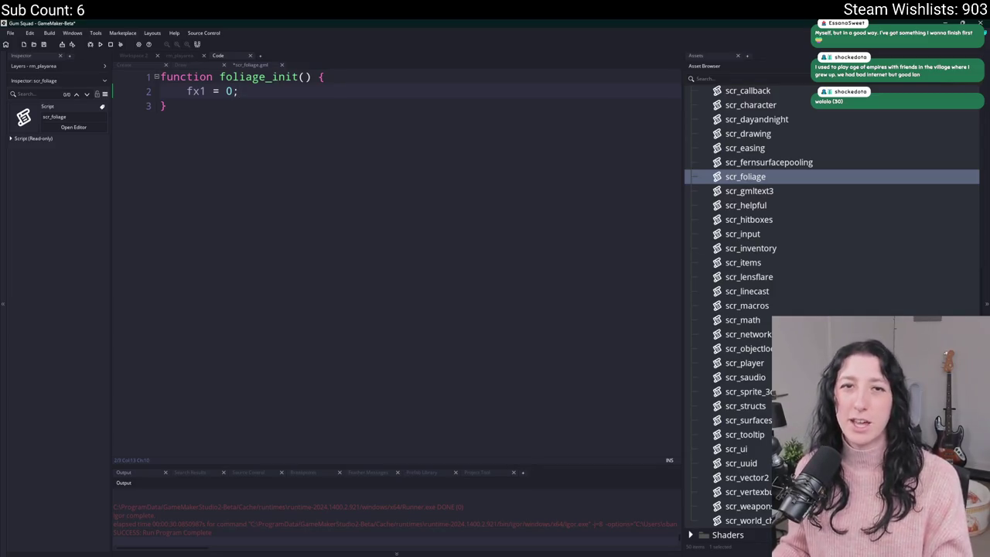
Rename the variable fx1 to foliage_x1
{"action": "left_click", "coordinate": [198, 91]}
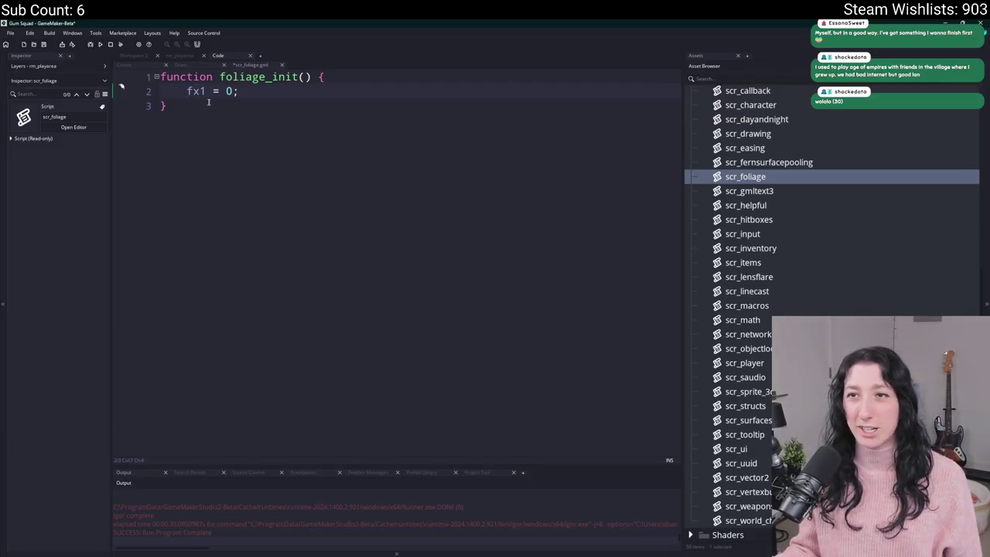
{"action": "key", "text": "Left"}
{"action": "type", "text": "oli"}
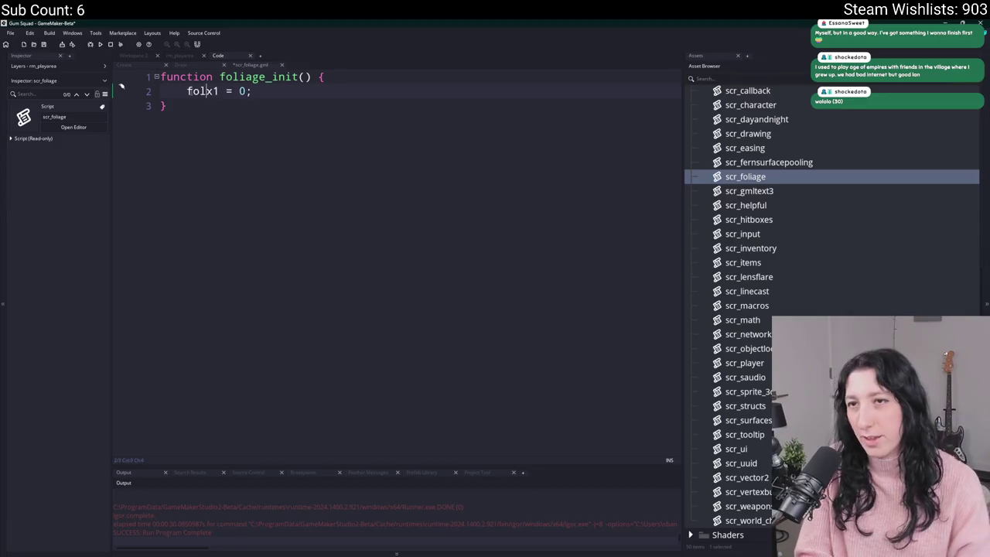
{"action": "type", "text": "age_"}
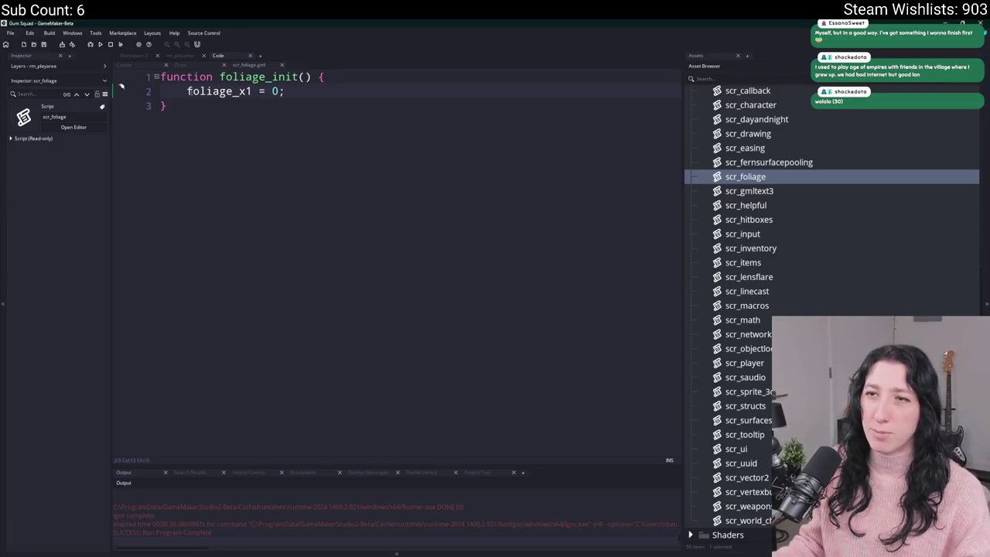
{"action": "left_click", "coordinate": [334, 91]}
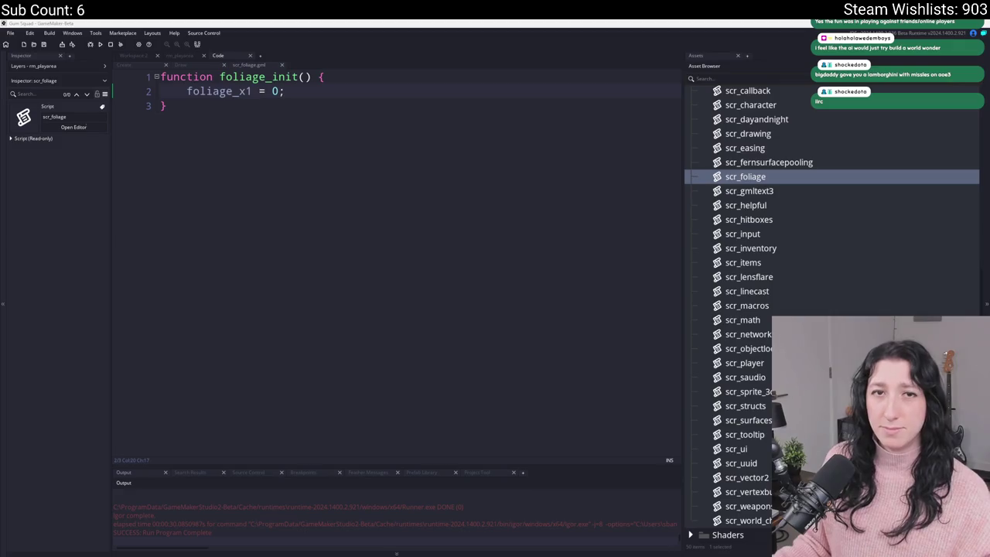
{"action": "left_click", "coordinate": [486, 100]}
Duplicate the foliage_x1 line to add foliage_y1 and foliage_x2 assignments
{"action": "key", "text": "ctrl+d"}
{"action": "left_click", "coordinate": [247, 105]}
{"action": "key", "text": "BackSpace"}
{"action": "type", "text": "y"}
{"action": "left_click", "coordinate": [297, 101]}
{"action": "key", "text": "ctrl+d"}
{"action": "left_click", "coordinate": [247, 120]}
{"action": "key", "text": "BackSpace"}
{"action": "type", "text": "x"}
{"action": "key", "text": "Delete"}
{"action": "type", "text": "2"}
Add a foliage_y2 assignment by duplicating the foliage_x2 line
{"action": "key", "text": "ctrl+d"}
{"action": "key", "text": "ctrl+z"}
{"action": "key", "text": "ctrl+d"}
{"action": "left_click", "coordinate": [246, 134]}
{"action": "key", "text": "BackSpace"}
{"action": "type", "text": "y"}
Add an opening brace on a new line under the foliage_init function header
{"action": "left_click", "coordinate": [346, 76]}
{"action": "key", "text": "Return"}
{"action": "type", "text": "var _s"}
{"action": "key", "text": "BackSpace"}
{"action": "key", "text": "BackSpace"}
{"action": "key", "text": "BackSpace"}
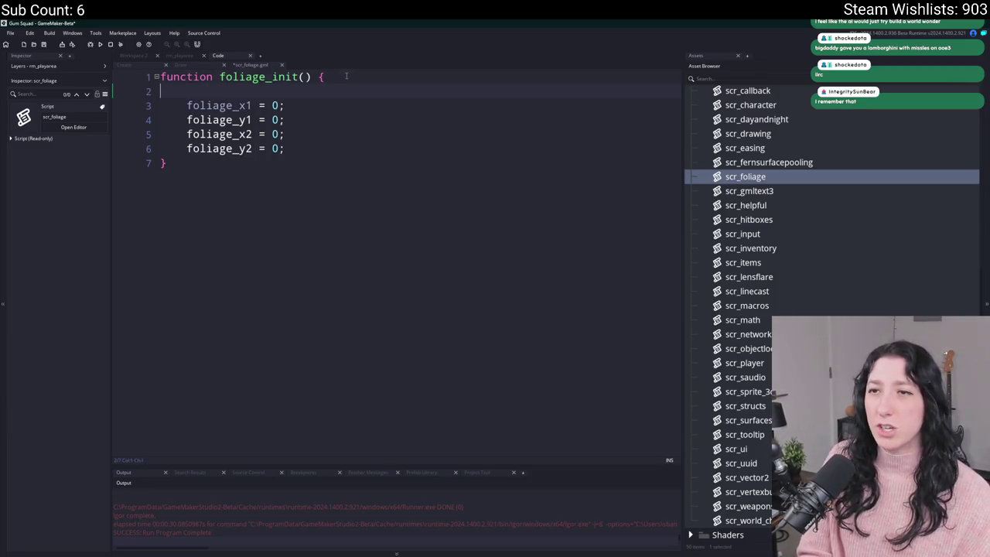
{"action": "type", "text": "{"}
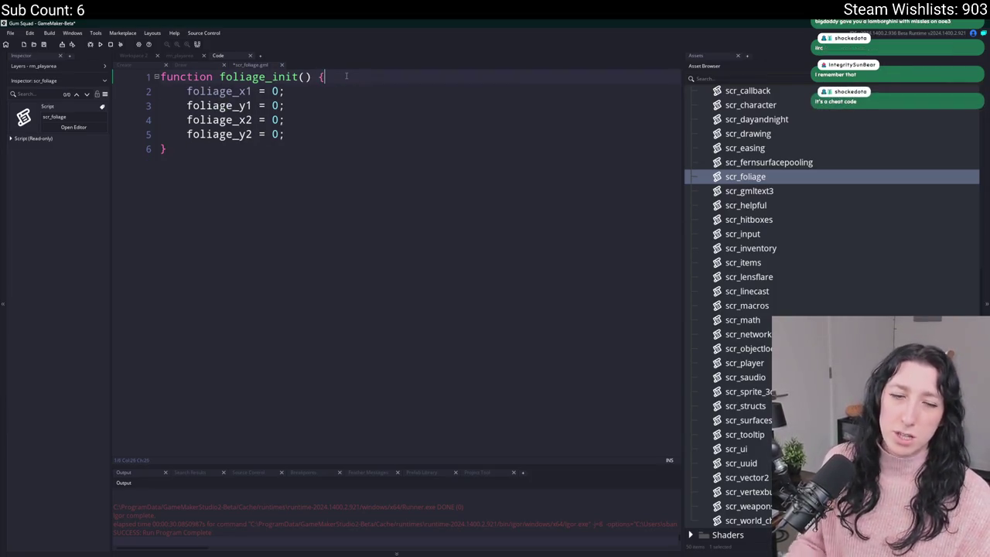
Replace foliage_x1's 0 with -sprite_get_xoffset(sprite_index)
{"action": "left_click", "coordinate": [267, 91]}
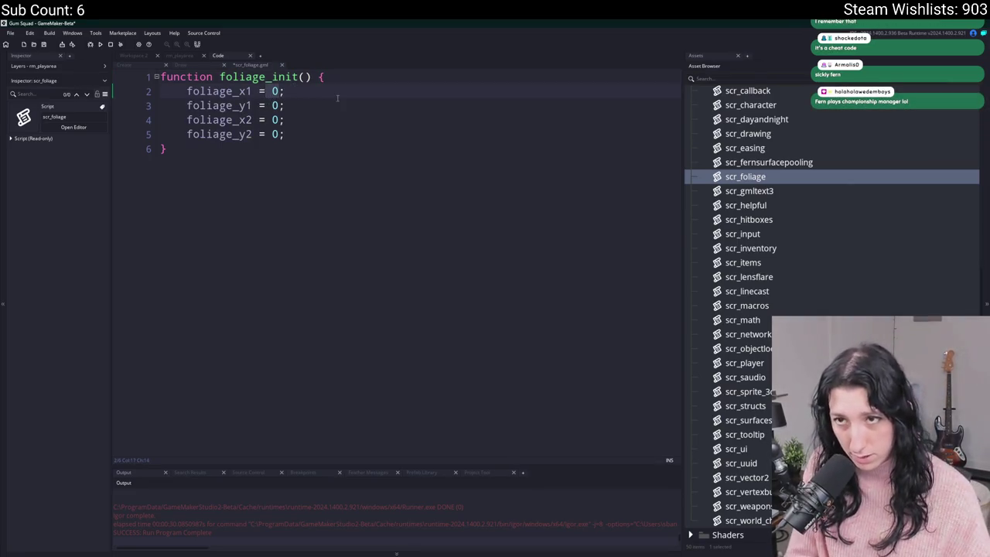
{"action": "key", "text": "Delete"}
{"action": "key", "text": "Delete"}
{"action": "type", "text": "sprite"}
{"action": "key", "text": "BackSpace"}
{"action": "key", "text": "BackSpace"}
{"action": "key", "text": "BackSpace"}
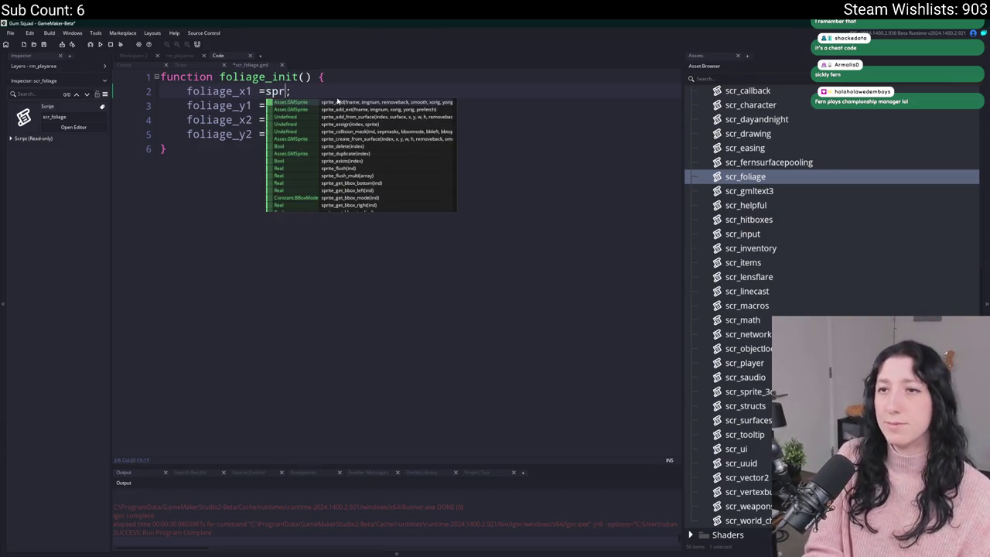
{"action": "type", "text": "sprite_"}
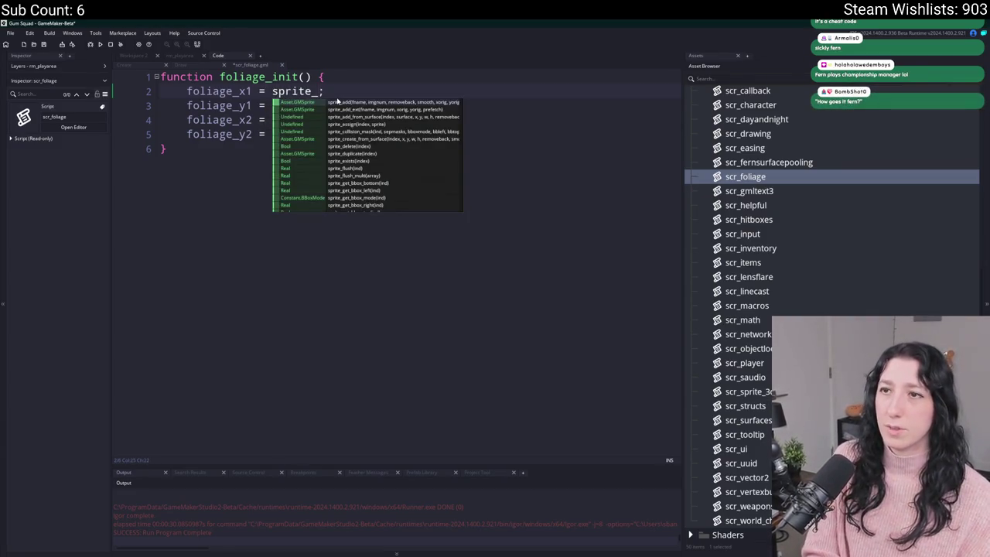
{"action": "type", "text": "get_xoffset(sprite"}
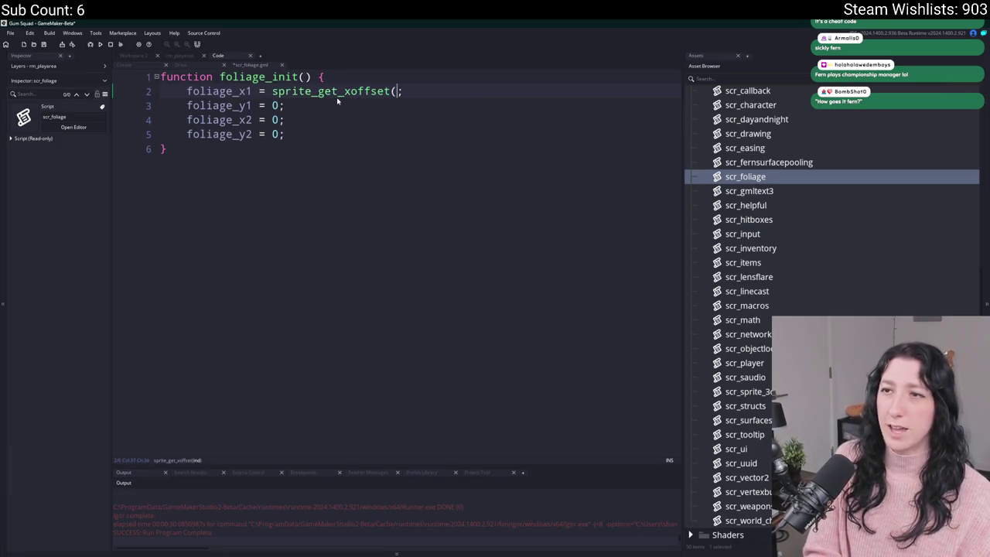
{"action": "type", "text": "_index)"}
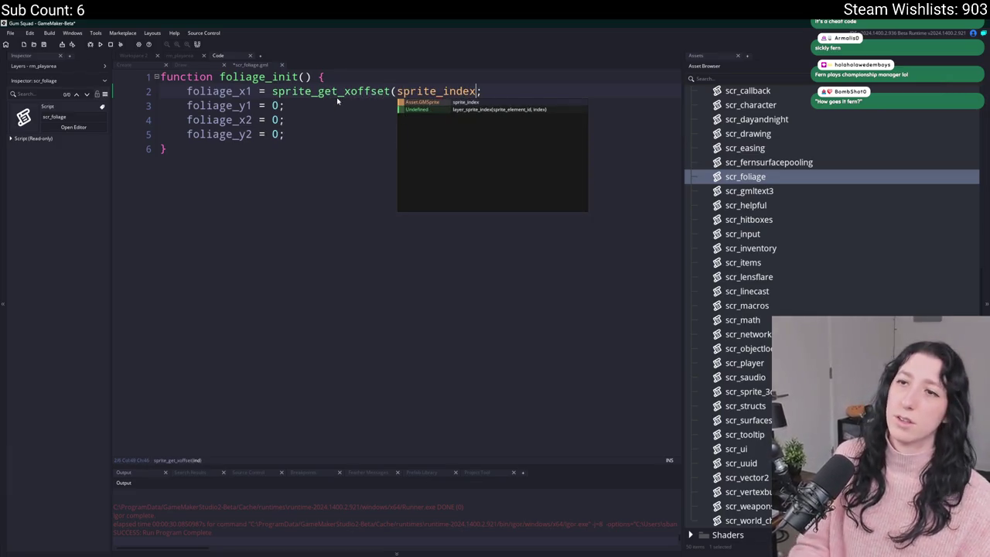
{"action": "left_click", "coordinate": [272, 91]}
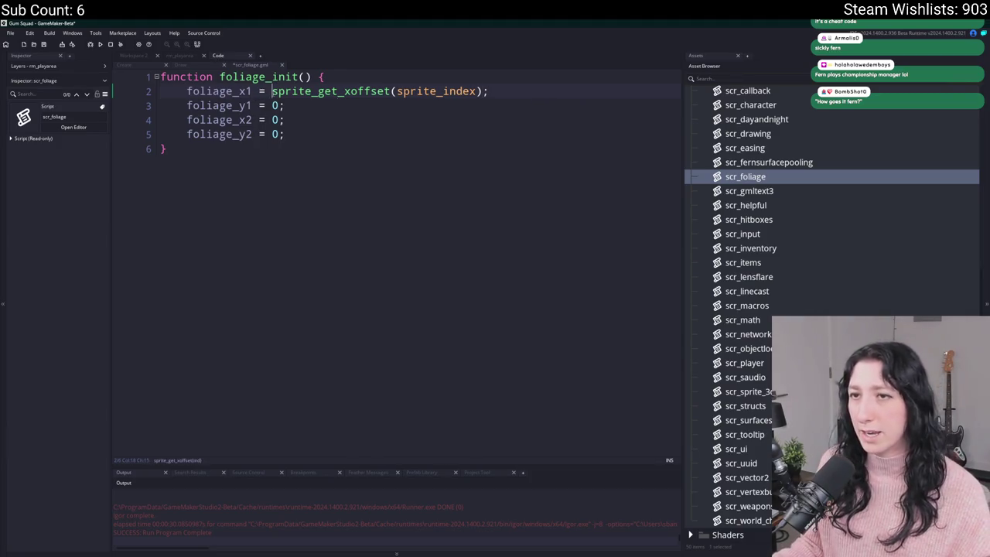
{"action": "type", "text": "-"}
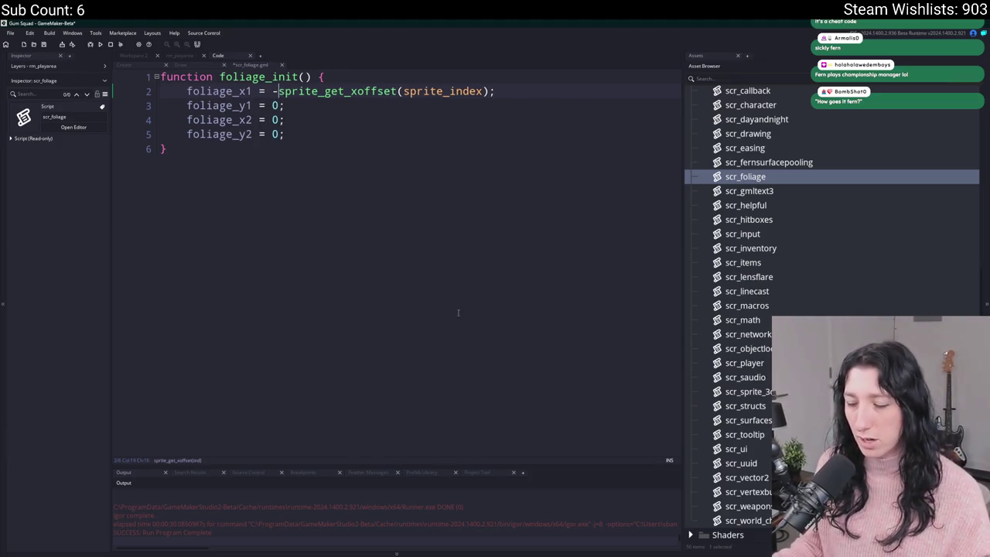
{"action": "key", "text": "super"}
Launch Aseprite and create a new sprite at the default size
{"action": "type", "text": "as"}
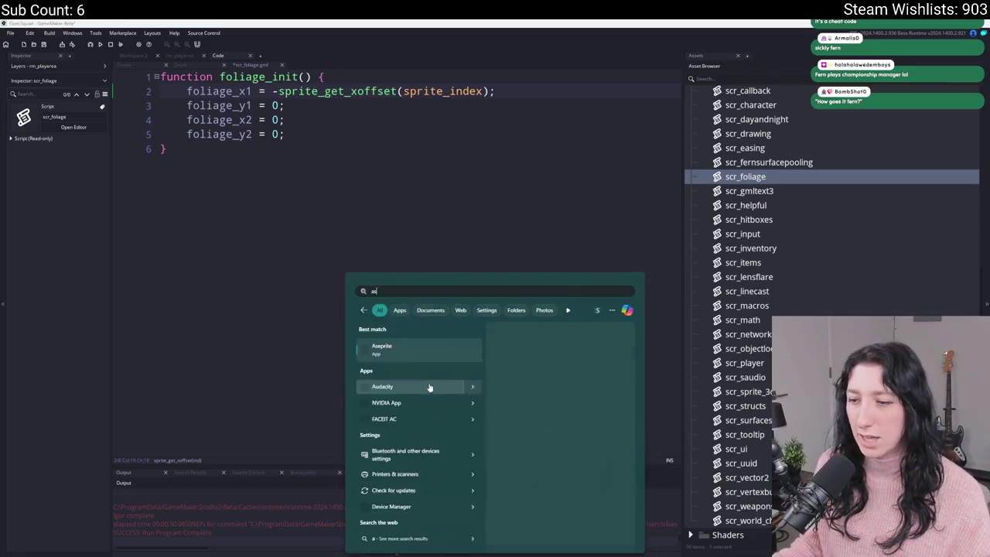
{"action": "key", "text": "Return"}
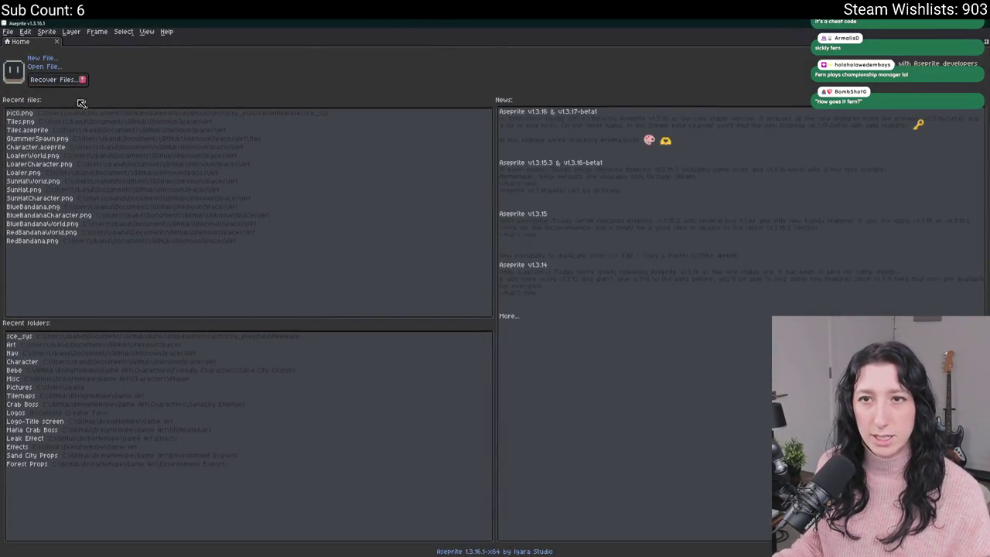
{"action": "key", "text": "ctrl+n"}
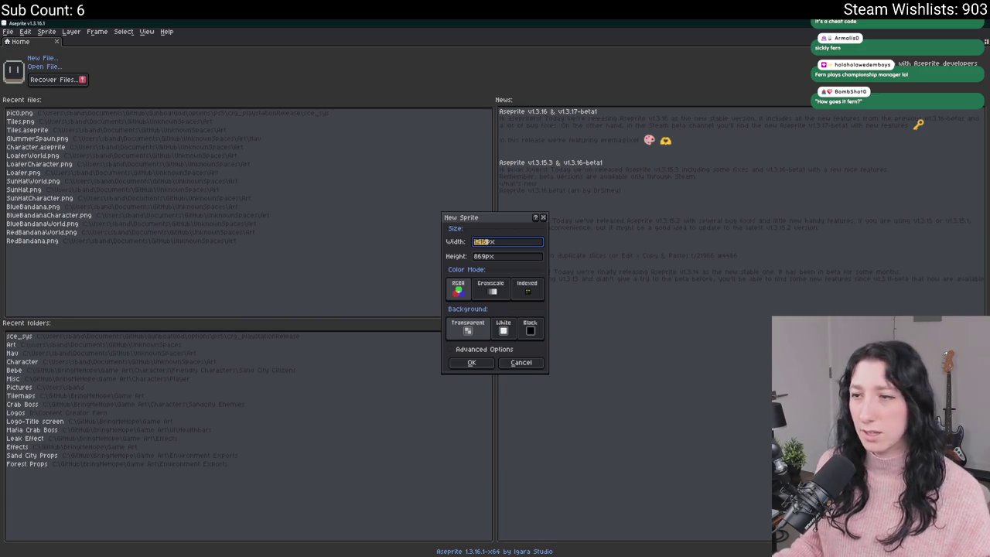
{"action": "key", "text": "Return"}
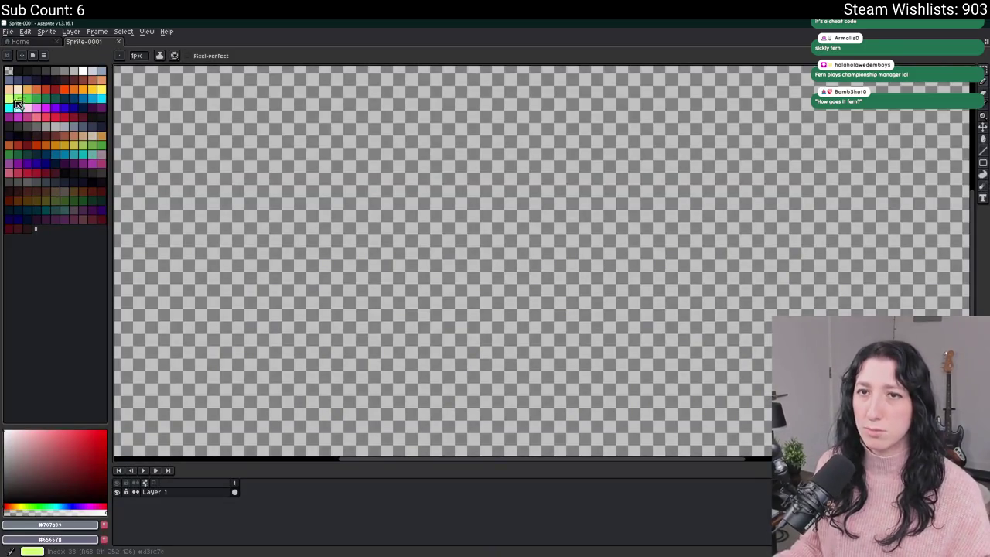
Flood-fill the whole canvas with a near-black palette colour
{"action": "left_click", "coordinate": [21, 73]}
{"action": "key", "text": "g"}
{"action": "left_click", "coordinate": [260, 184]}
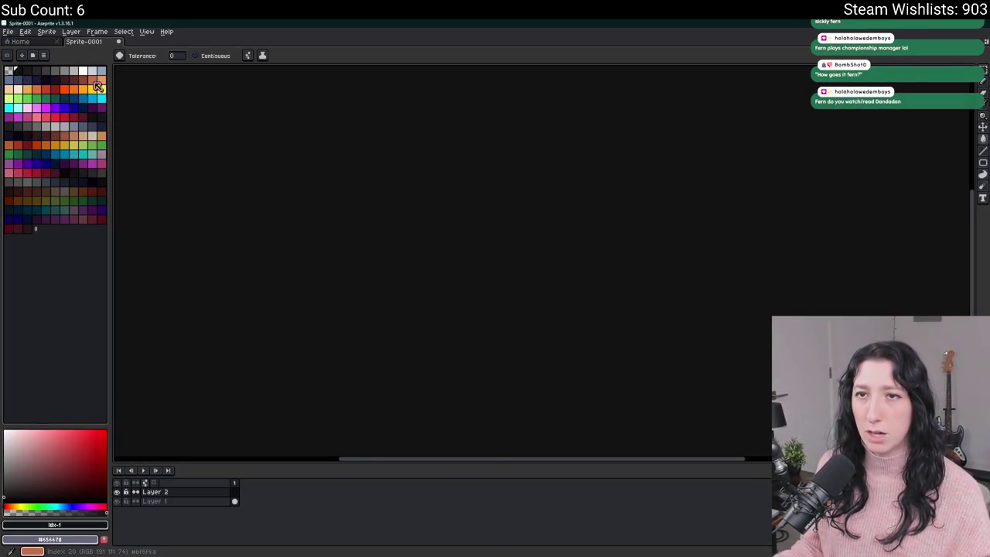
{"action": "key", "text": "b"}
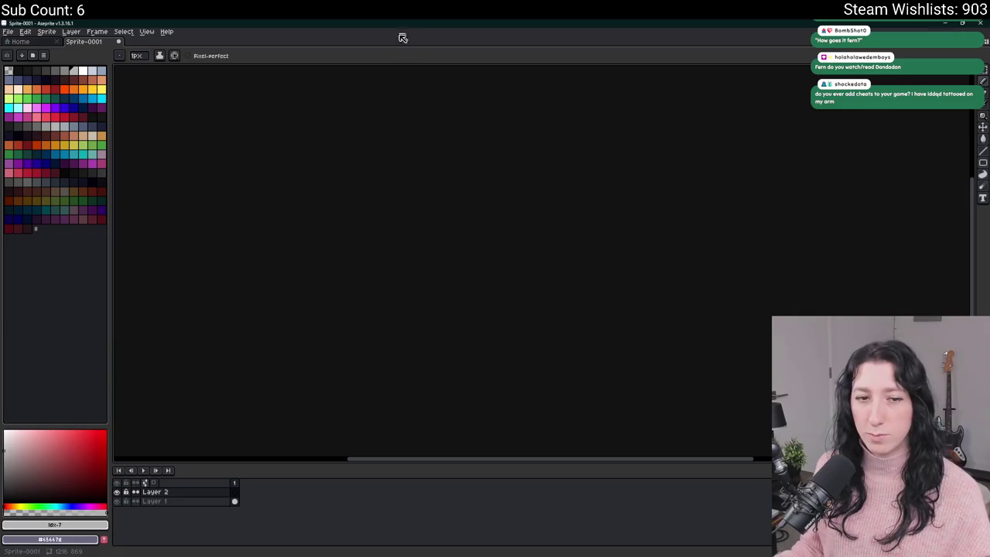
Set a 2px white pencil and draw the white frame edges on the dark canvas
{"action": "left_click_drag", "start_coordinate": [615, 240], "coordinate": [477, 219]}
{"action": "key", "text": "ctrl+d"}
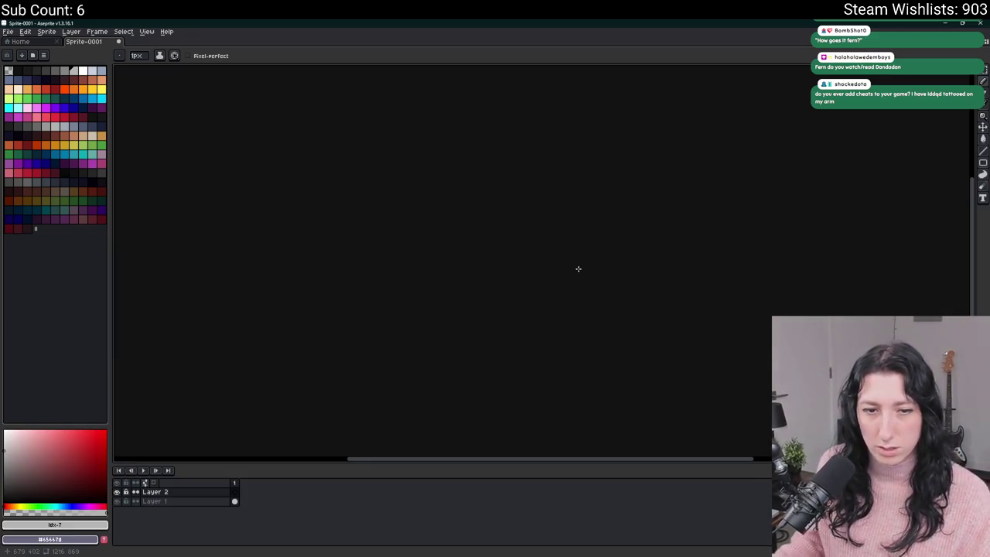
{"action": "key", "text": "plus"}
{"action": "left_click_drag", "start_coordinate": [426, 379], "coordinate": [426, 238]}
{"action": "key", "text": "ctrl+z"}
{"action": "left_click", "coordinate": [83, 70]}
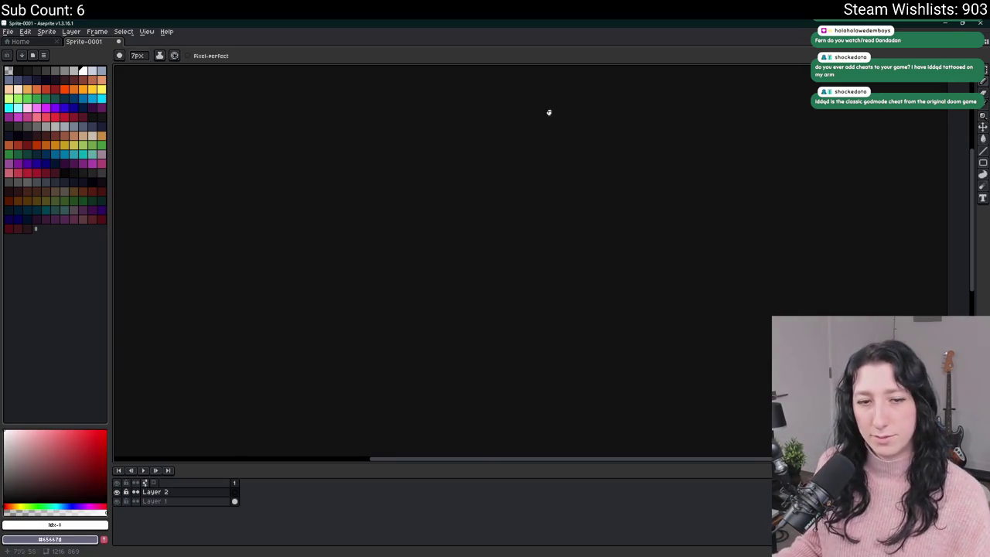
{"action": "mouse_move", "coordinate": [440, 324]}
{"action": "left_mouse_down"}
{"action": "mouse_move", "coordinate": [440, 153]}
{"action": "mouse_move", "coordinate": [678, 152]}
{"action": "mouse_move", "coordinate": [659, 151]}
{"action": "mouse_move", "coordinate": [659, 332]}
{"action": "mouse_move", "coordinate": [441, 338]}
{"action": "mouse_move", "coordinate": [430, 327]}
{"action": "mouse_move", "coordinate": [438, 330]}
{"action": "left_mouse_up"}
Pencil a dark red trunk rising from the frame's bottom edge
{"action": "left_click", "coordinate": [54, 116]}
{"action": "left_click", "coordinate": [72, 79]}
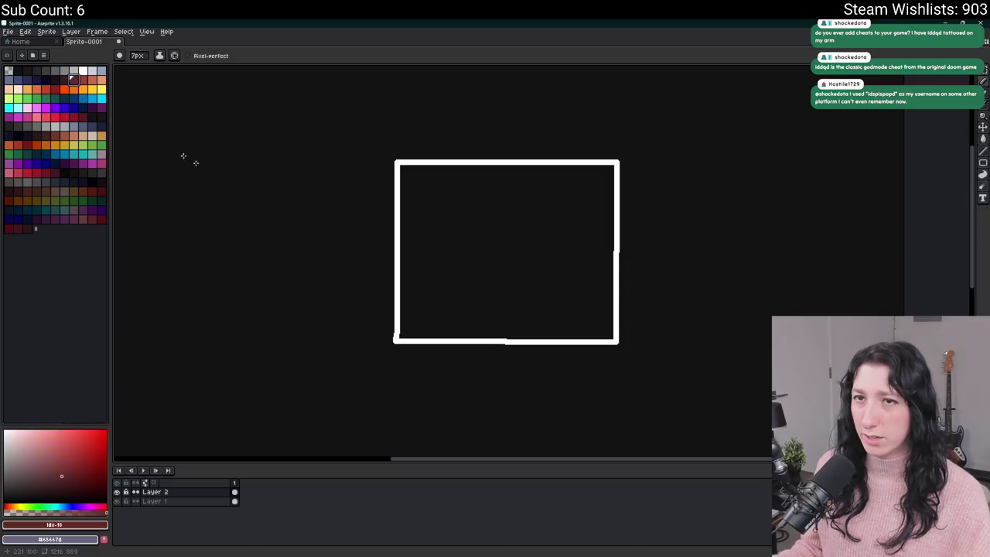
{"action": "mouse_move", "coordinate": [505, 337]}
{"action": "left_mouse_down"}
{"action": "mouse_move", "coordinate": [511, 245]}
{"action": "mouse_move", "coordinate": [503, 269]}
{"action": "mouse_move", "coordinate": [478, 229]}
{"action": "mouse_move", "coordinate": [559, 236]}
{"action": "left_mouse_up"}
Outline a green canopy above the branches and flood-fill it green
{"action": "scroll", "coordinate": [515, 237], "scroll_direction": "up", "scroll_amount": 2}
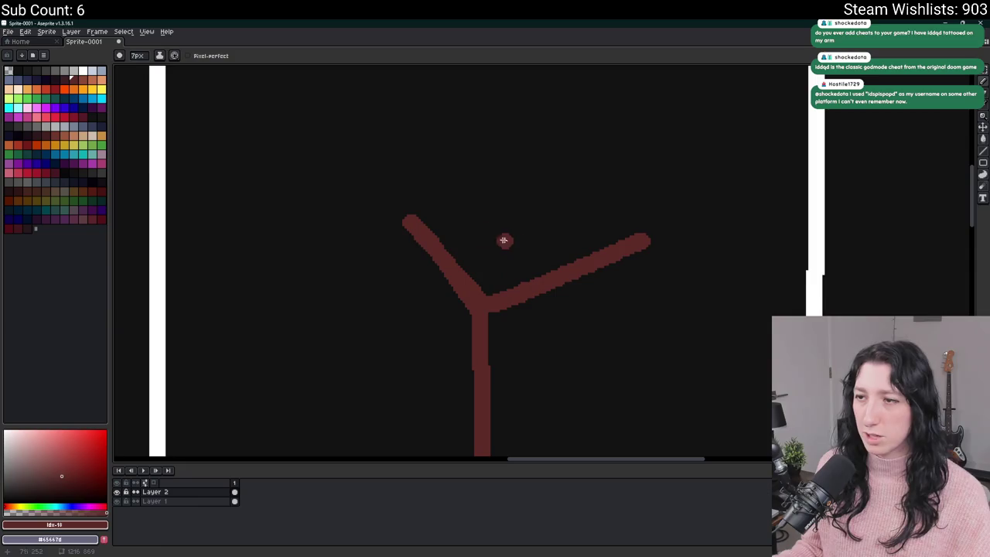
{"action": "left_click", "coordinate": [15, 152]}
{"action": "scroll", "coordinate": [235, 185], "scroll_direction": "down", "scroll_amount": 1}
{"action": "mouse_move", "coordinate": [352, 203]}
{"action": "left_mouse_down"}
{"action": "mouse_move", "coordinate": [280, 163]}
{"action": "mouse_move", "coordinate": [209, 82]}
{"action": "mouse_move", "coordinate": [279, 197]}
{"action": "mouse_move", "coordinate": [460, 219]}
{"action": "mouse_move", "coordinate": [578, 179]}
{"action": "mouse_move", "coordinate": [603, 133]}
{"action": "mouse_move", "coordinate": [608, 92]}
{"action": "mouse_move", "coordinate": [519, 75]}
{"action": "mouse_move", "coordinate": [208, 75]}
{"action": "left_mouse_up"}
{"action": "key", "text": "g"}
{"action": "left_click", "coordinate": [240, 108]}
{"action": "left_click", "coordinate": [256, 160]}
{"action": "scroll", "coordinate": [256, 159], "scroll_direction": "down", "scroll_amount": 2}
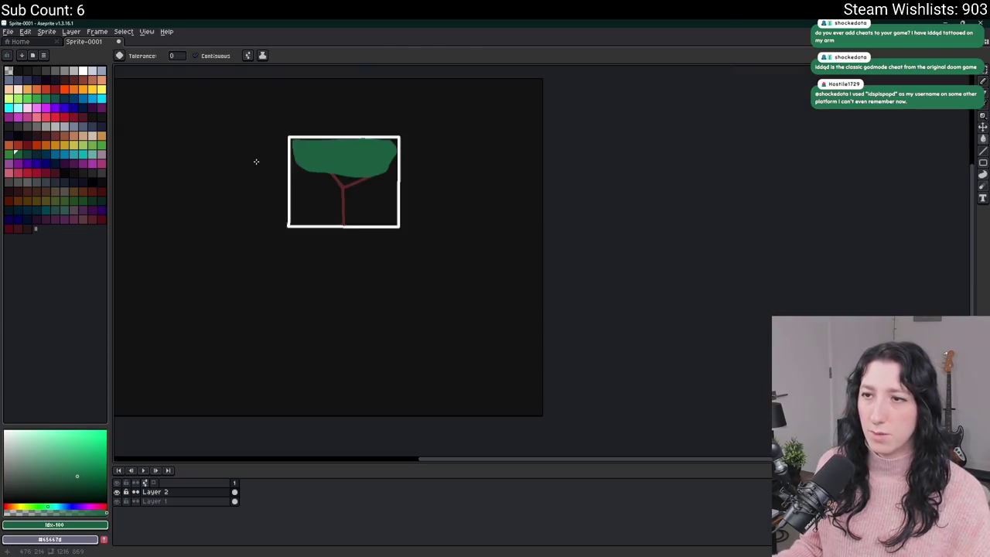
{"action": "scroll", "coordinate": [271, 166], "scroll_direction": "up", "scroll_amount": 2}
{"action": "scroll", "coordinate": [425, 207], "scroll_direction": "right", "scroll_amount": 2}
{"action": "scroll", "coordinate": [266, 198], "scroll_direction": "down", "scroll_amount": 3}
{"action": "scroll", "coordinate": [266, 198], "scroll_direction": "right", "scroll_amount": 2}
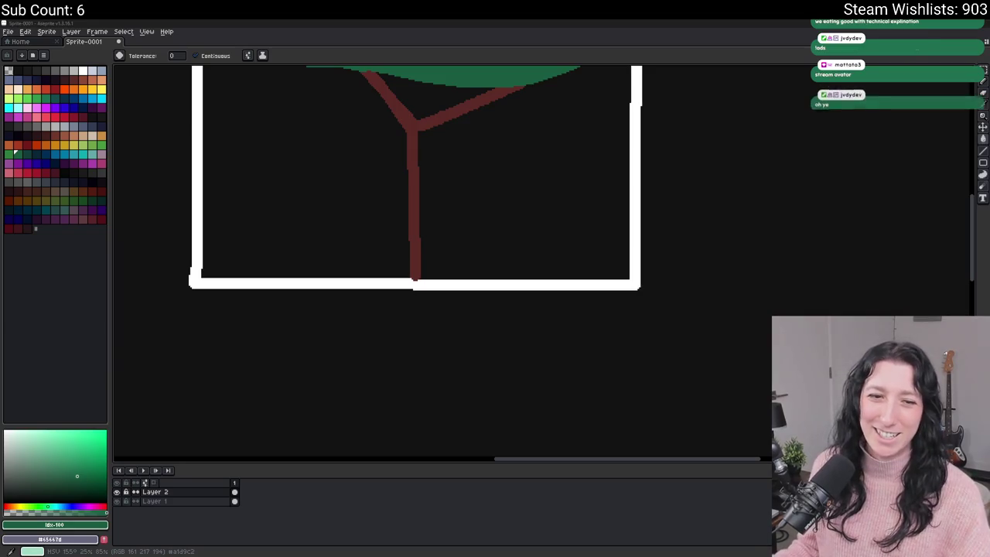
{"action": "key", "text": "ctrl+space"}
{"action": "type", "text": "te"}
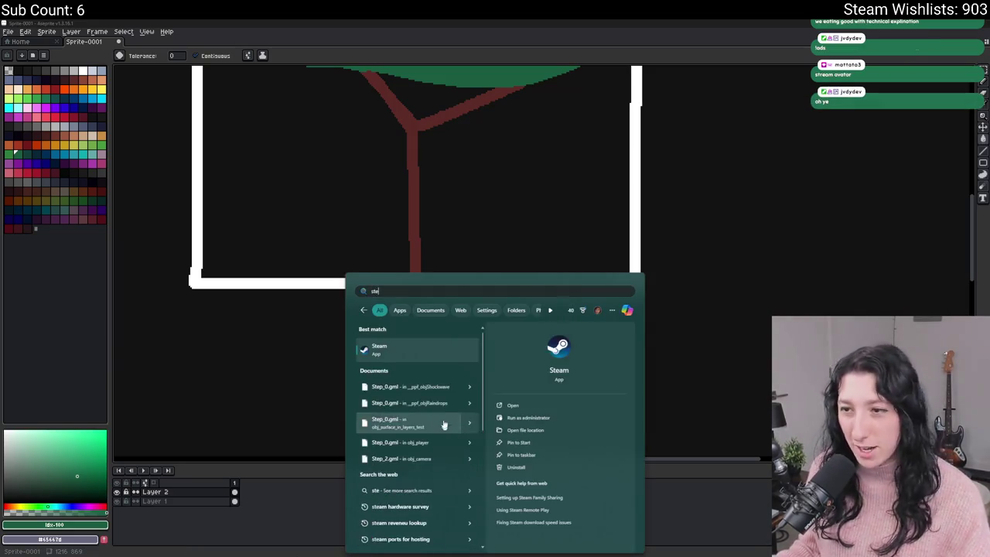
{"action": "key", "text": "Return"}
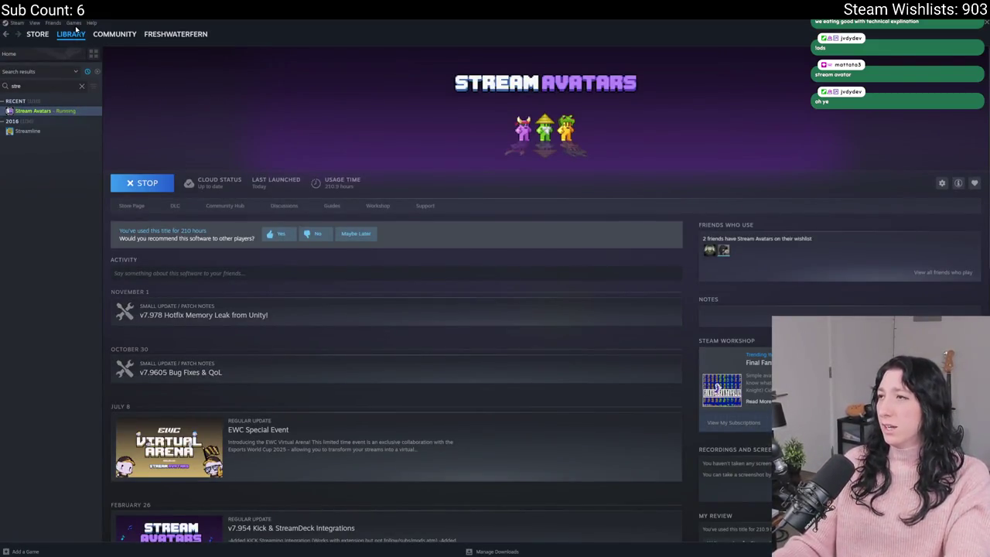
{"action": "left_click", "coordinate": [985, 25]}
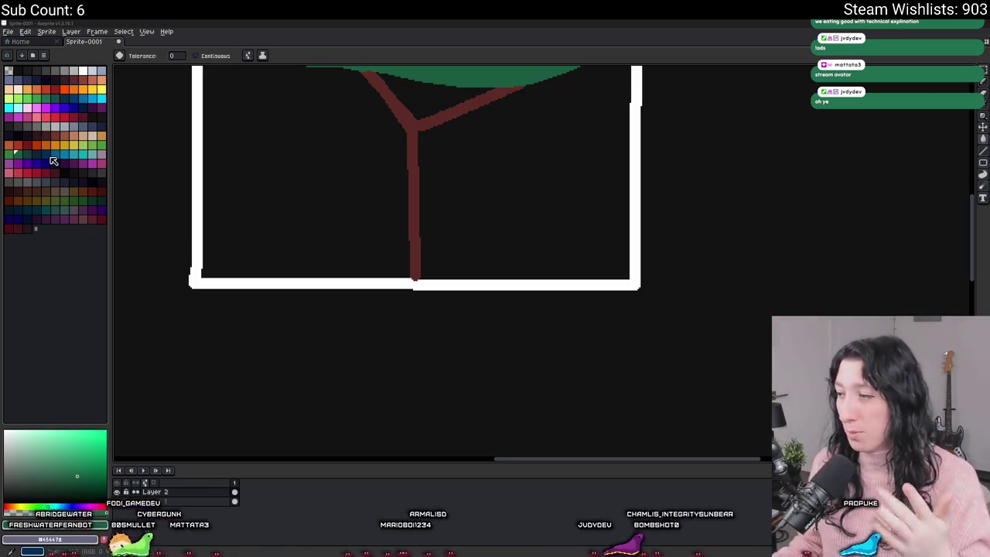
Draw a green vertical mark at the trunk base and a red line along the frame bottom
{"action": "scroll", "coordinate": [393, 270], "scroll_direction": "up", "scroll_amount": 3}
{"action": "scroll", "coordinate": [402, 255], "scroll_direction": "up", "scroll_amount": 1}
{"action": "key", "text": "i"}
{"action": "scroll", "coordinate": [477, 330], "scroll_direction": "up", "scroll_amount": 2}
{"action": "left_click", "coordinate": [477, 330]}
{"action": "key", "text": "b"}
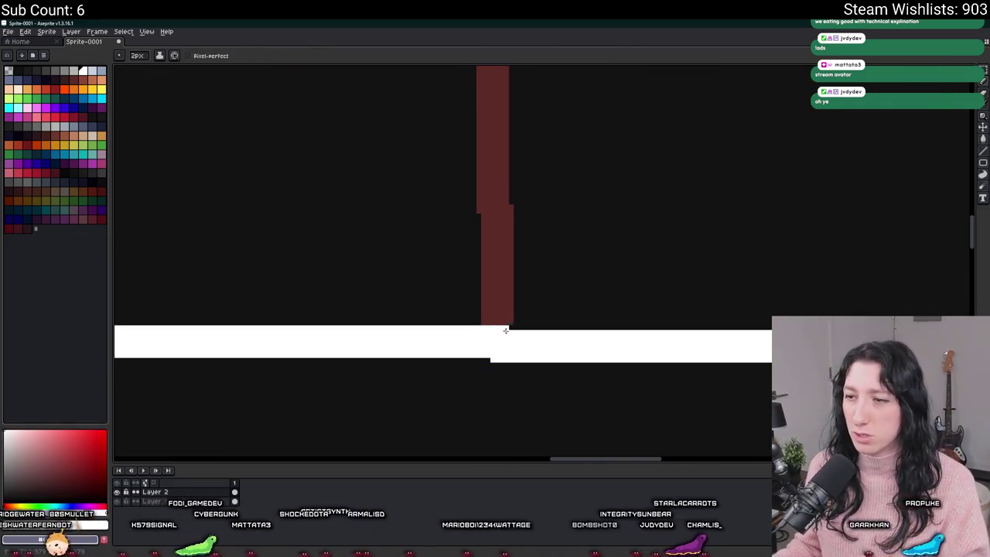
{"action": "scroll", "coordinate": [515, 330], "scroll_direction": "down", "scroll_amount": 2}
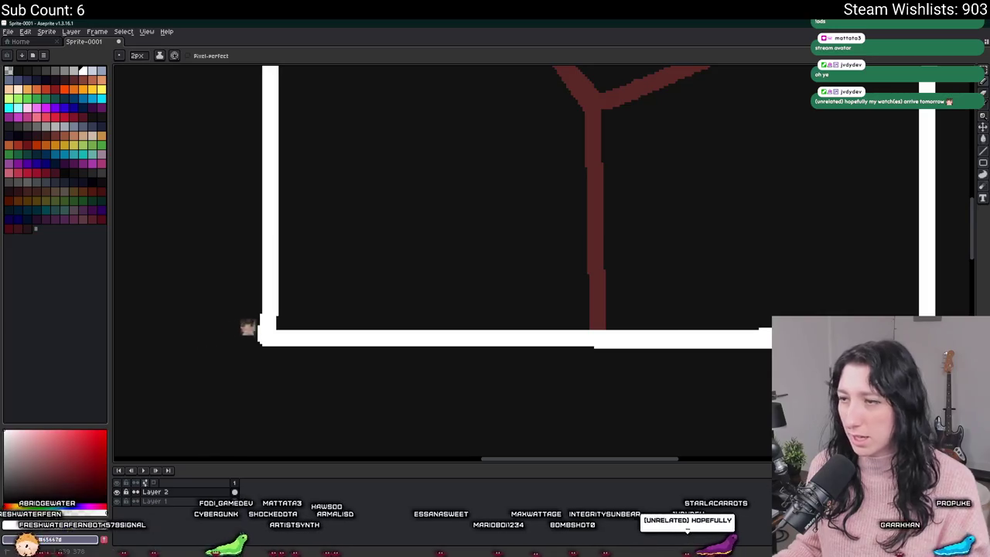
{"action": "scroll", "coordinate": [621, 327], "scroll_direction": "up", "scroll_amount": 2}
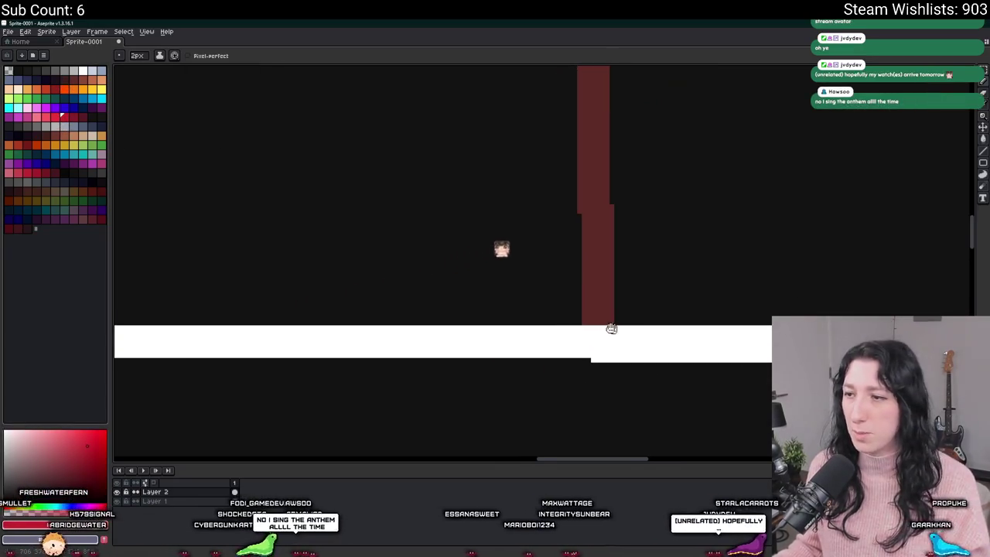
{"action": "left_click", "coordinate": [17, 99]}
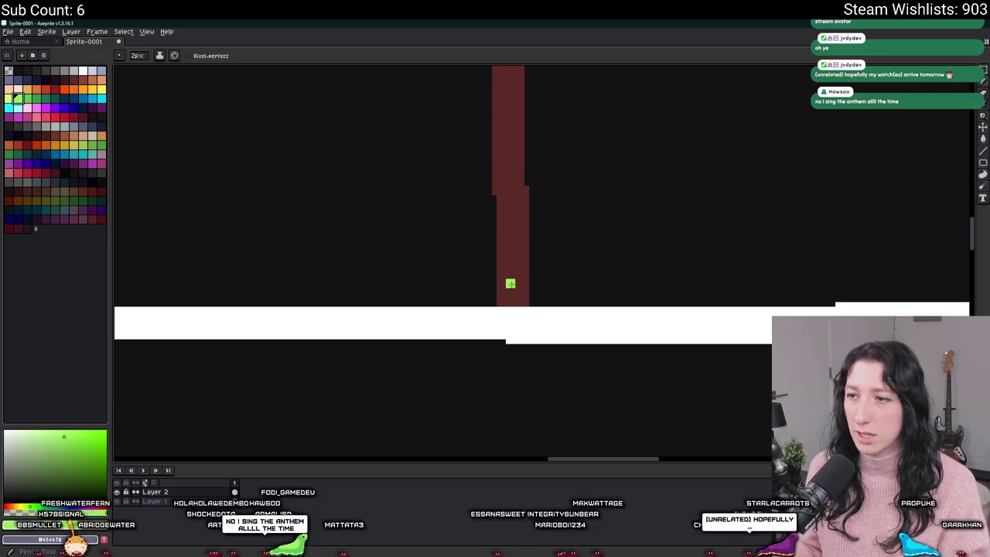
{"action": "left_click_drag", "start_coordinate": [510, 279], "coordinate": [511, 331]}
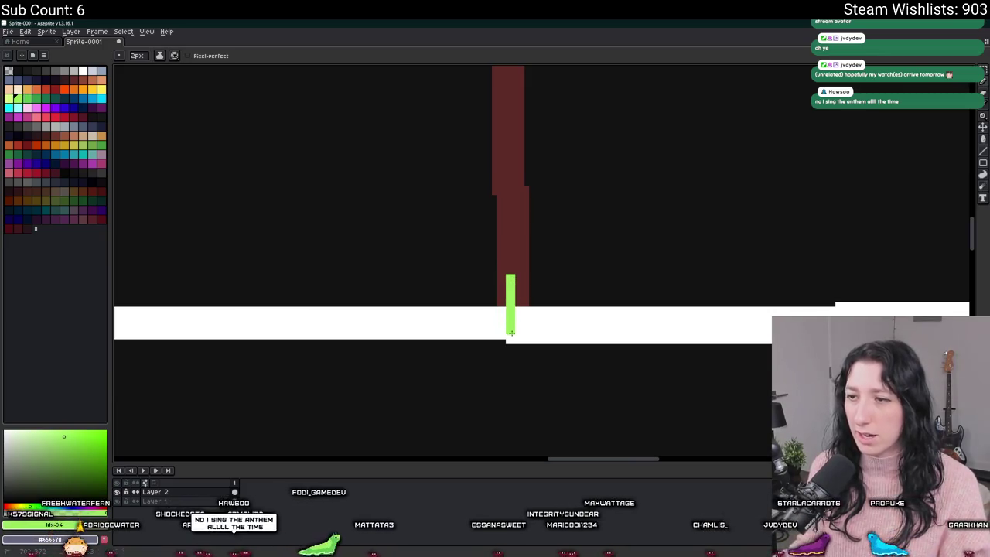
{"action": "left_click", "coordinate": [52, 116]}
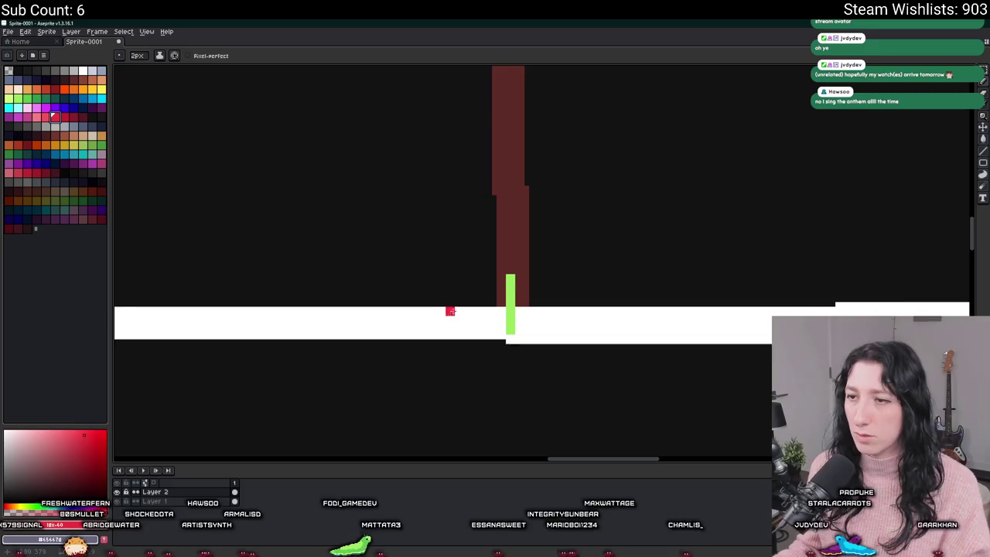
{"action": "left_click_drag", "start_coordinate": [469, 311], "coordinate": [562, 312]}
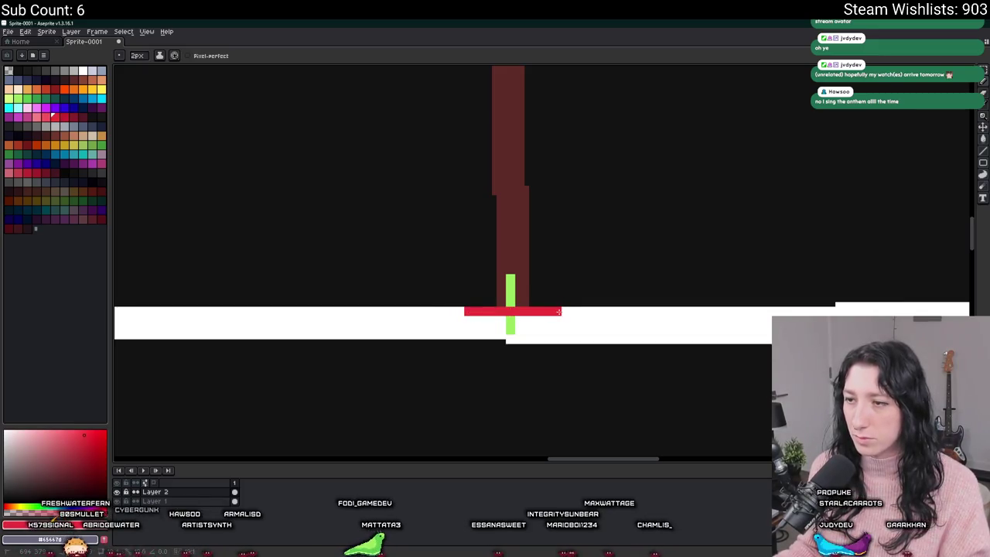
Start writing the size label above the box, undoing the misdrawn digits
{"action": "scroll", "coordinate": [560, 311], "scroll_direction": "down", "scroll_amount": 1}
{"action": "scroll", "coordinate": [508, 283], "scroll_direction": "up", "scroll_amount": 2}
{"action": "left_click", "coordinate": [495, 279], "text": "alt"}
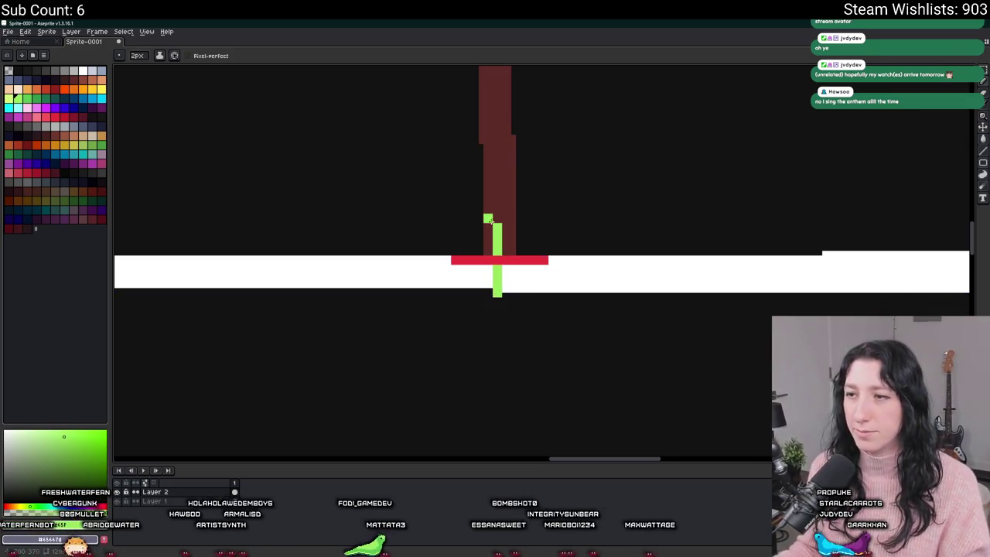
{"action": "scroll", "coordinate": [497, 224], "scroll_direction": "down", "scroll_amount": 4}
{"action": "left_click_drag", "start_coordinate": [508, 260], "coordinate": [457, 316]}
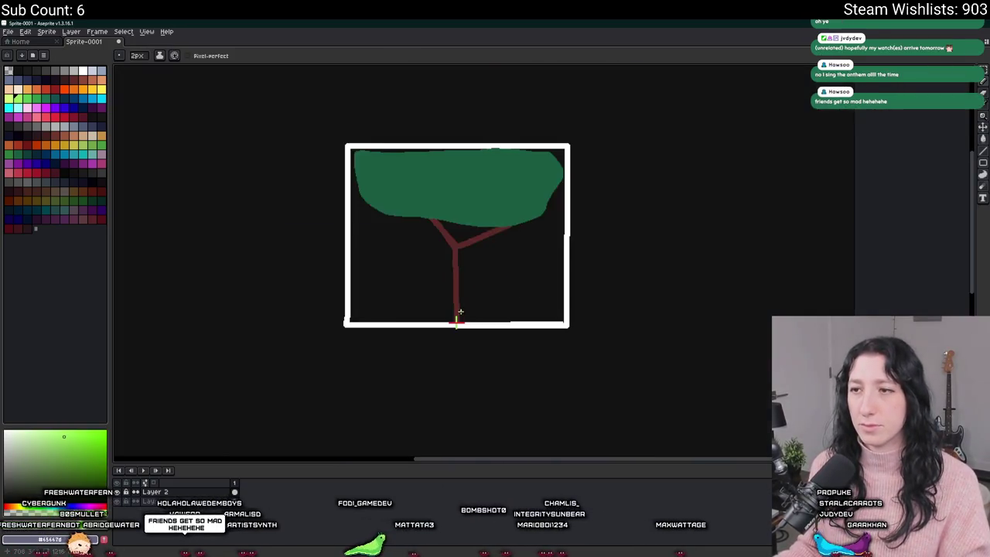
{"action": "scroll", "coordinate": [841, 214], "scroll_direction": "up", "scroll_amount": 3}
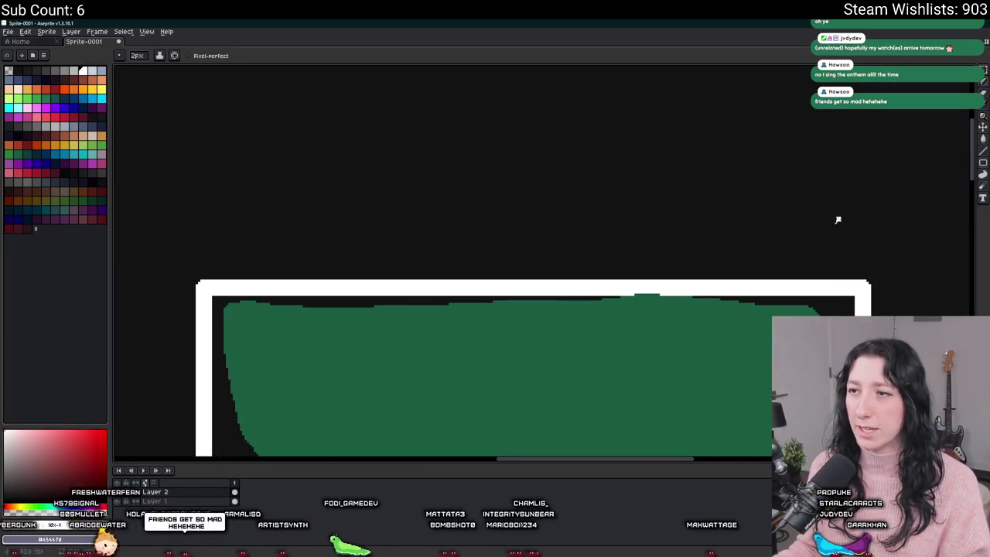
{"action": "left_click_drag", "start_coordinate": [696, 189], "coordinate": [689, 241]}
{"action": "left_click_drag", "start_coordinate": [730, 205], "coordinate": [723, 233]}
{"action": "mouse_move", "coordinate": [754, 215]}
{"action": "left_mouse_down"}
{"action": "mouse_move", "coordinate": [777, 232]}
{"action": "mouse_move", "coordinate": [754, 232]}
{"action": "left_mouse_up"}
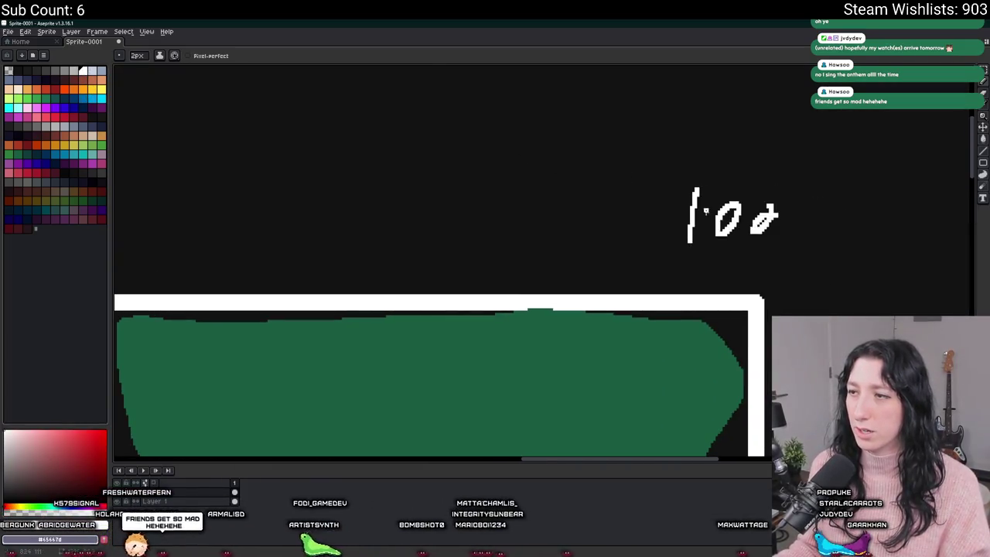
{"action": "key", "text": "v"}
{"action": "key", "text": "ctrl+z"}
{"action": "key", "text": "ctrl+z"}
{"action": "key", "text": "ctrl+z"}
{"action": "key", "text": "ctrl+z"}
Handwrite the 100x100 label above the tree's frame
{"action": "mouse_move", "coordinate": [314, 207]}
{"action": "left_mouse_down"}
{"action": "mouse_move", "coordinate": [420, 214]}
{"action": "mouse_move", "coordinate": [328, 256]}
{"action": "left_mouse_up"}
{"action": "key", "text": "b"}
{"action": "mouse_move", "coordinate": [379, 211]}
{"action": "left_mouse_down"}
{"action": "mouse_move", "coordinate": [417, 214]}
{"action": "mouse_move", "coordinate": [466, 252]}
{"action": "mouse_move", "coordinate": [447, 253]}
{"action": "left_mouse_up"}
{"action": "left_click_drag", "start_coordinate": [480, 208], "coordinate": [475, 267]}
{"action": "mouse_move", "coordinate": [510, 222]}
{"action": "left_mouse_down"}
{"action": "mouse_move", "coordinate": [512, 256]}
{"action": "mouse_move", "coordinate": [512, 224]}
{"action": "left_mouse_up"}
{"action": "mouse_move", "coordinate": [541, 226]}
{"action": "left_mouse_down"}
{"action": "mouse_move", "coordinate": [532, 259]}
{"action": "mouse_move", "coordinate": [546, 232]}
{"action": "left_mouse_up"}
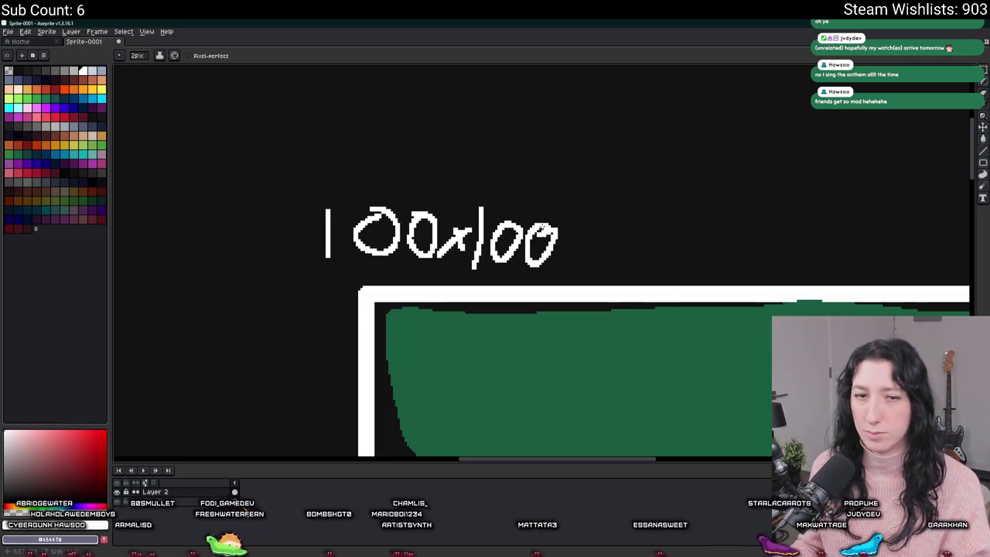
{"action": "scroll", "coordinate": [544, 230], "scroll_direction": "down", "scroll_amount": 4}
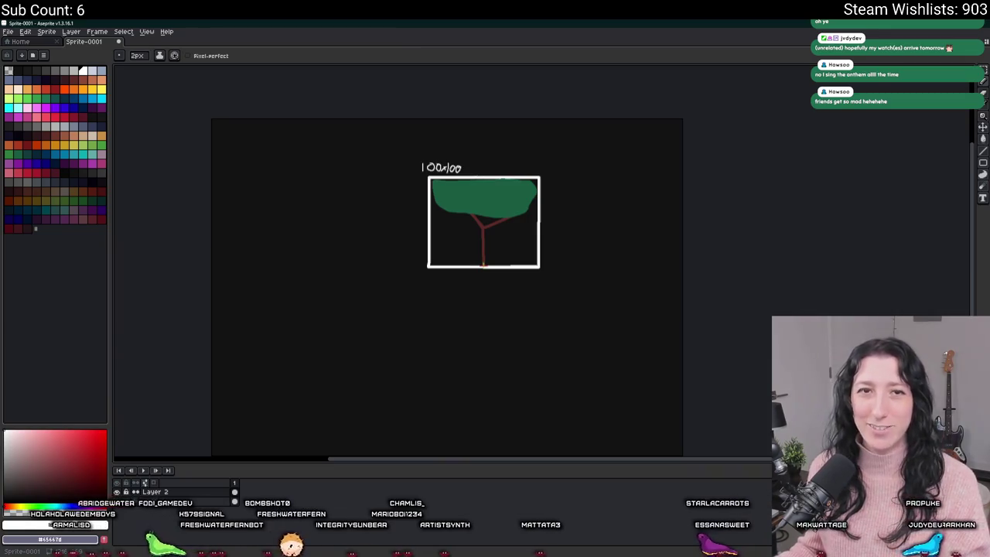
{"action": "scroll", "coordinate": [495, 294], "scroll_direction": "up", "scroll_amount": 3}
{"action": "scroll", "coordinate": [467, 283], "scroll_direction": "up", "scroll_amount": 2}
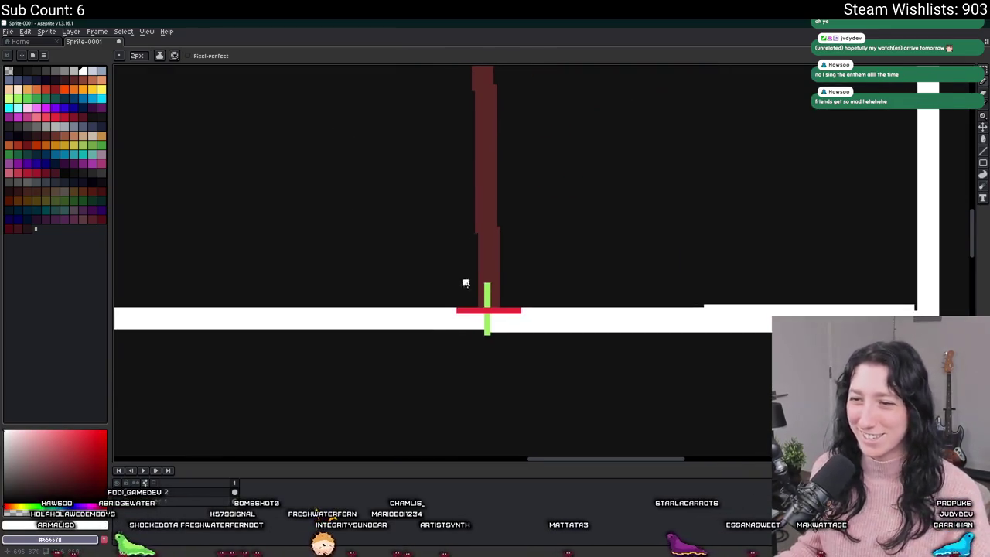
Handwrite 50,100 beneath the trunk base, undoing the bad strokes
{"action": "scroll", "coordinate": [469, 319], "scroll_direction": "up", "scroll_amount": 1}
{"action": "left_click_drag", "start_coordinate": [448, 315], "coordinate": [415, 357]}
{"action": "mouse_move", "coordinate": [496, 322]}
{"action": "left_mouse_down"}
{"action": "mouse_move", "coordinate": [487, 359]}
{"action": "mouse_move", "coordinate": [495, 303]}
{"action": "mouse_move", "coordinate": [490, 340]}
{"action": "mouse_move", "coordinate": [513, 372]}
{"action": "left_mouse_up"}
{"action": "key", "text": "ctrl+z"}
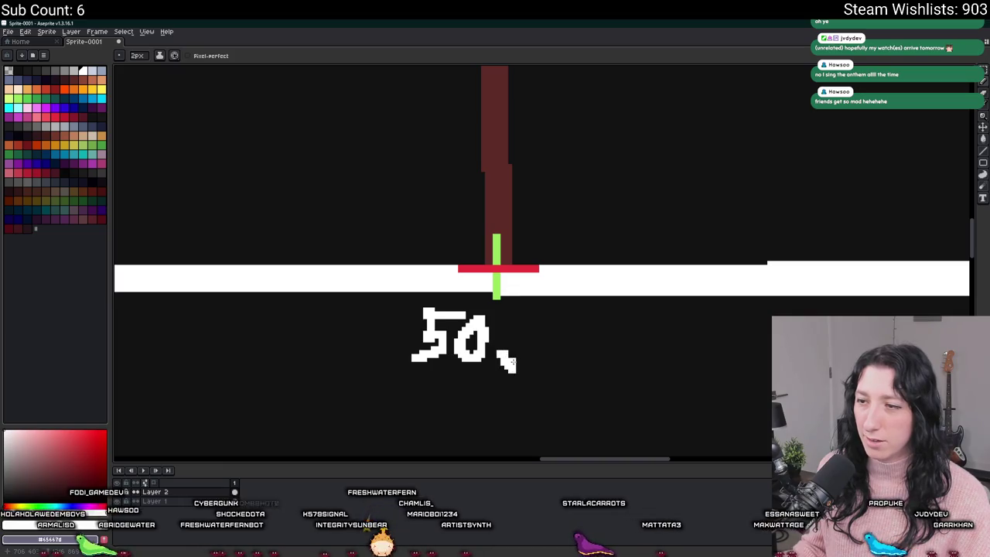
{"action": "mouse_move", "coordinate": [562, 325]}
{"action": "left_mouse_down"}
{"action": "mouse_move", "coordinate": [530, 331]}
{"action": "mouse_move", "coordinate": [514, 357]}
{"action": "mouse_move", "coordinate": [573, 360]}
{"action": "mouse_move", "coordinate": [569, 331]}
{"action": "mouse_move", "coordinate": [622, 353]}
{"action": "mouse_move", "coordinate": [598, 340]}
{"action": "left_mouse_up"}
{"action": "key", "text": "ctrl+z"}
{"action": "scroll", "coordinate": [572, 348], "scroll_direction": "down", "scroll_amount": 3}
{"action": "scroll", "coordinate": [548, 330], "scroll_direction": "up", "scroll_amount": 2}
{"action": "key", "text": "ctrl+z"}
{"action": "scroll", "coordinate": [597, 341], "scroll_direction": "down", "scroll_amount": 3}
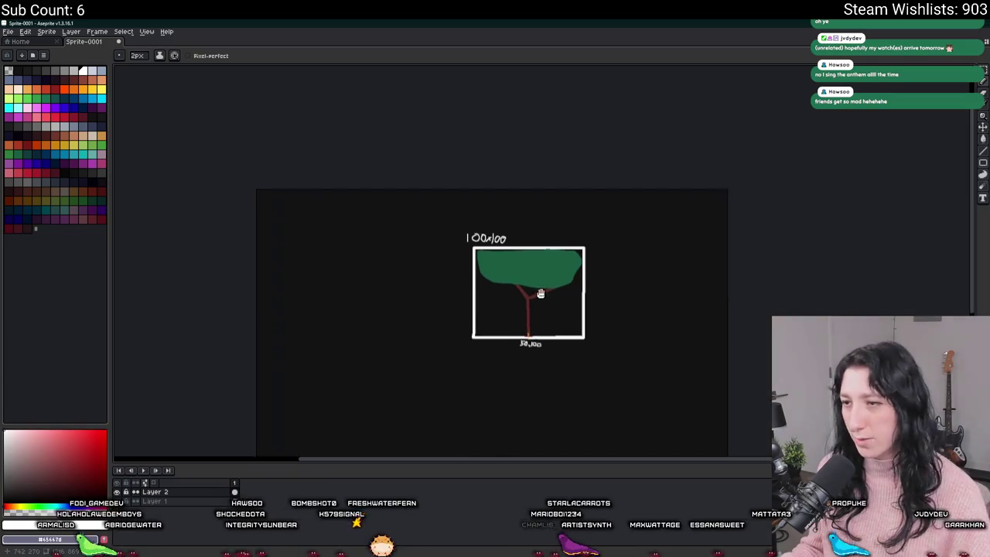
{"action": "scroll", "coordinate": [552, 292], "scroll_direction": "up", "scroll_amount": 1}
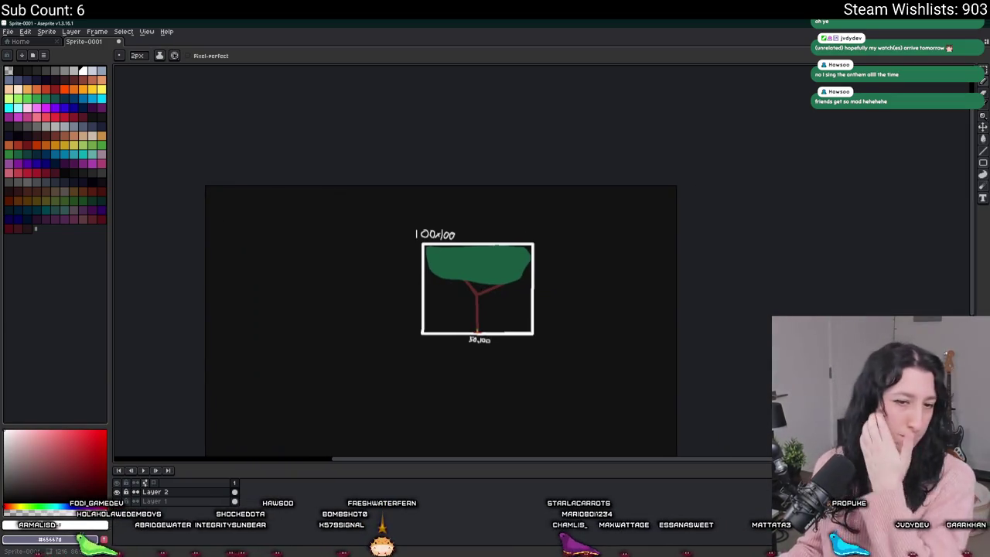
{"action": "scroll", "coordinate": [263, 224], "scroll_direction": "down", "scroll_amount": 1}
Pick red, then Magic Wand-select the green canopy and the trunk
{"action": "left_click", "coordinate": [62, 114]}
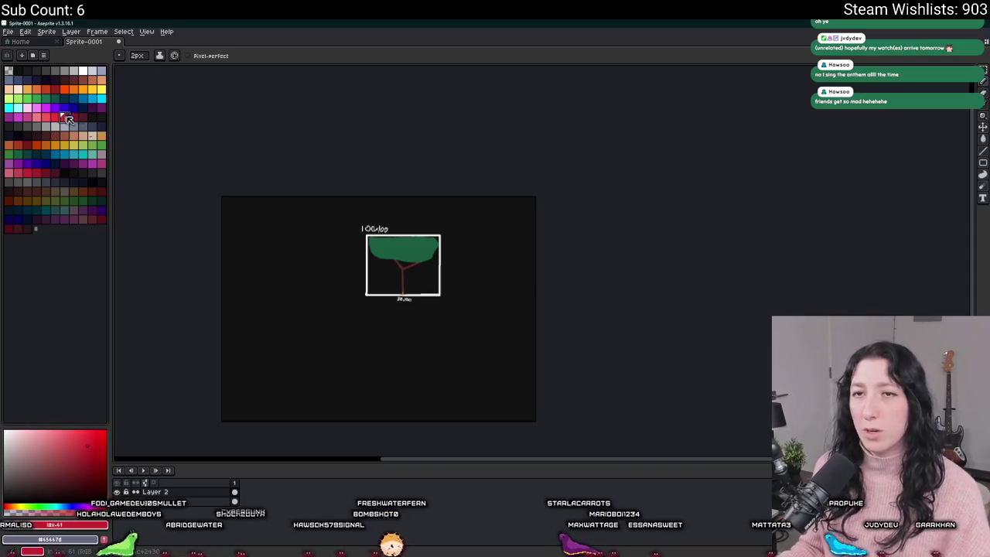
{"action": "scroll", "coordinate": [401, 273], "scroll_direction": "up", "scroll_amount": 5}
{"action": "scroll", "coordinate": [241, 271], "scroll_direction": "down", "scroll_amount": 4}
{"action": "scroll", "coordinate": [289, 209], "scroll_direction": "up", "scroll_amount": 2}
{"action": "key", "text": "m"}
{"action": "scroll", "coordinate": [289, 210], "scroll_direction": "up", "scroll_amount": 1}
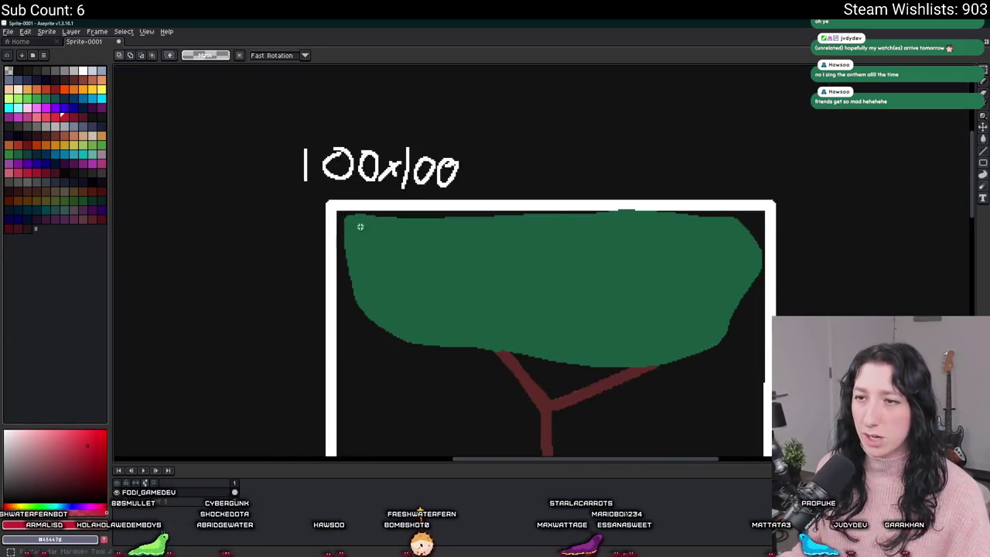
{"action": "scroll", "coordinate": [384, 221], "scroll_direction": "down", "scroll_amount": 1}
{"action": "key", "text": "w"}
{"action": "left_click", "coordinate": [416, 239]}
{"action": "left_click", "coordinate": [442, 301], "text": "shift"}
Move the selected tree left outside the sprite and skew its top sideways
{"action": "left_click_drag", "start_coordinate": [273, 313], "coordinate": [510, 317]}
{"action": "mouse_move", "coordinate": [591, 242]}
{"action": "left_mouse_down"}
{"action": "mouse_move", "coordinate": [192, 224]}
{"action": "mouse_move", "coordinate": [472, 243]}
{"action": "mouse_move", "coordinate": [387, 225]}
{"action": "left_mouse_up"}
{"action": "scroll", "coordinate": [386, 225], "scroll_direction": "up", "scroll_amount": 1}
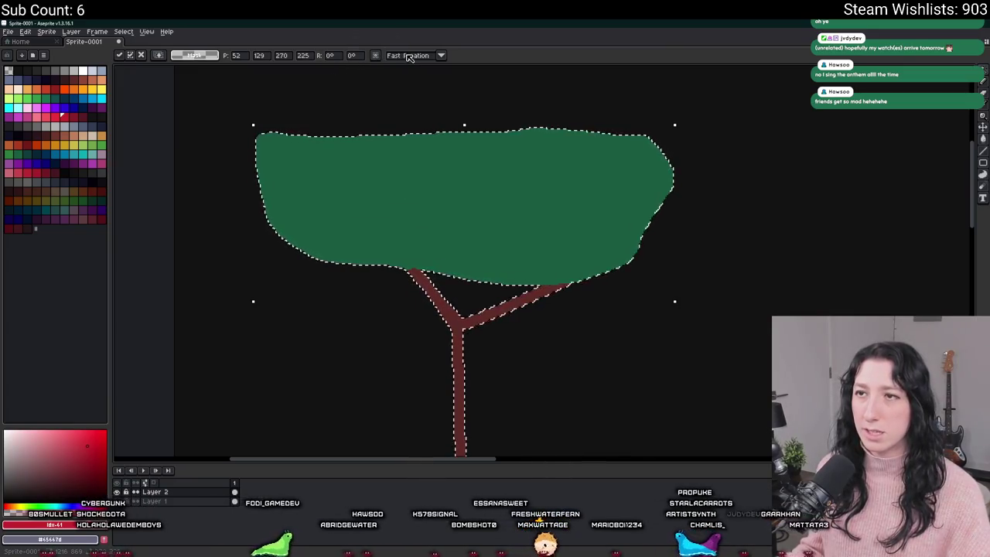
{"action": "mouse_move", "coordinate": [463, 124]}
{"action": "left_mouse_down"}
{"action": "mouse_move", "coordinate": [507, 128]}
{"action": "mouse_move", "coordinate": [463, 121]}
{"action": "mouse_move", "coordinate": [481, 128]}
{"action": "left_mouse_up"}
{"action": "scroll", "coordinate": [464, 124], "scroll_direction": "down", "scroll_amount": 1}
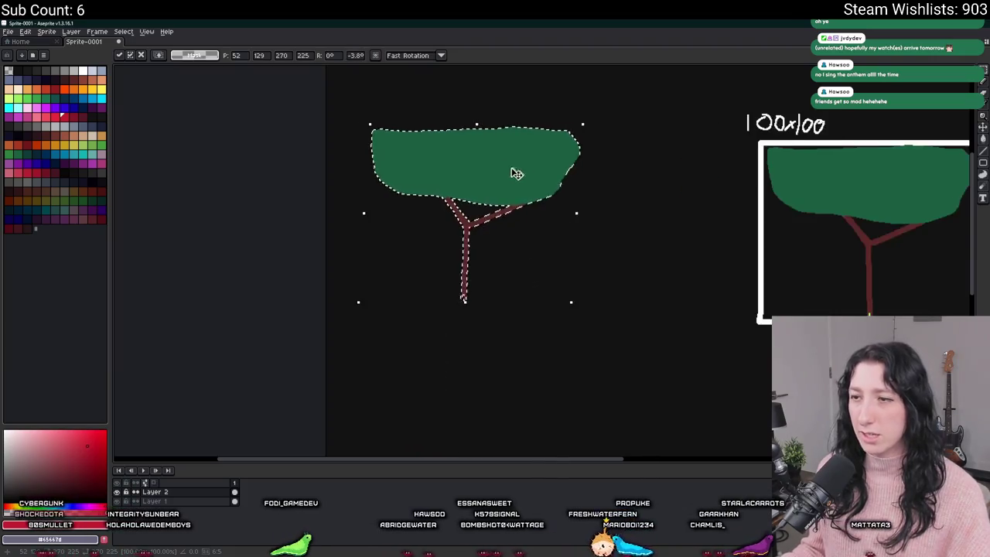
{"action": "scroll", "coordinate": [552, 163], "scroll_direction": "up", "scroll_amount": 1}
{"action": "scroll", "coordinate": [410, 177], "scroll_direction": "down", "scroll_amount": 1}
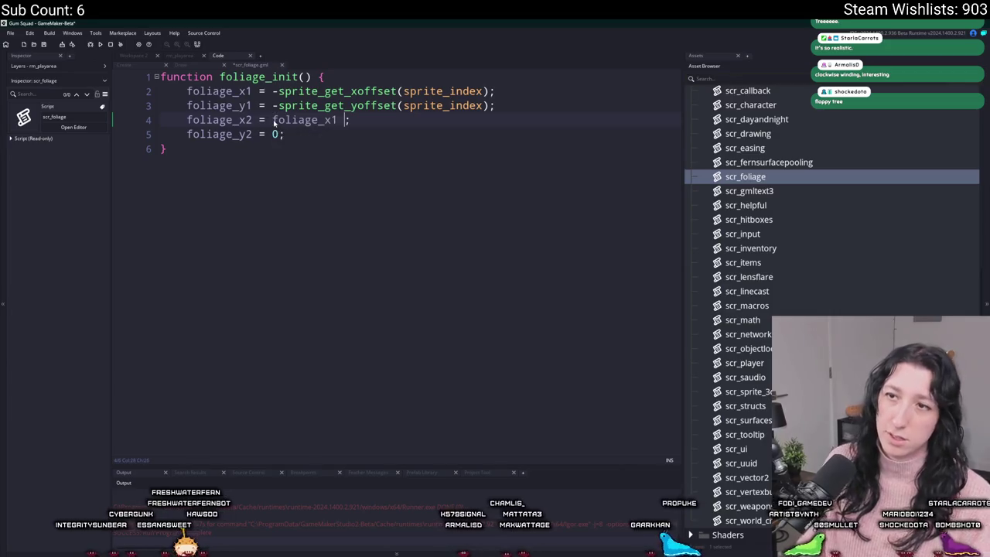
Finish foliage_x2 by adding sprite_get_width(sprite_index), checking the tree sketch for reference
{"action": "type", "text": "+ sprite_"}
{"action": "key", "text": "BackSpace"}
{"action": "key", "text": "BackSpace"}
{"action": "key", "text": "BackSpace"}
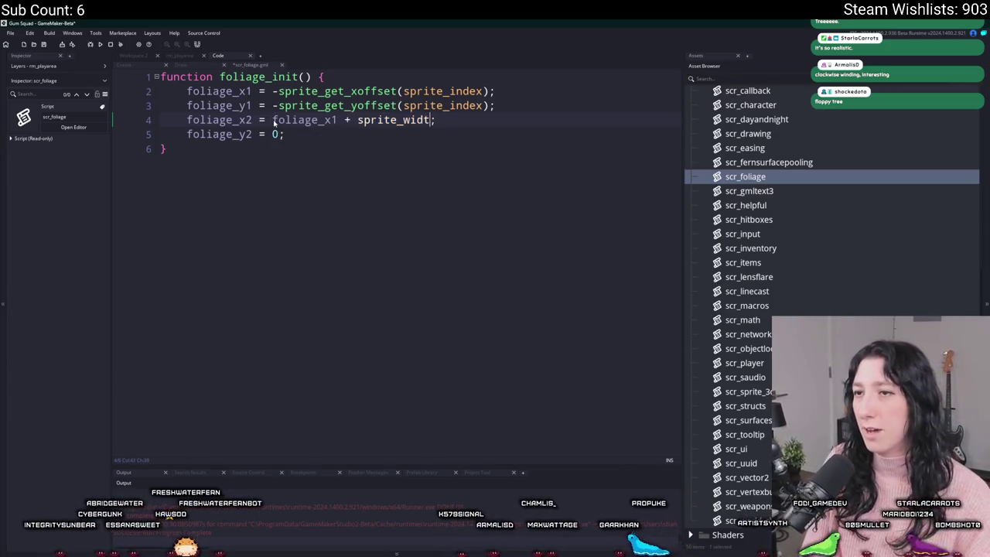
{"action": "type", "text": "get_width"}
{"action": "key", "text": "BackSpace"}
{"action": "type", "text": "(sprite_index)"}
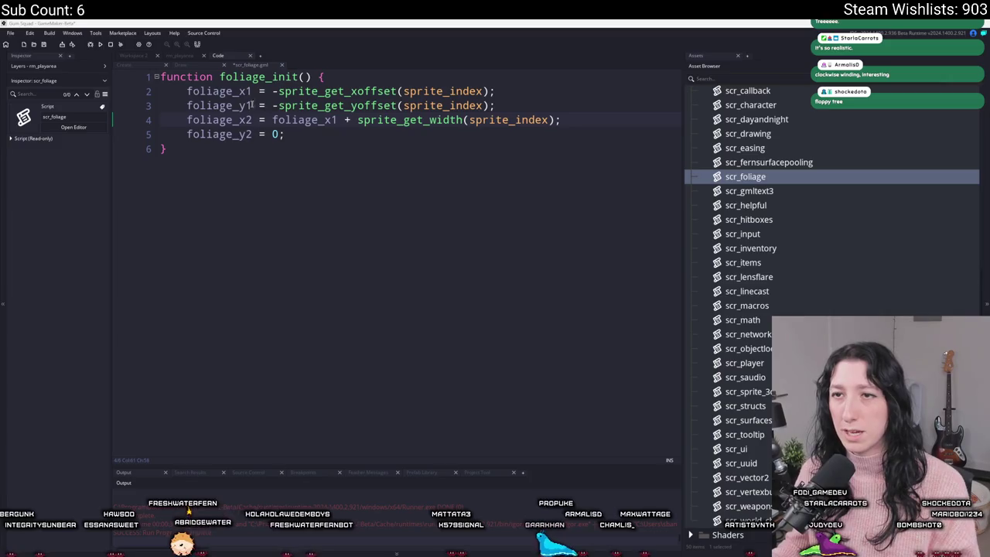
{"action": "left_click", "coordinate": [271, 134]}
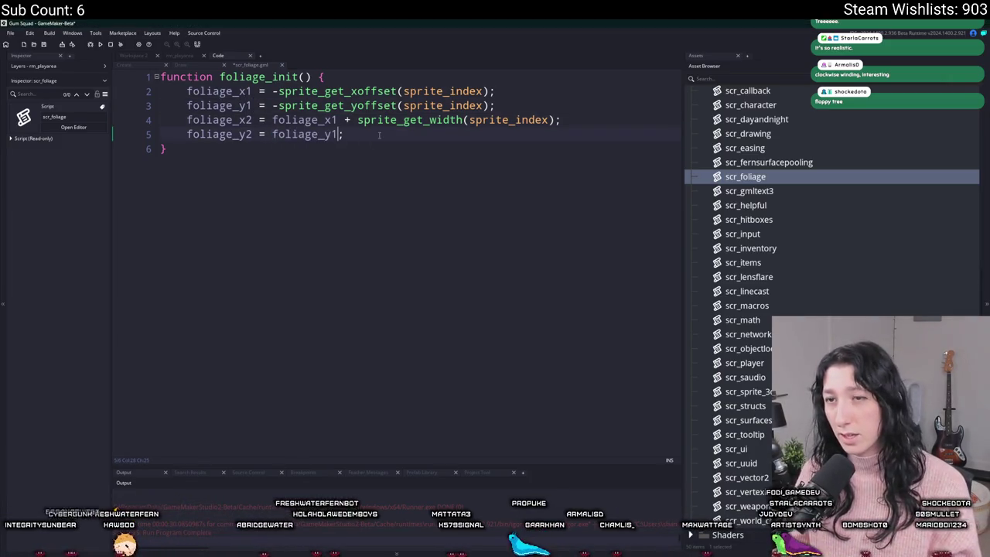
{"action": "key", "text": "alt+Tab"}
{"action": "key", "text": "alt+Tab"}
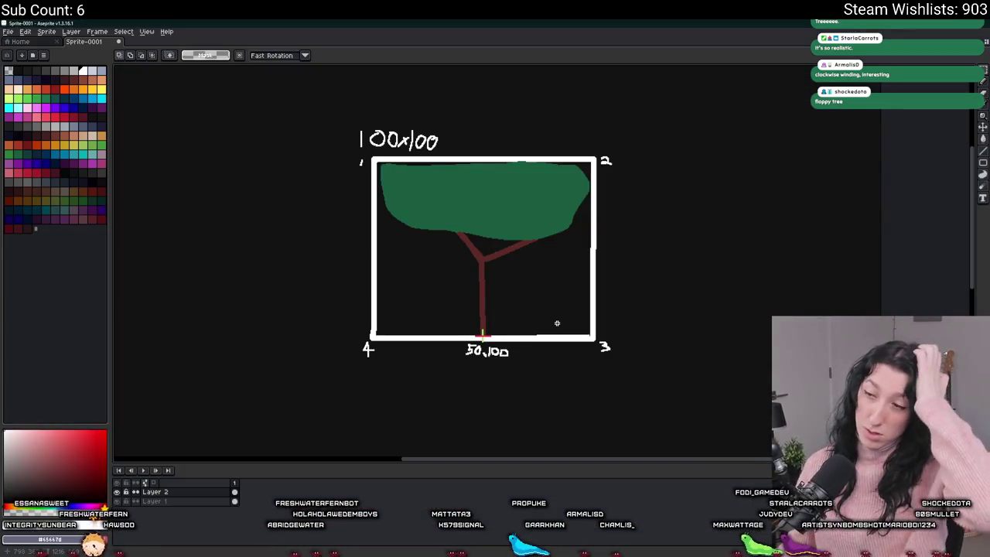
{"action": "key", "text": "alt+Tab"}
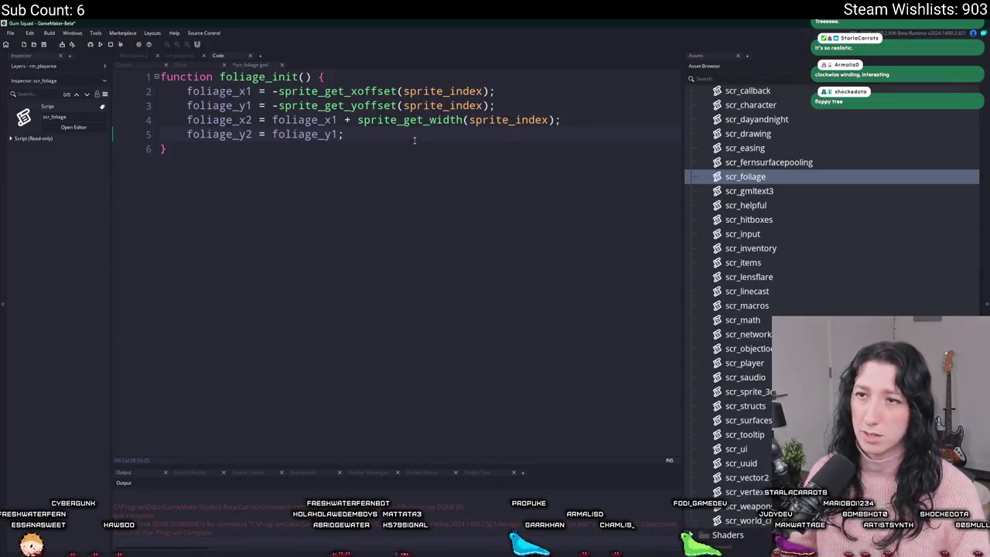
Duplicate the x2/y2 lines into foliage_x3 and foliage_y3, setting foliage_x3 to foliage_x2
{"action": "left_click_drag", "start_coordinate": [414, 141], "coordinate": [186, 120]}
{"action": "key", "text": "ctrl+d"}
{"action": "left_click", "coordinate": [270, 164]}
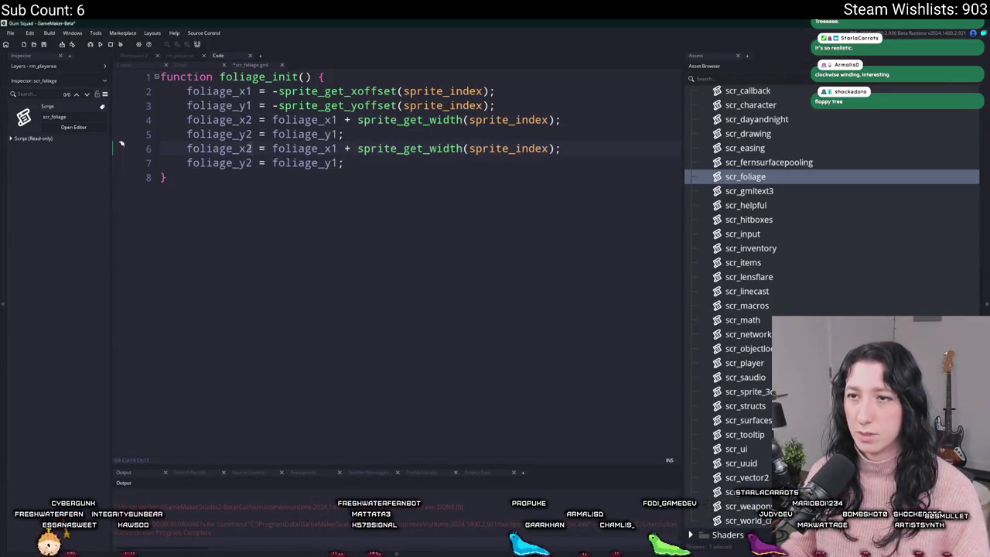
{"action": "key", "text": "BackSpace"}
{"action": "type", "text": "3"}
{"action": "key", "text": "Down"}
{"action": "key", "text": "BackSpace"}
{"action": "type", "text": "3"}
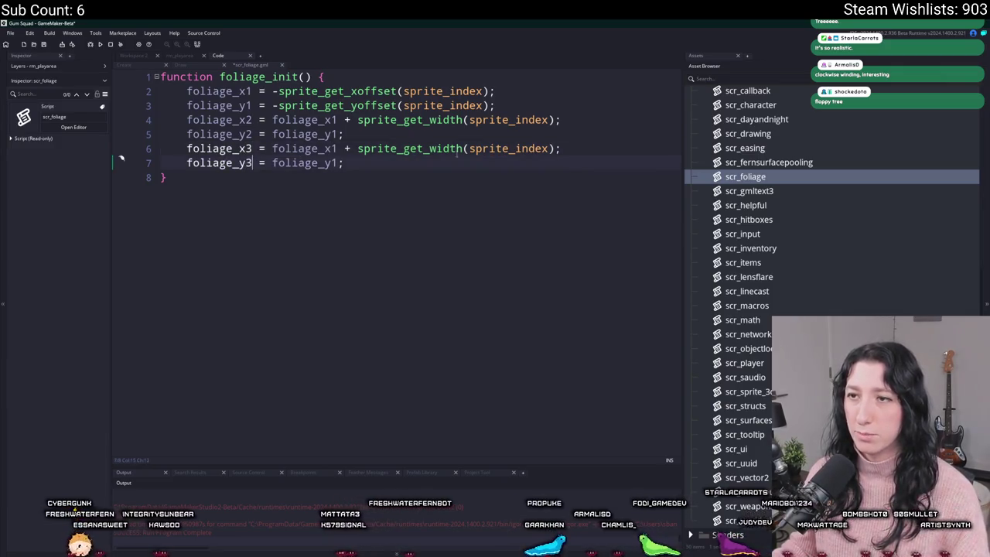
{"action": "double_click", "coordinate": [232, 121]}
{"action": "key", "text": "ctrl+c"}
{"action": "left_click_drag", "start_coordinate": [555, 149], "coordinate": [272, 148]}
{"action": "key", "text": "ctrl+v"}
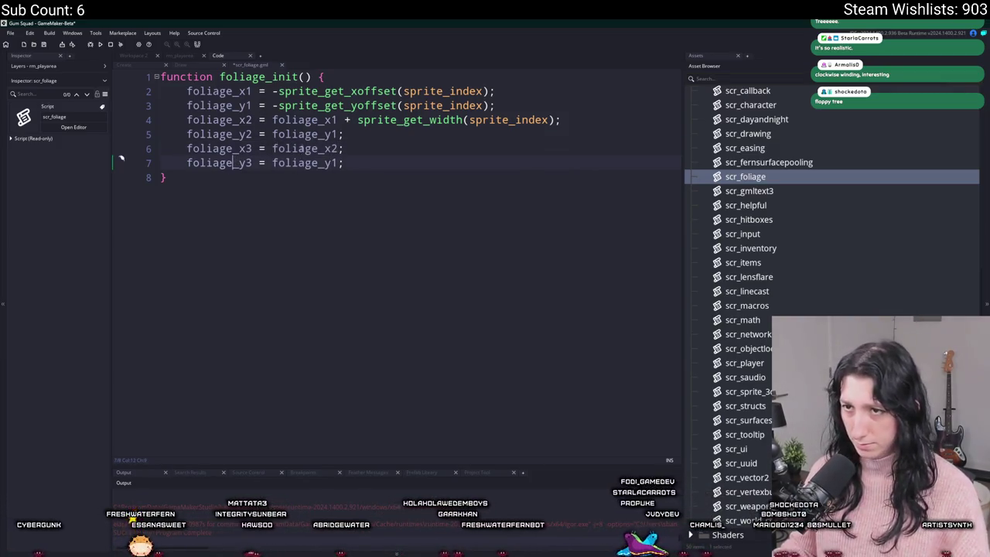
Set foliage_y3 to foliage_y1 plus sprite_get_height(sprite_index)
{"action": "key", "text": "alt+Tab"}
{"action": "key", "text": "alt+Tab"}
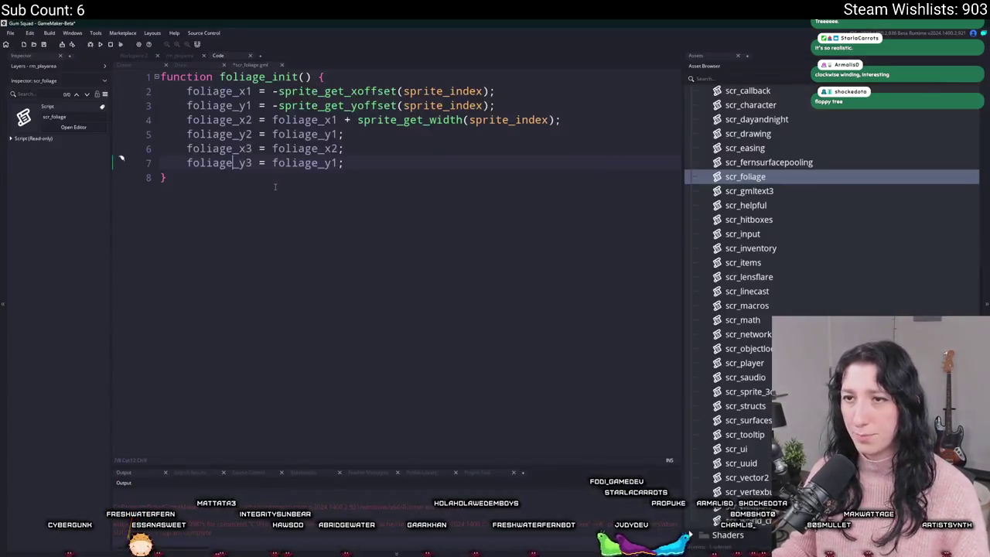
{"action": "left_click_drag", "start_coordinate": [560, 120], "coordinate": [272, 120]}
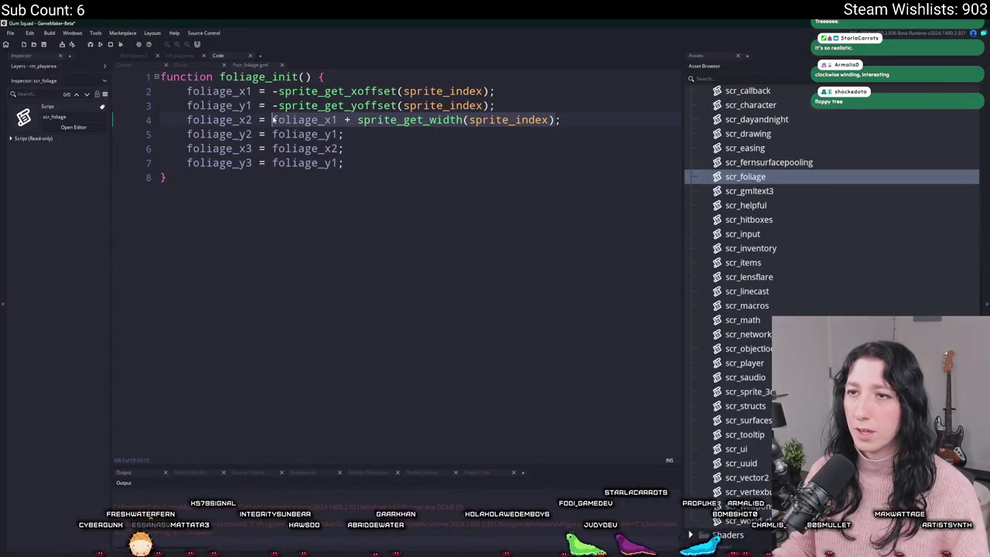
{"action": "key", "text": "ctrl+c"}
{"action": "left_click", "coordinate": [299, 172]}
{"action": "double_click", "coordinate": [307, 162]}
{"action": "key", "text": "ctrl+v"}
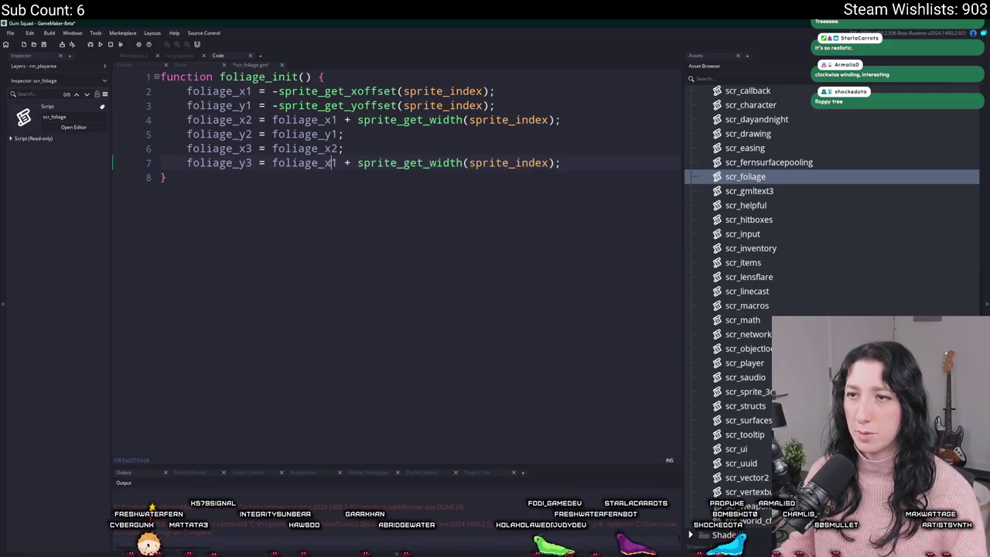
{"action": "type", "text": "1"}
{"action": "double_click", "coordinate": [431, 163]}
{"action": "type", "text": "height"}
Duplicate the corner-3 lines into foliage_x4 = foliage_x1 and foliage_y4 = foliage_y3
{"action": "left_click_drag", "start_coordinate": [572, 162], "coordinate": [161, 148]}
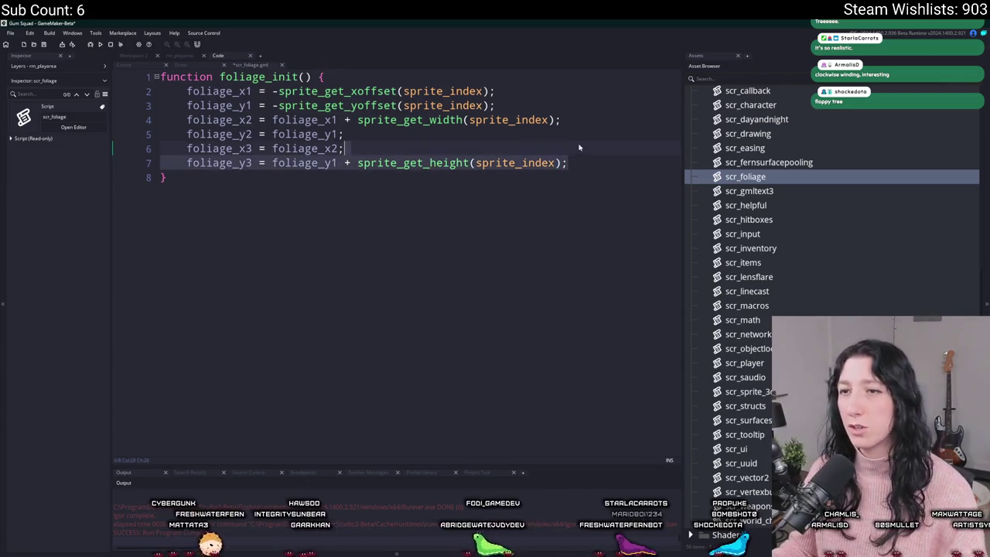
{"action": "key", "text": "ctrl+d"}
{"action": "left_click", "coordinate": [306, 177]}
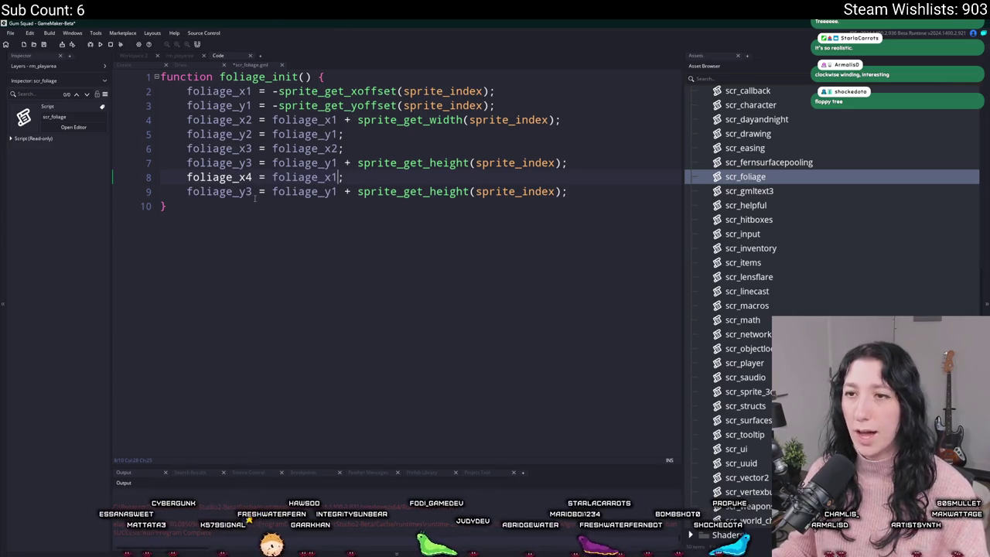
{"action": "left_click_drag", "start_coordinate": [344, 191], "coordinate": [572, 199]}
{"action": "type", "text": ";"}
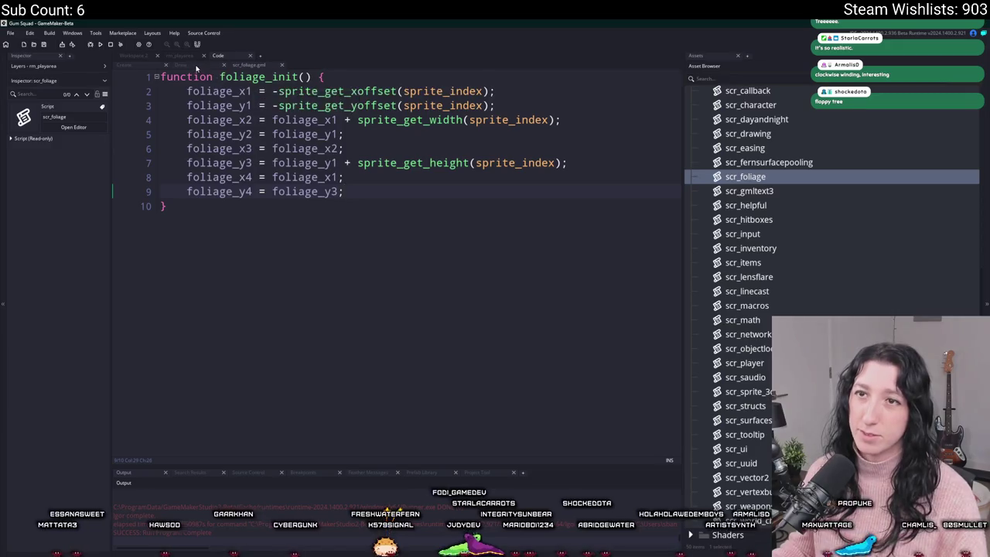
{"action": "key", "text": "ctrl+Tab"}
Pass foliage_x1, foliage_y1, foliage_x2 and foliage_y2 as draw_sprite_pos arguments
{"action": "type", "text": "foliage_x1,"}
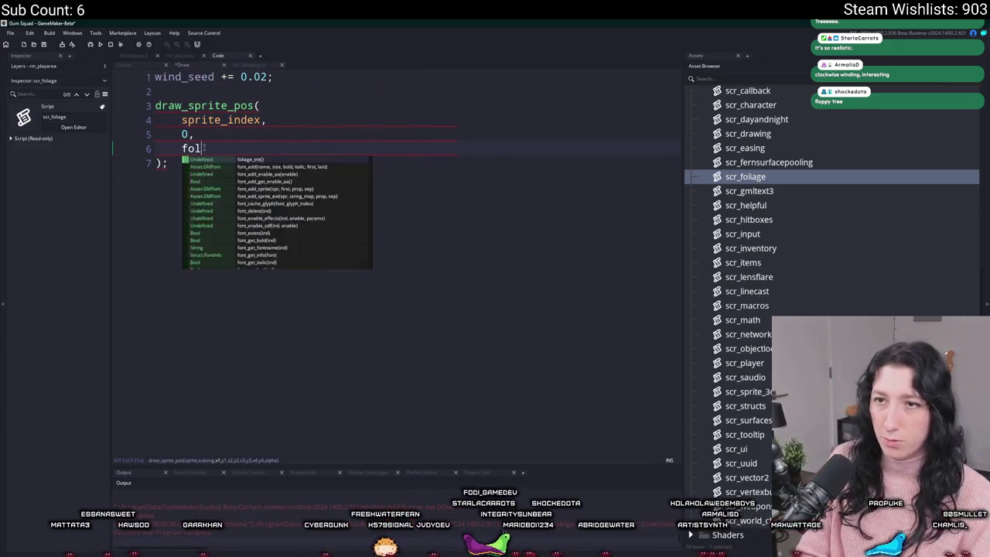
{"action": "key", "text": "ctrl+d"}
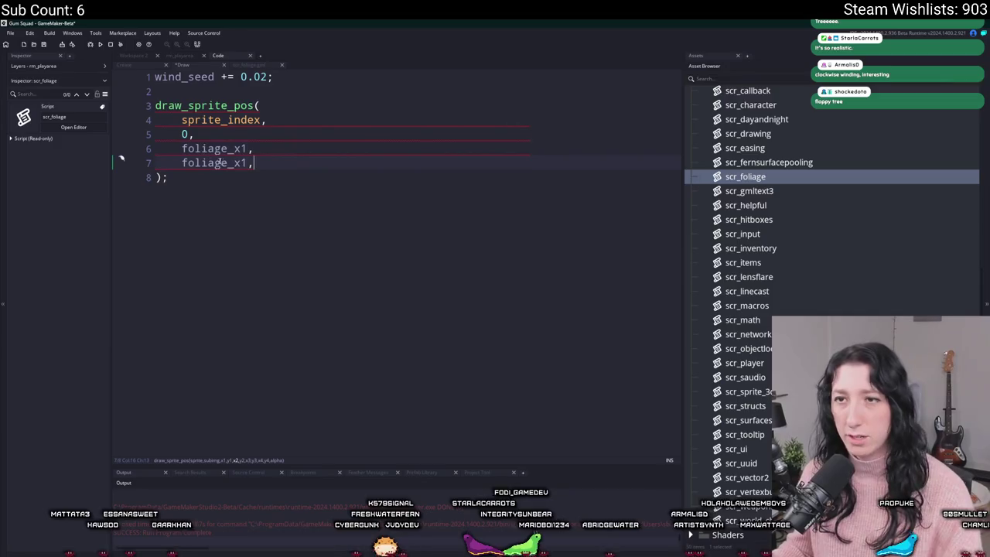
{"action": "left_click", "coordinate": [237, 163]}
{"action": "key", "text": "Delete"}
{"action": "type", "text": "y"}
{"action": "key", "text": "ctrl+d"}
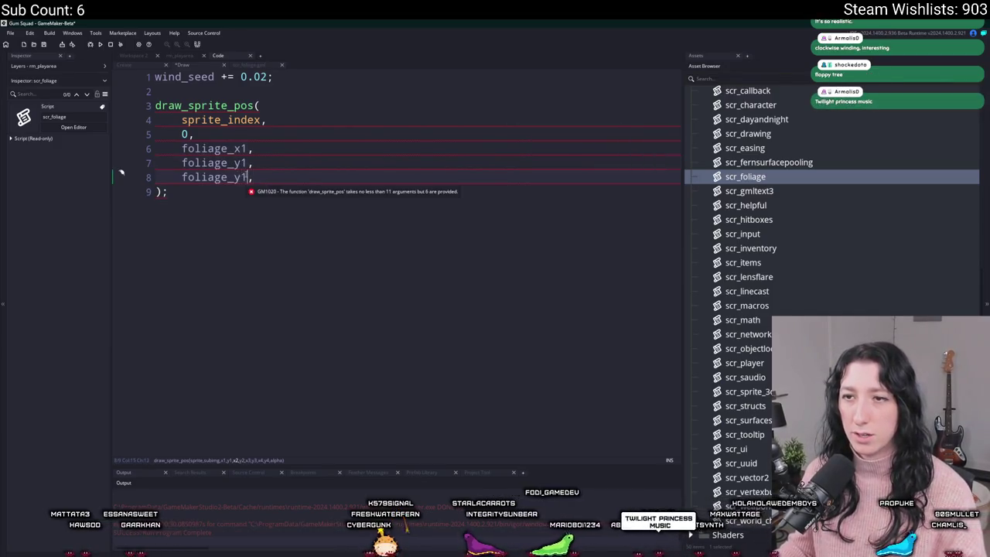
{"action": "key", "text": "Delete"}
{"action": "key", "text": "Delete"}
{"action": "type", "text": "x2"}
{"action": "key", "text": "ctrl+d"}
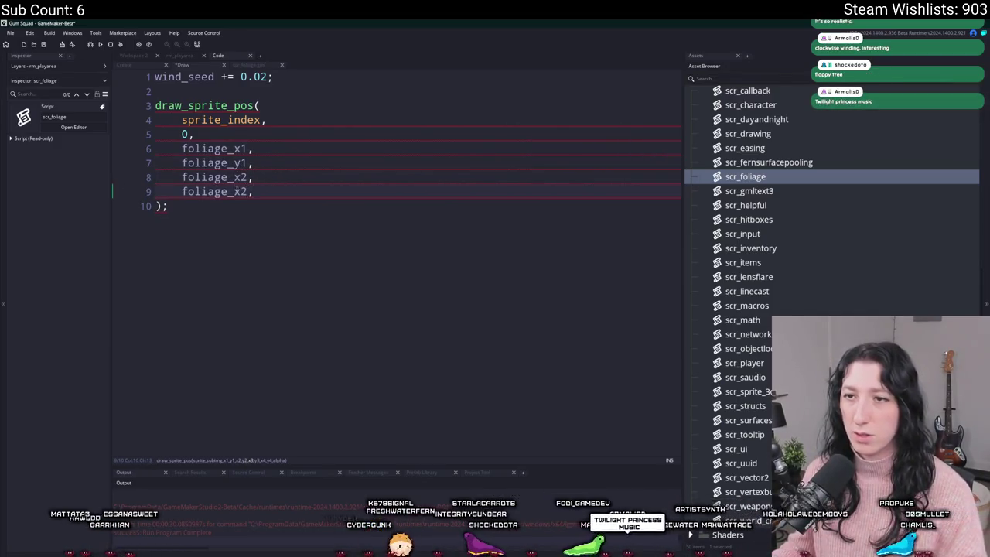
{"action": "left_click", "coordinate": [237, 192]}
{"action": "key", "text": "Delete"}
{"action": "type", "text": "y"}
Add foliage_x3 and foliage_y3 arguments by duplicating the x2/y2 lines
{"action": "left_click", "coordinate": [260, 192]}
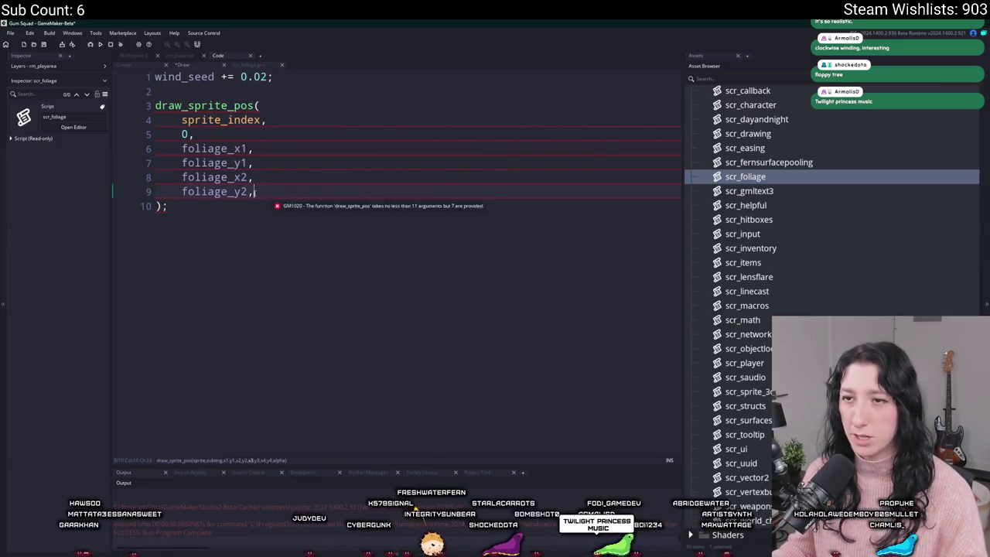
{"action": "left_click_drag", "start_coordinate": [260, 192], "coordinate": [183, 178]}
{"action": "key", "text": "ctrl+d"}
{"action": "left_click", "coordinate": [246, 206]}
{"action": "key", "text": "BackSpace"}
{"action": "type", "text": "3"}
{"action": "left_click", "coordinate": [246, 221]}
{"action": "key", "text": "BackSpace"}
{"action": "type", "text": "3"}
Add foliage_x4 and foliage_y4 arguments, then start a final argument line
{"action": "left_click_drag", "start_coordinate": [252, 220], "coordinate": [182, 205]}
{"action": "key", "text": "ctrl+d"}
{"action": "key", "text": "BackSpace"}
{"action": "type", "text": "4"}
{"action": "left_click", "coordinate": [246, 234]}
{"action": "key", "text": "BackSpace"}
{"action": "type", "text": "4"}
{"action": "left_click", "coordinate": [270, 249]}
{"action": "key", "text": "Return"}
{"action": "type", "text": "1"}
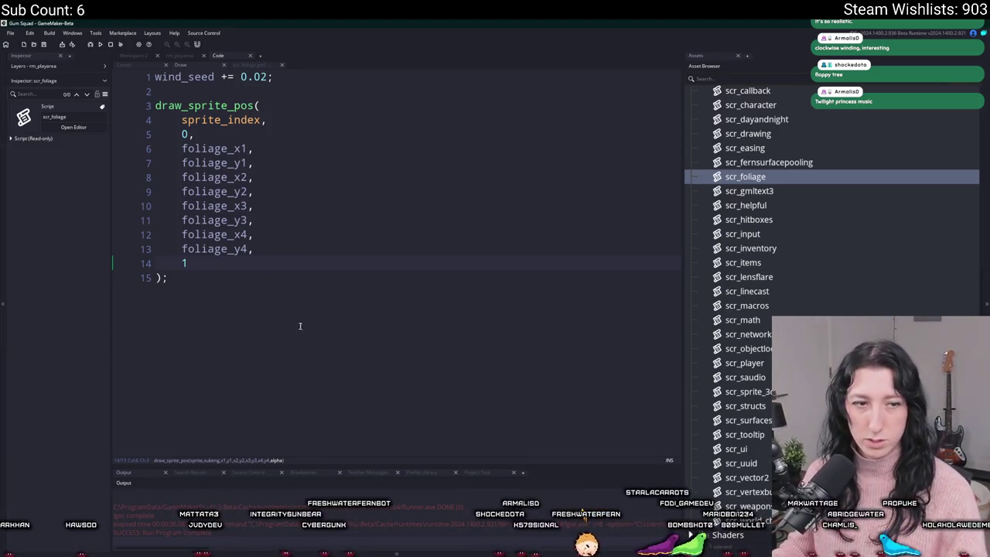
Review the Draw code and build with F5, which fails with compile errors
{"action": "left_click", "coordinate": [338, 206]}
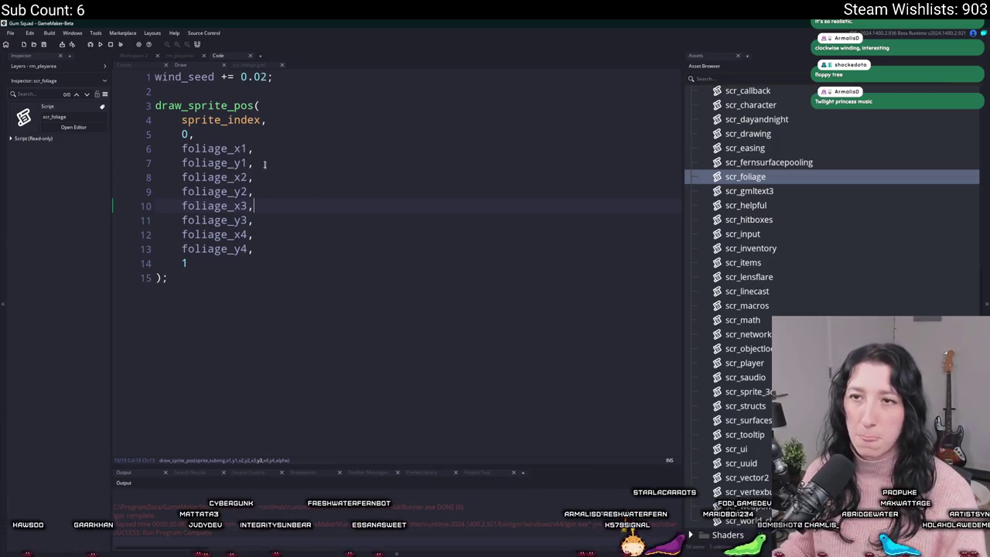
{"action": "left_click", "coordinate": [228, 191]}
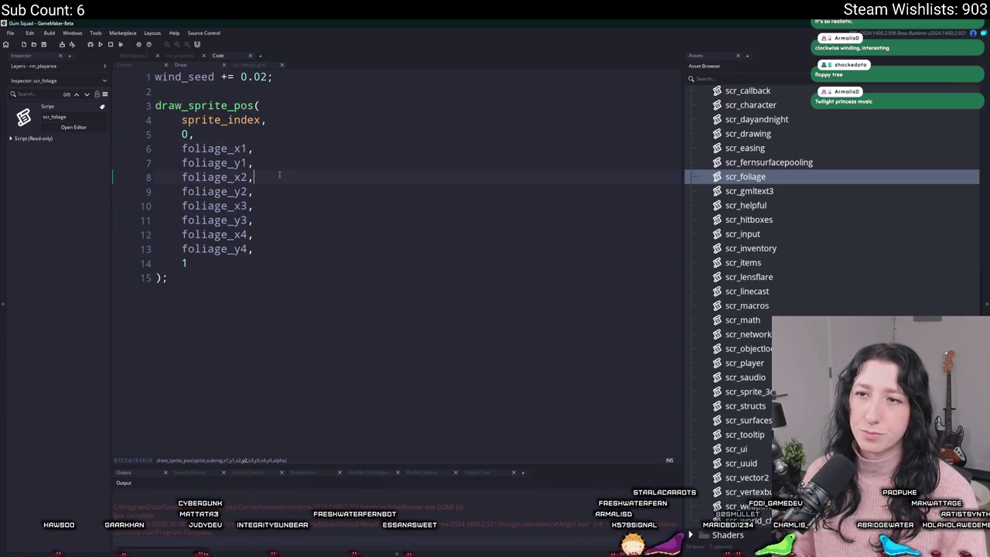
{"action": "left_click", "coordinate": [306, 120]}
{"action": "left_click", "coordinate": [308, 106]}
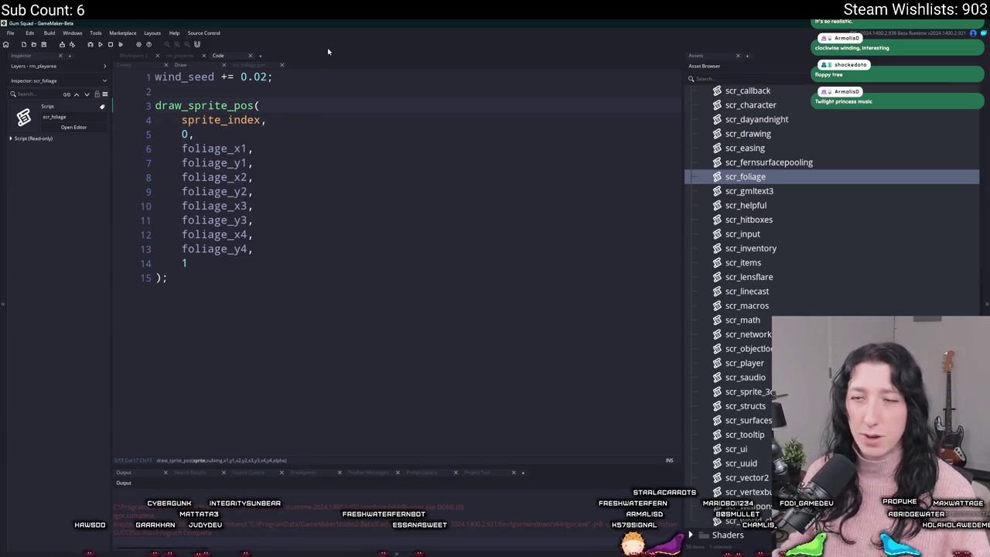
{"action": "key", "text": "F5"}
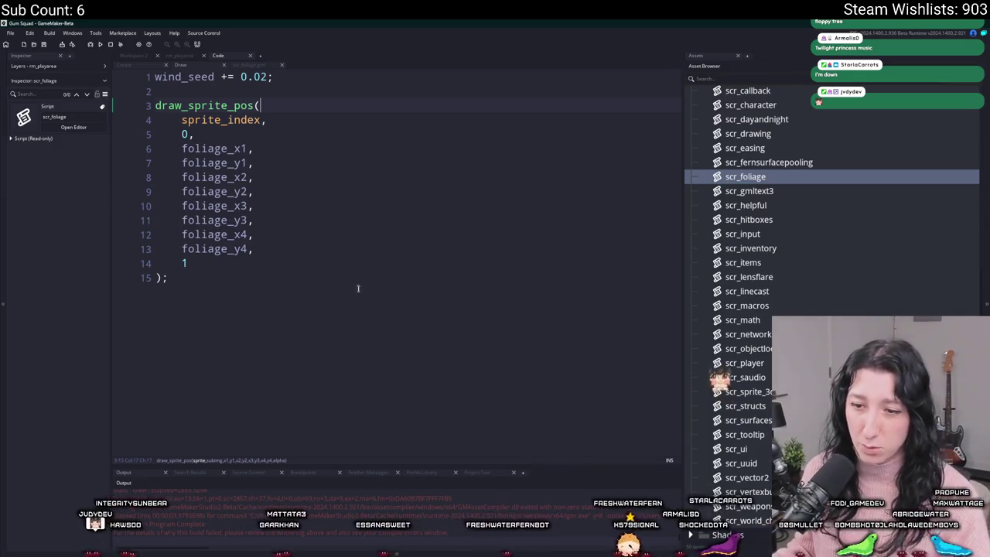
{"action": "left_click", "coordinate": [177, 279]}
{"action": "key", "text": "Home"}
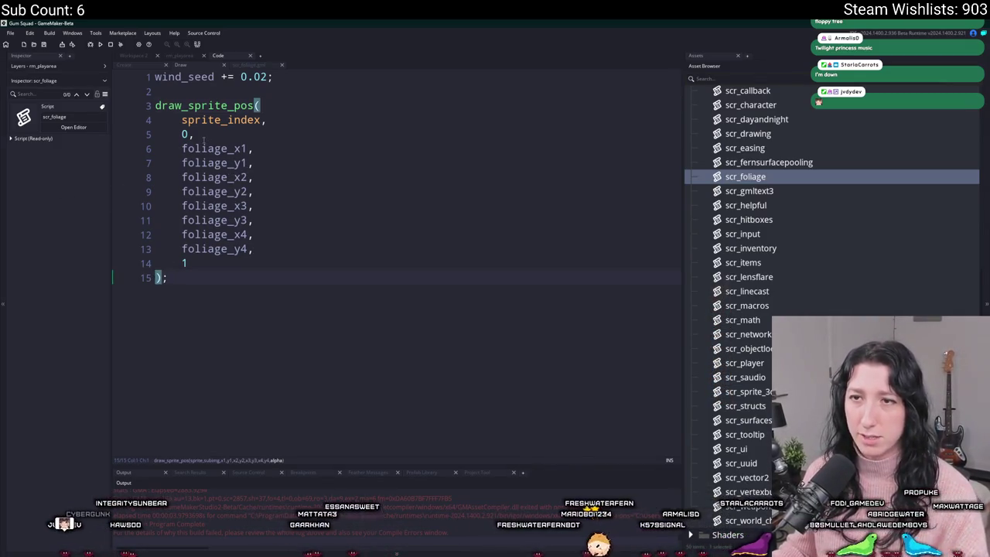
{"action": "left_click", "coordinate": [138, 67]}
Add foliage_init(); to the end of the Create event and save
{"action": "left_click", "coordinate": [186, 238]}
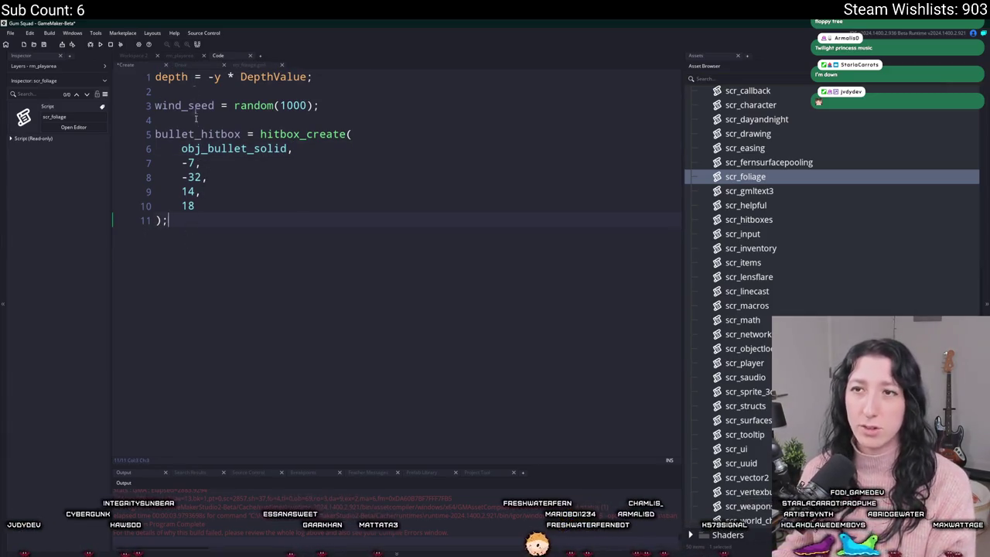
{"action": "type", "text": "folaig"}
{"action": "key", "text": "BackSpace"}
{"action": "key", "text": "BackSpace"}
{"action": "key", "text": "BackSpace"}
{"action": "type", "text": "iage_init();"}
{"action": "key", "text": "ctrl+s"}
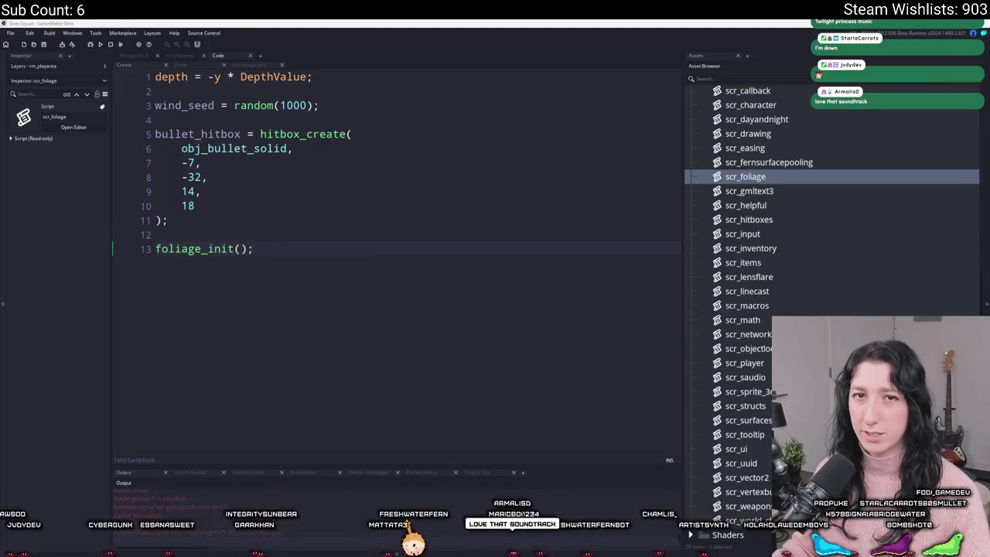
Create a lobby in the test run, walk upward, then close the game
{"action": "left_click", "coordinate": [474, 276]}
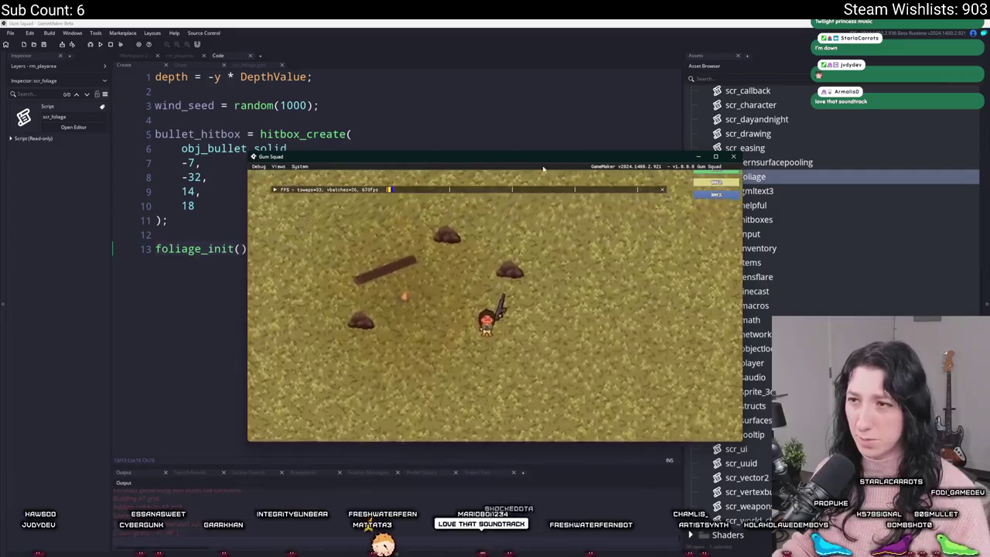
{"action": "left_click_drag", "start_coordinate": [636, 167], "coordinate": [631, 142]}
{"action": "key", "text": "w"}
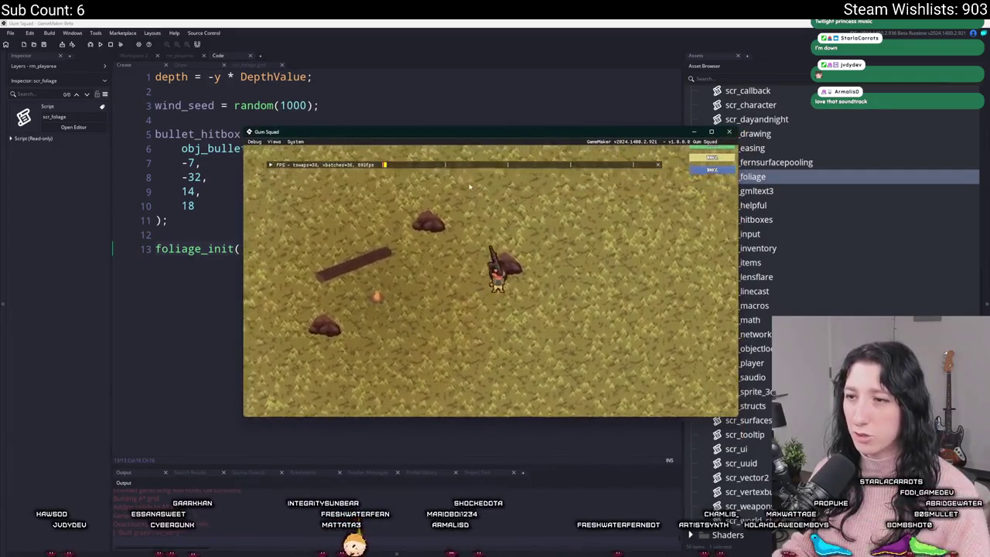
{"action": "key", "text": "Escape"}
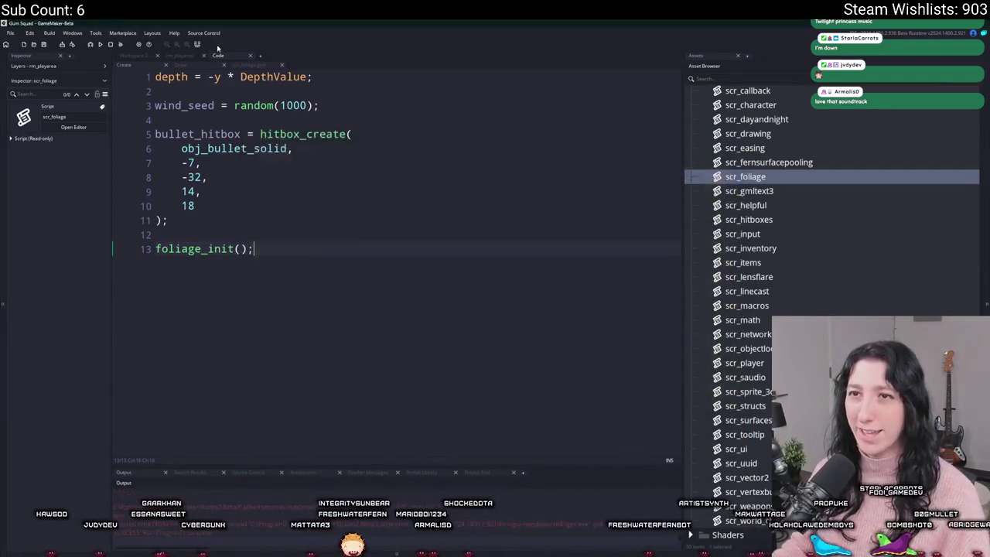
{"action": "left_click", "coordinate": [188, 67]}
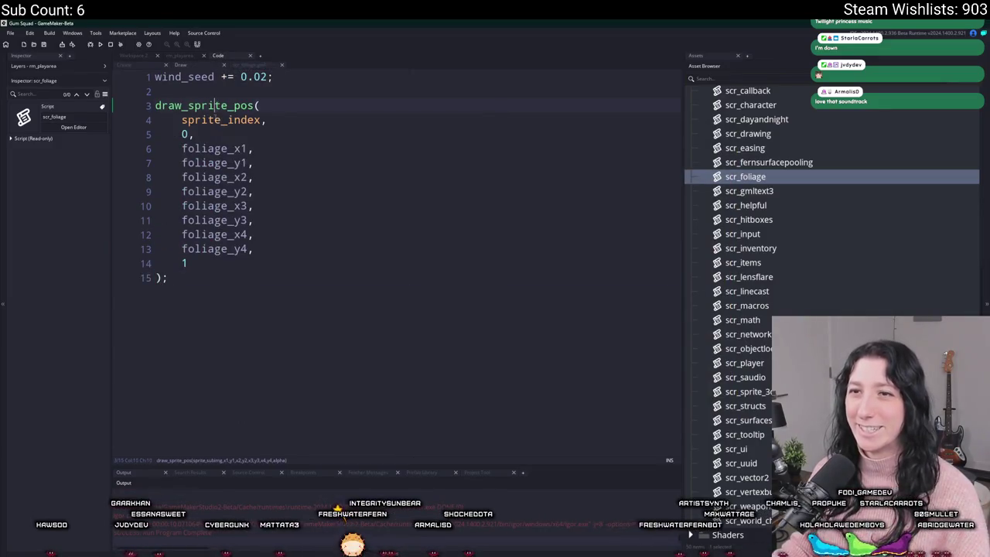
Check the foliage_init definition, then offset foliage_x1 by x and foliage_y1 by y
{"action": "left_click", "coordinate": [152, 66]}
{"action": "middle_click", "coordinate": [194, 248]}
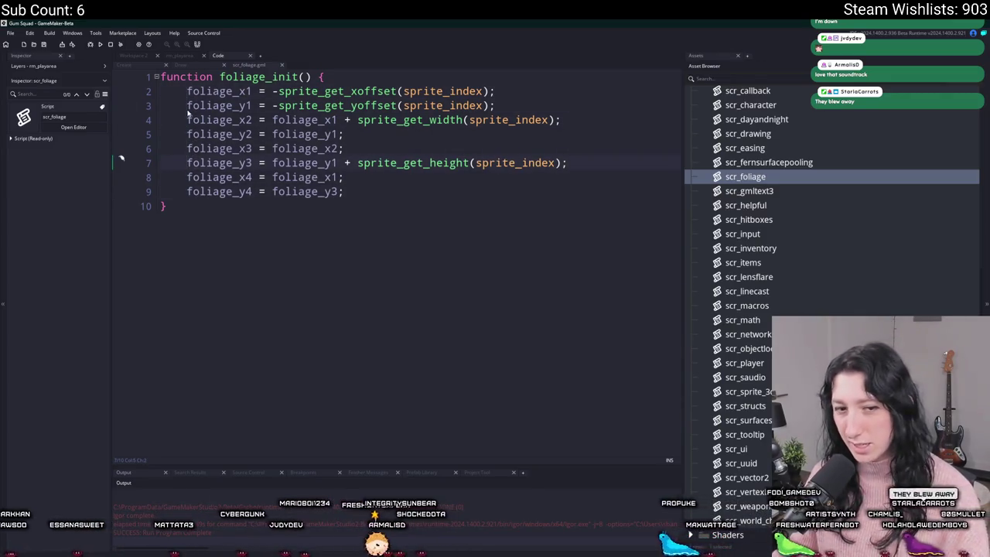
{"action": "left_click", "coordinate": [184, 65]}
{"action": "left_click", "coordinate": [182, 148]}
{"action": "type", "text": "x +69"}
{"action": "key", "text": "BackSpace"}
{"action": "key", "text": "BackSpace"}
{"action": "key", "text": "BackSpace"}
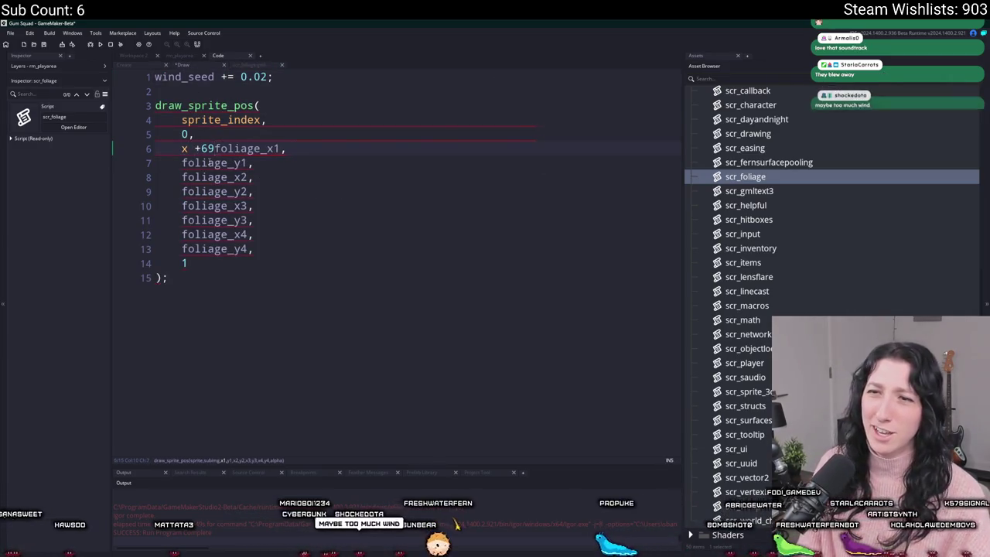
{"action": "key", "text": "Insert"}
{"action": "left_click", "coordinate": [181, 162]}
{"action": "type", "text": "y +"}
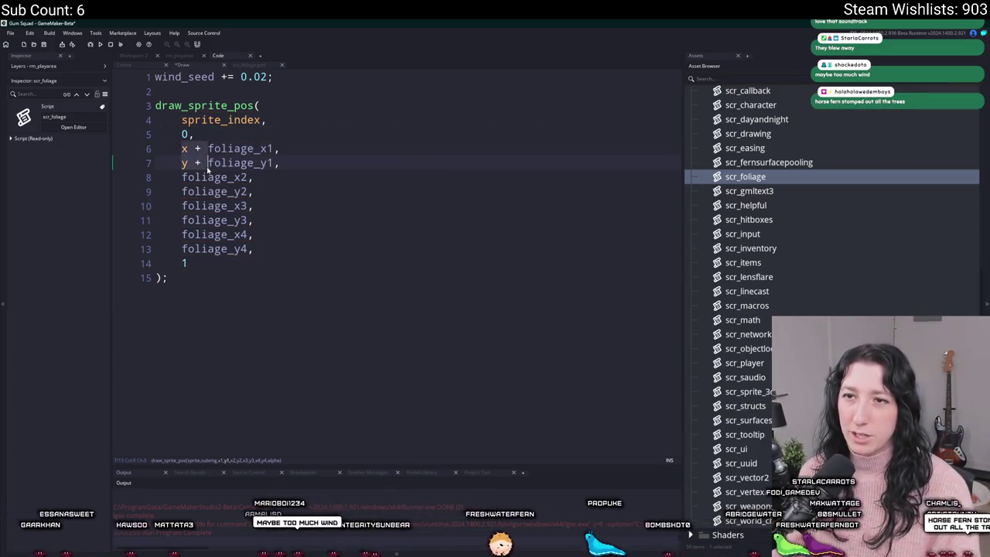
Prefix the remaining corner arguments x2 through y4 with "x + " or "y + "
{"action": "left_click", "coordinate": [182, 205]}
{"action": "left_click", "coordinate": [182, 177]}
{"action": "type", "text": "x +"}
{"action": "left_click", "coordinate": [182, 191]}
{"action": "type", "text": "y +"}
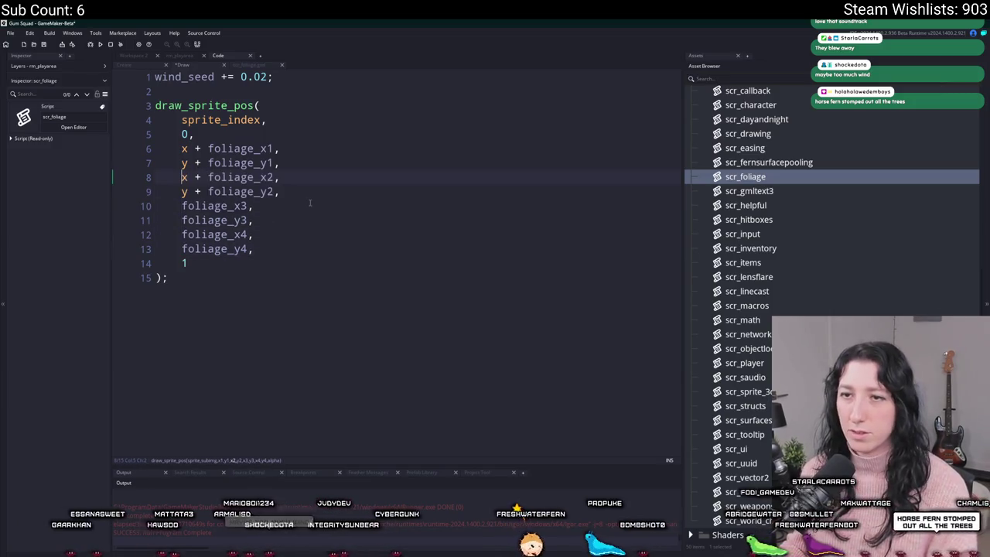
{"action": "left_click", "coordinate": [182, 205]}
{"action": "type", "text": "x +"}
{"action": "left_click", "coordinate": [181, 220]}
{"action": "type", "text": "y +"}
{"action": "left_click", "coordinate": [182, 248]}
{"action": "type", "text": "y +"}
{"action": "left_click", "coordinate": [182, 234]}
{"action": "type", "text": "x +"}
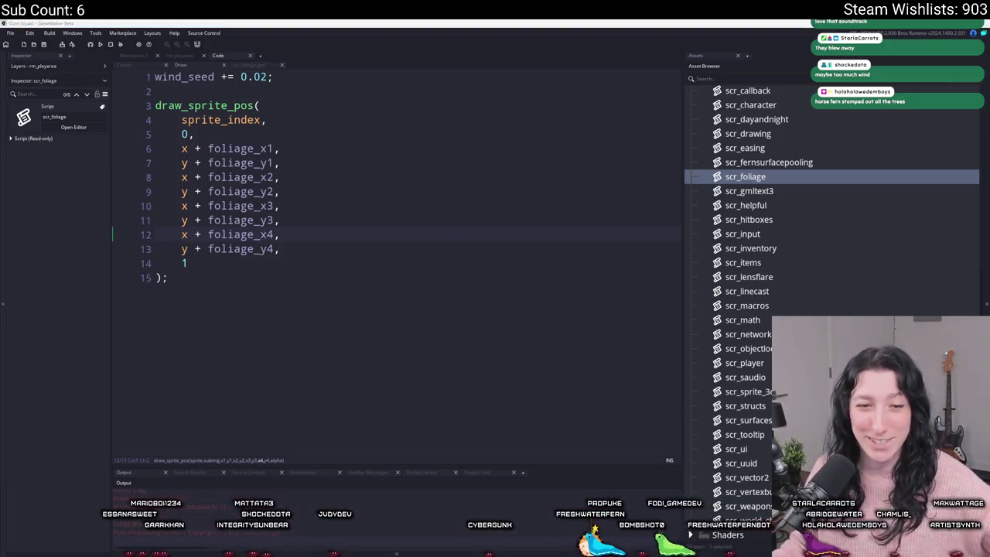
{"action": "left_click", "coordinate": [533, 271]}
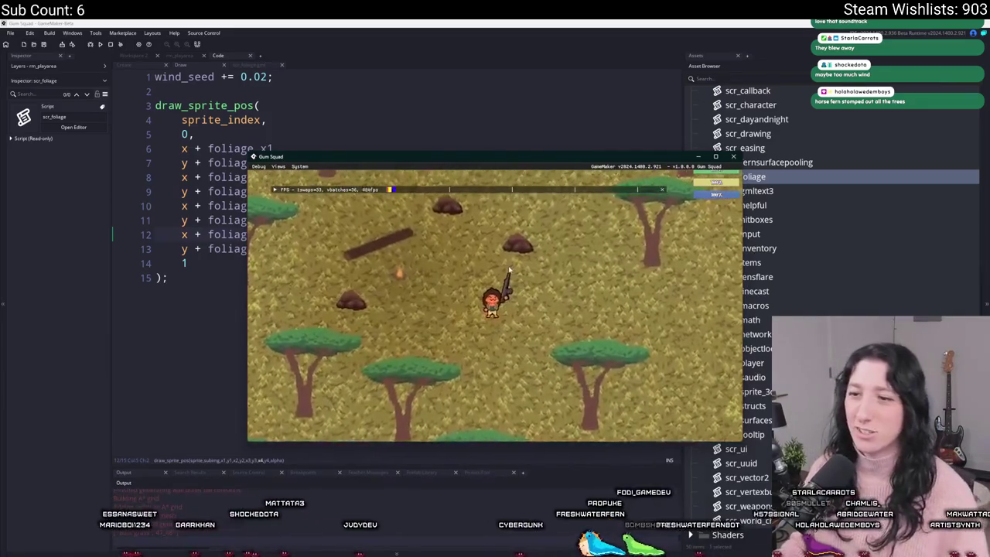
{"action": "key", "text": "F11"}
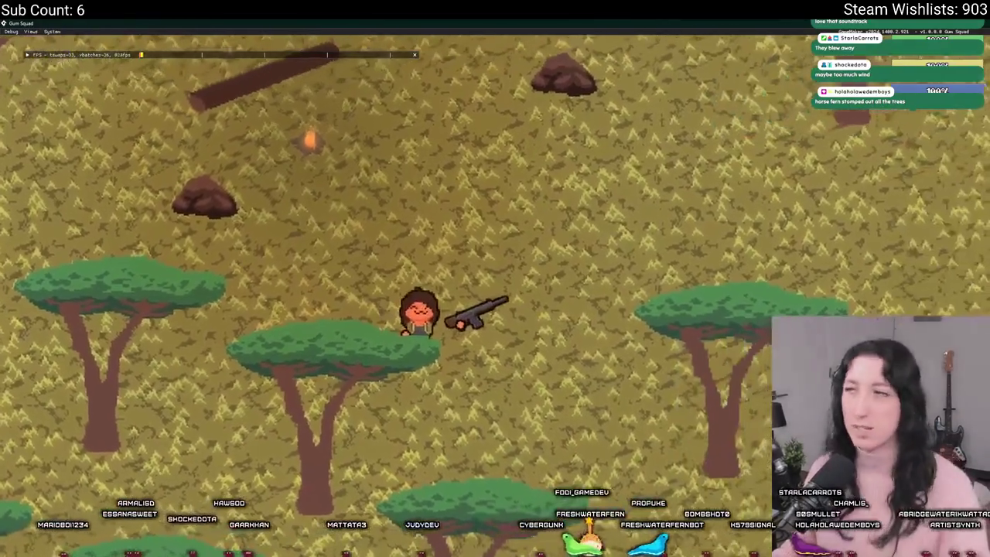
{"action": "key", "text": "alt+Tab"}
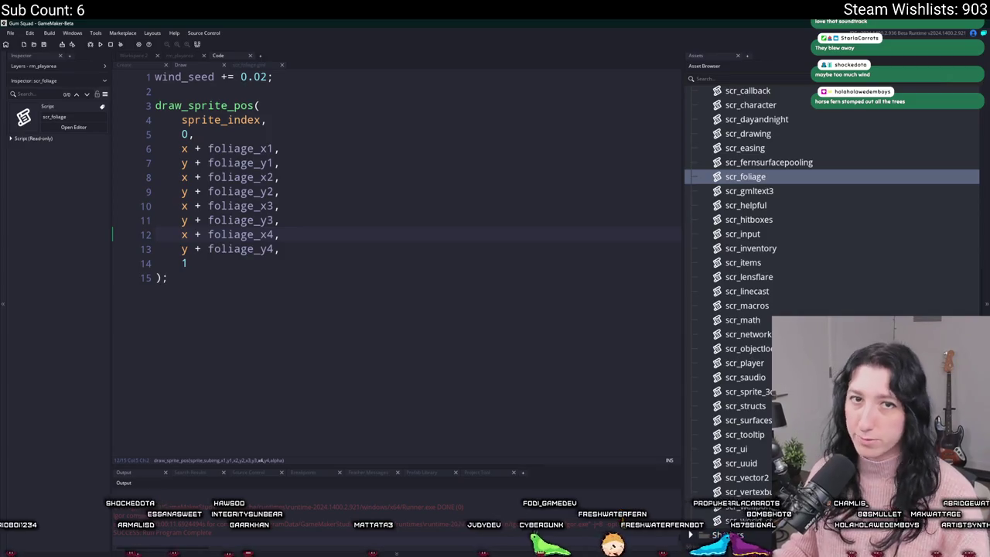
Declare var _wind_x = sin(wind_seed) * 4 near the top of the Draw code
{"action": "left_click", "coordinate": [275, 149]}
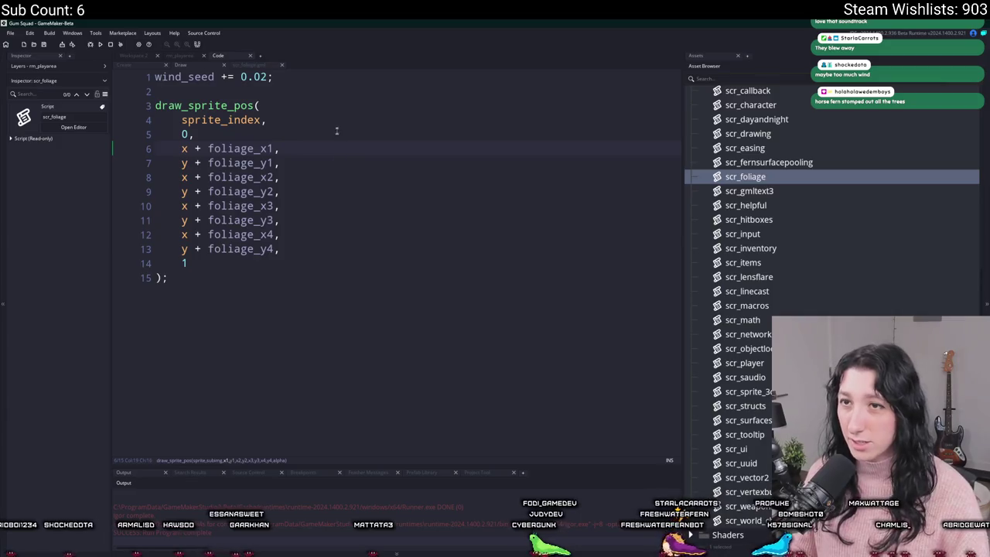
{"action": "key", "text": "Return"}
{"action": "key", "text": "Return"}
{"action": "key", "text": "Up"}
{"action": "type", "text": "ar _"}
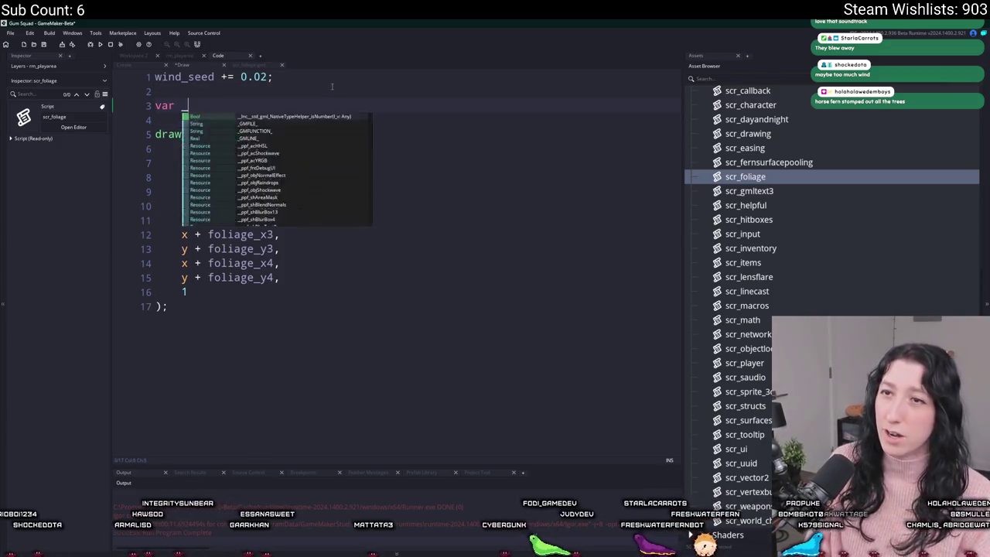
{"action": "type", "text": "wind_modifier"}
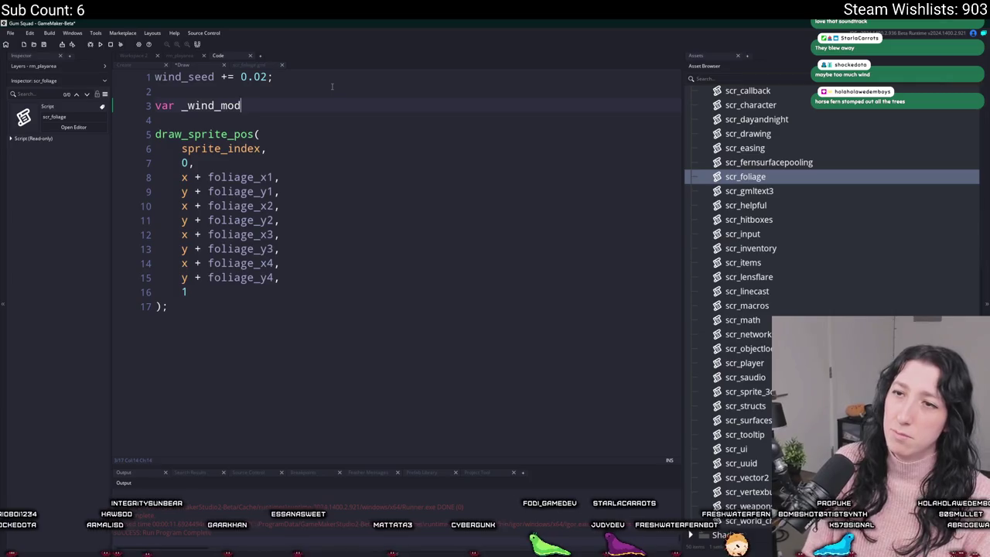
{"action": "key", "text": "BackSpace"}
{"action": "key", "text": "BackSpace"}
{"action": "key", "text": "BackSpace"}
{"action": "type", "text": "x "}
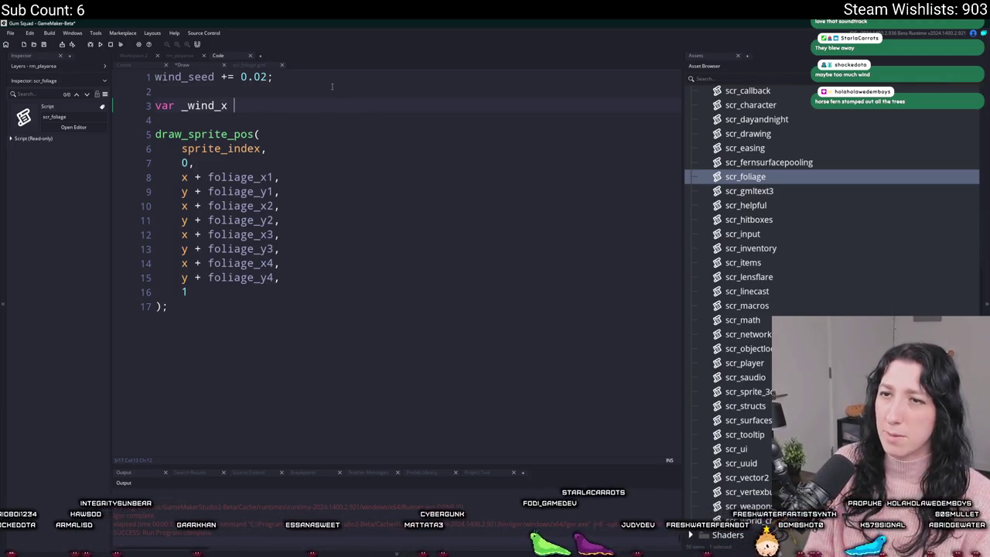
{"action": "type", "text": "(wind_seed)"}
{"action": "key", "text": "BackSpace"}
{"action": "key", "text": "BackSpace"}
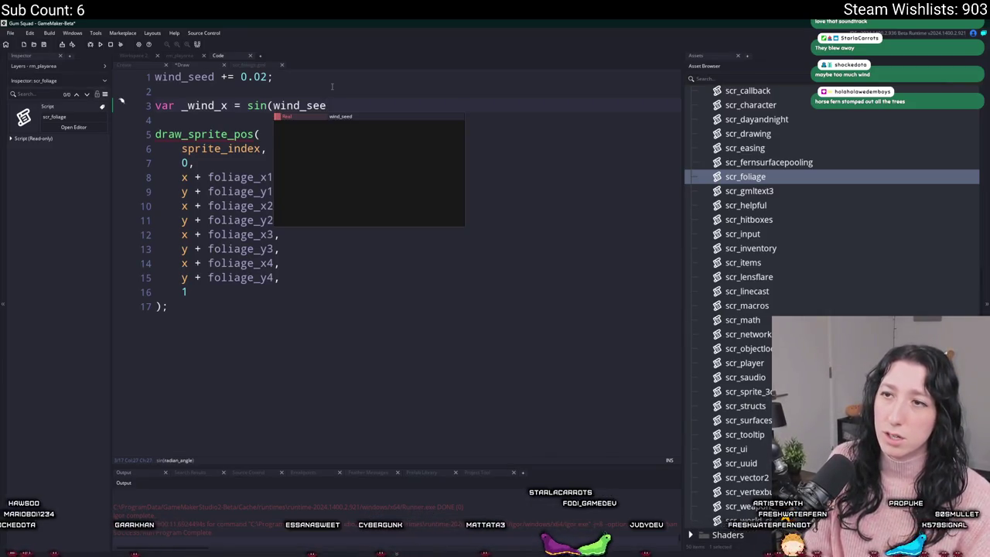
{"action": "type", "text": "d"}
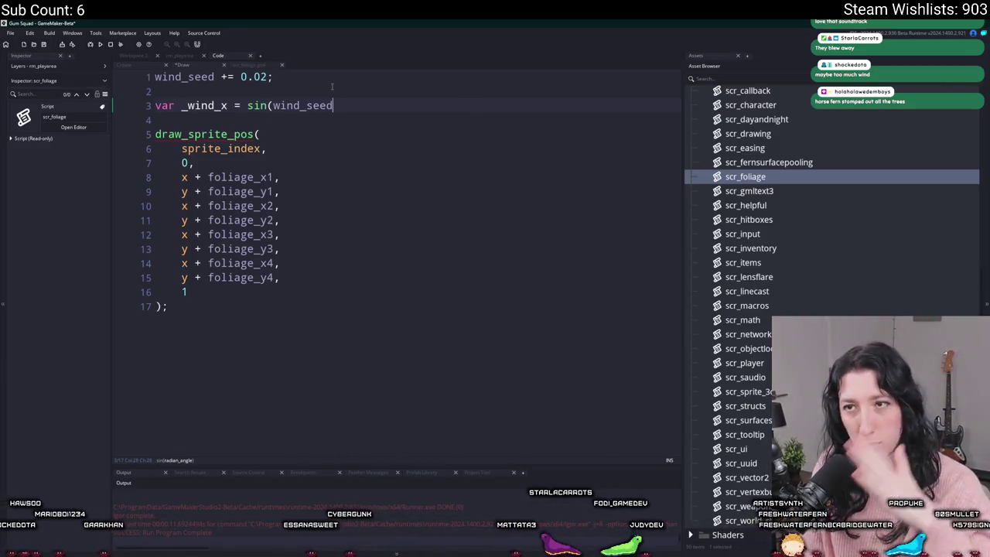
{"action": "type", "text": ") * 4;"}
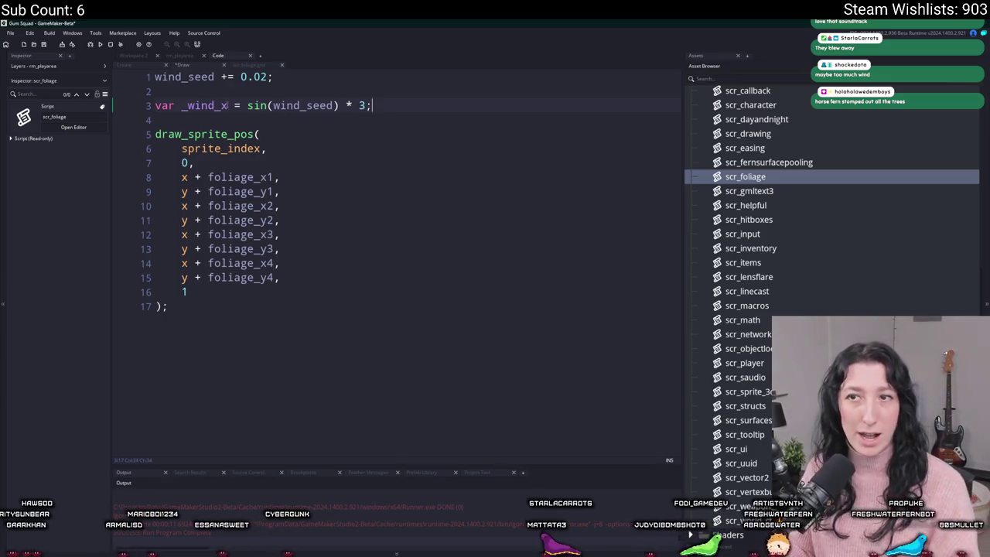
Add + _wind_x to foliage_x1 and foliage_x2, then run the game with F5
{"action": "double_click", "coordinate": [217, 106]}
{"action": "key", "text": "ctrl+c"}
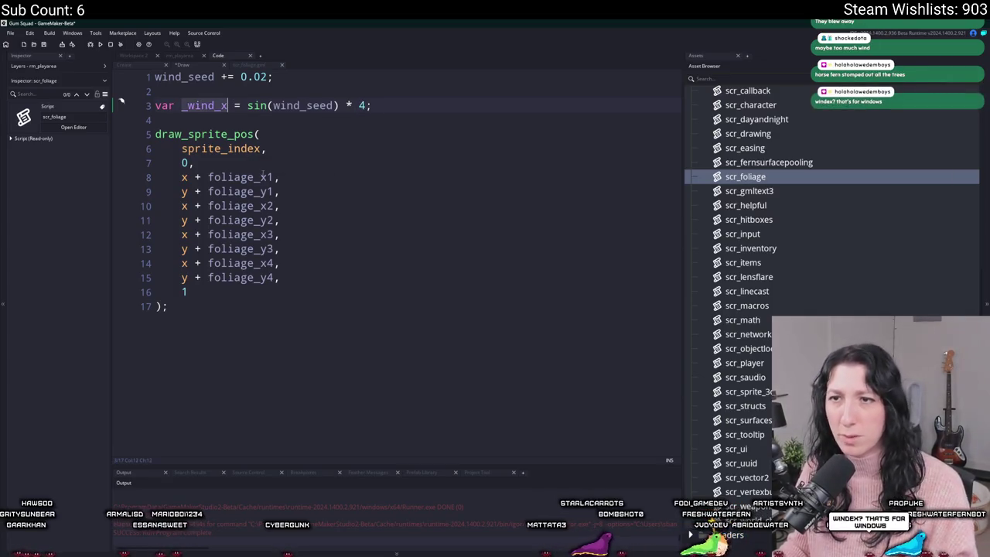
{"action": "left_click", "coordinate": [275, 177]}
{"action": "type", "text": "+"}
{"action": "key", "text": "ctrl+v"}
{"action": "left_click", "coordinate": [275, 177]}
{"action": "type", "text": "+"}
{"action": "type", "text": "+ _wind_x"}
{"action": "key", "text": "F5"}
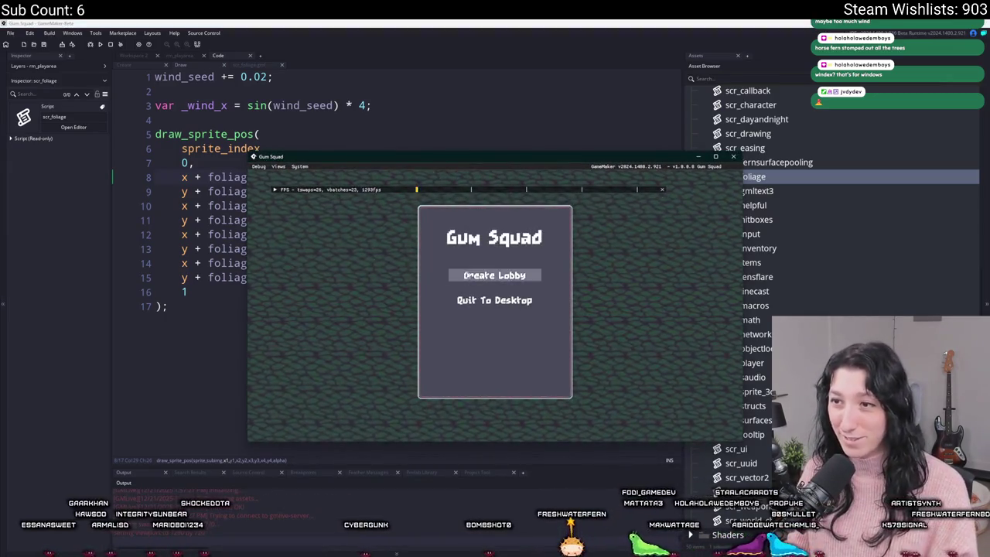
Create a lobby and walk the player among the swaying trees, then return to the code
{"action": "left_click", "coordinate": [467, 275]}
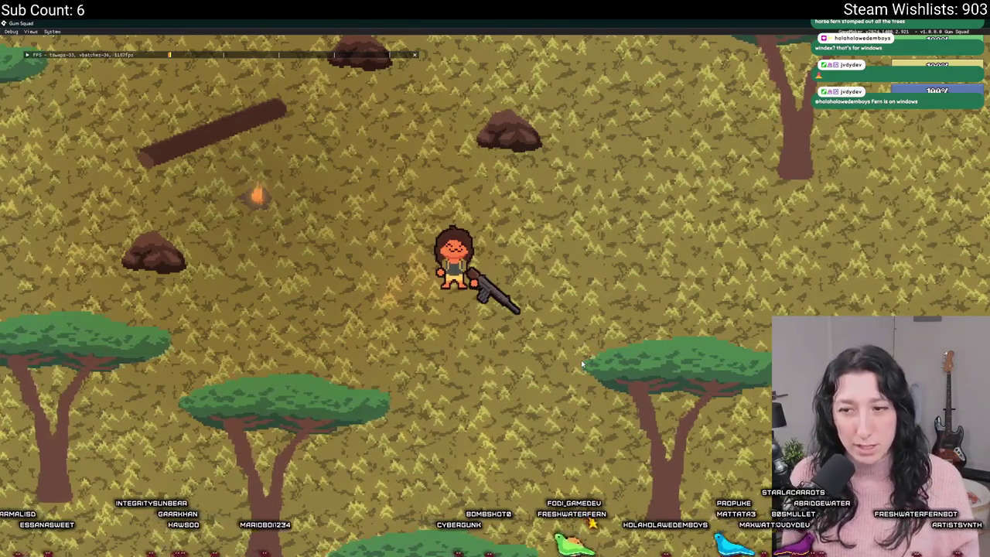
{"action": "key", "text": "s"}
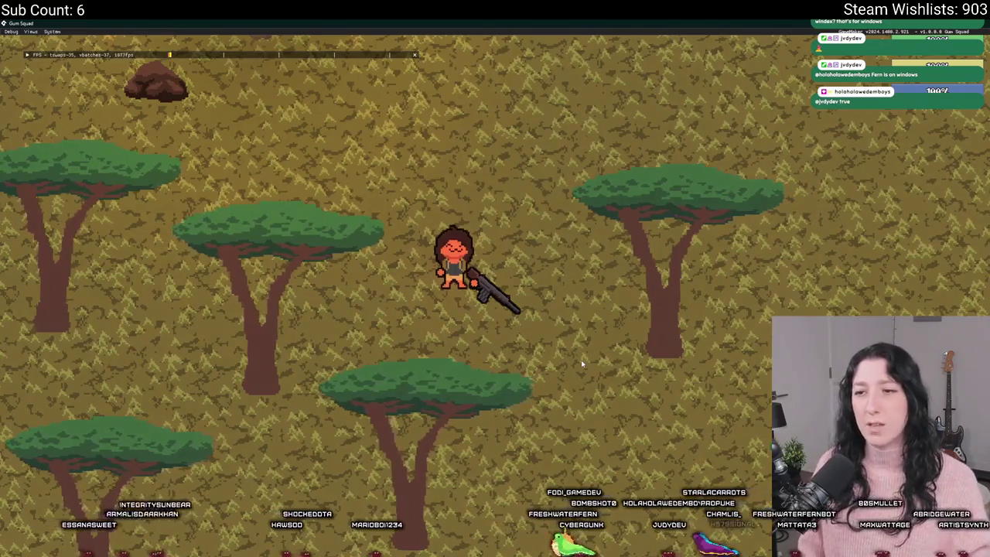
{"action": "key", "text": "a"}
{"action": "key", "text": "w"}
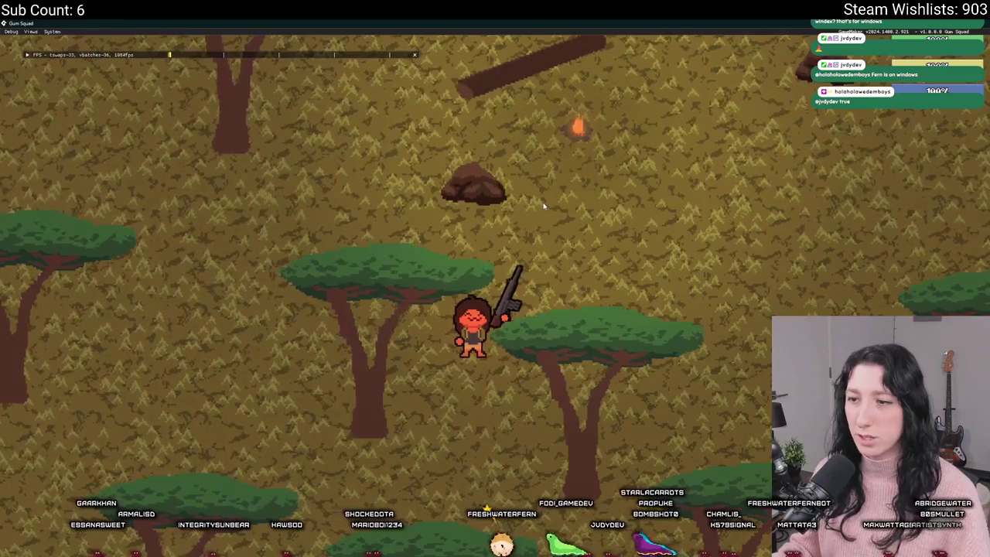
{"action": "key", "text": "s"}
{"action": "key", "text": "w"}
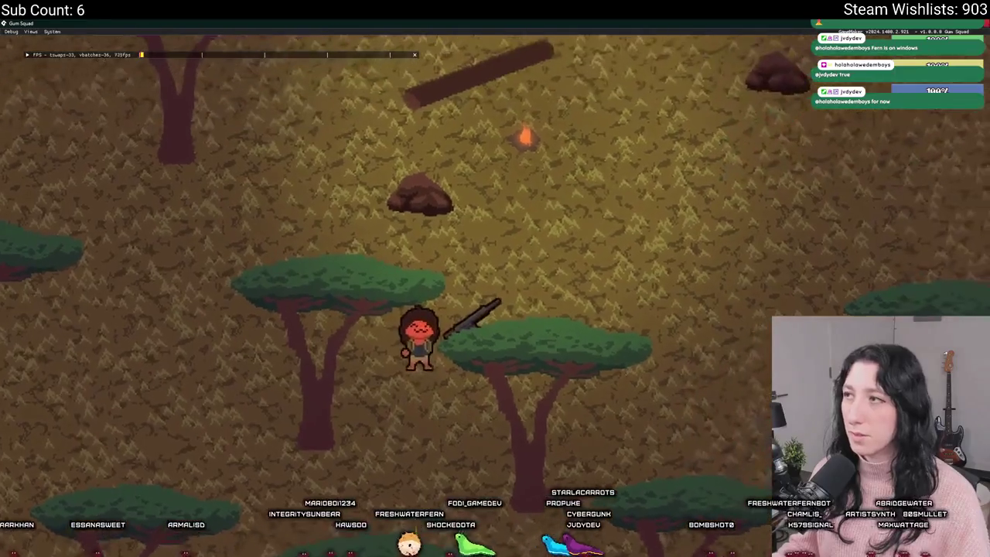
{"action": "key", "text": "alt+Tab"}
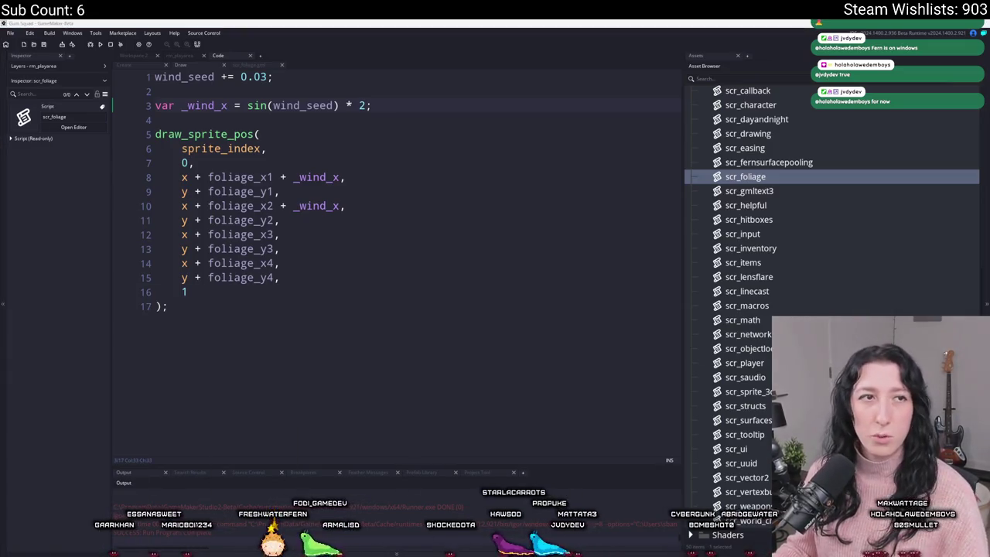
Search Bing for 'ease functions' and open the Easing Functions Cheat Sheet on easings.net
{"action": "key", "text": "alt+Tab"}
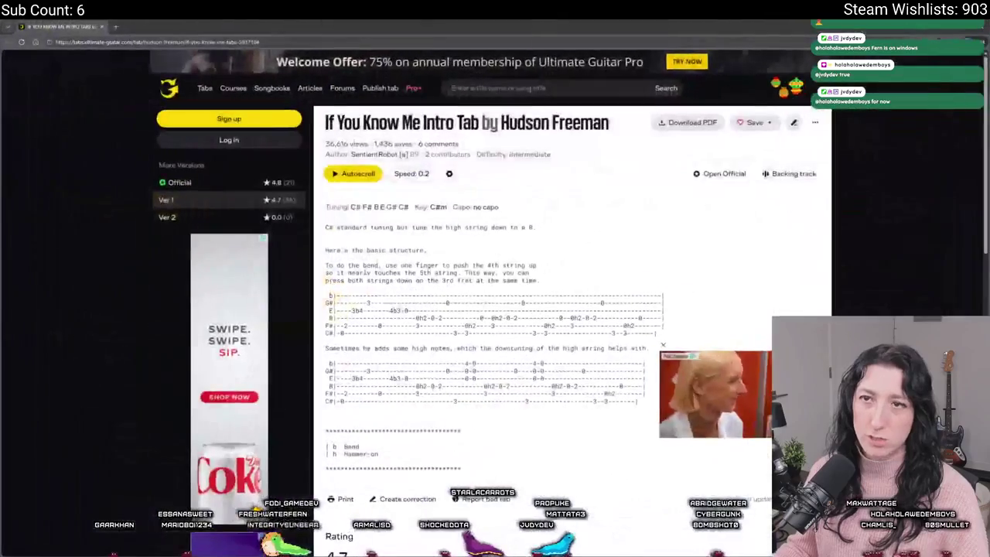
{"action": "key", "text": "alt+Tab"}
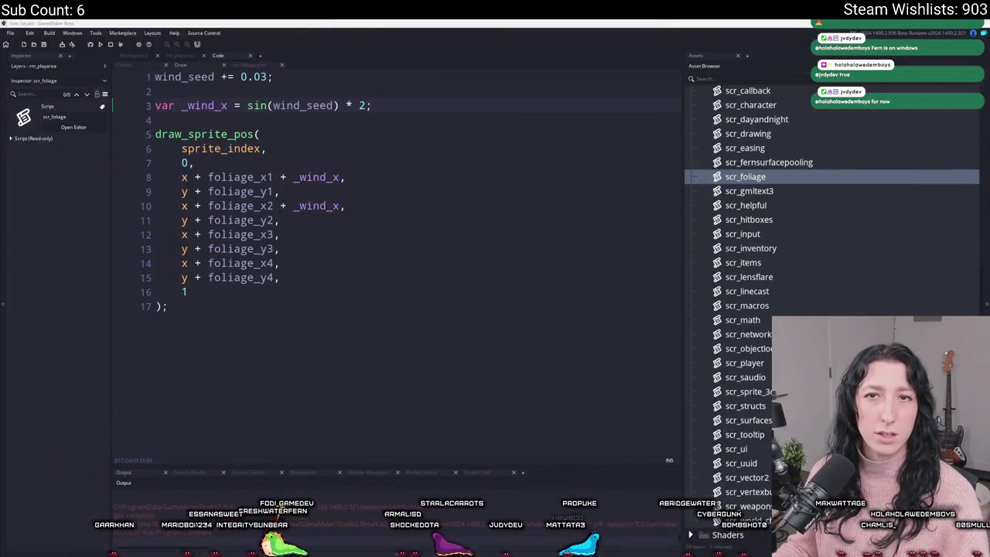
{"action": "key", "text": "alt+Tab"}
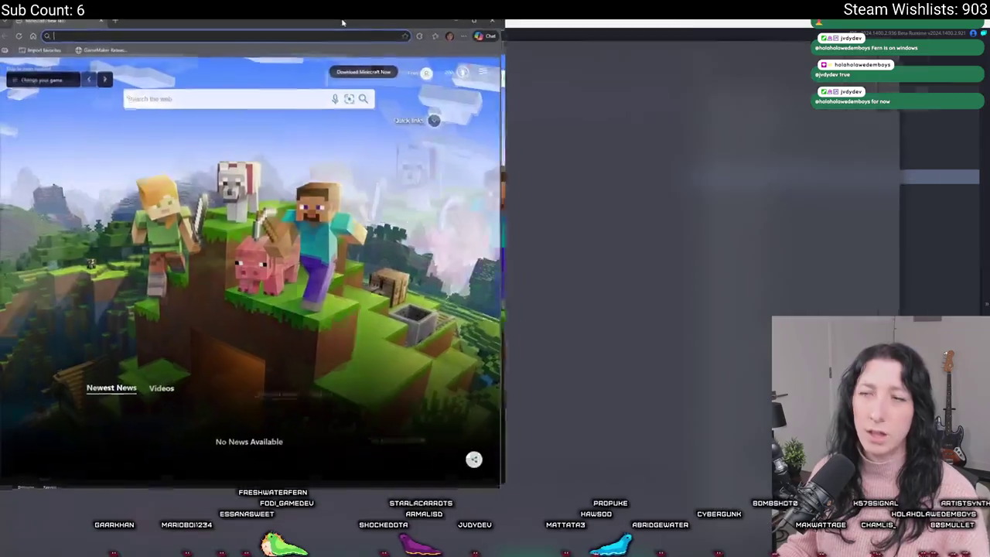
{"action": "key", "text": "ctrl+l"}
{"action": "type", "text": "ease functions"}
{"action": "key", "text": "Return"}
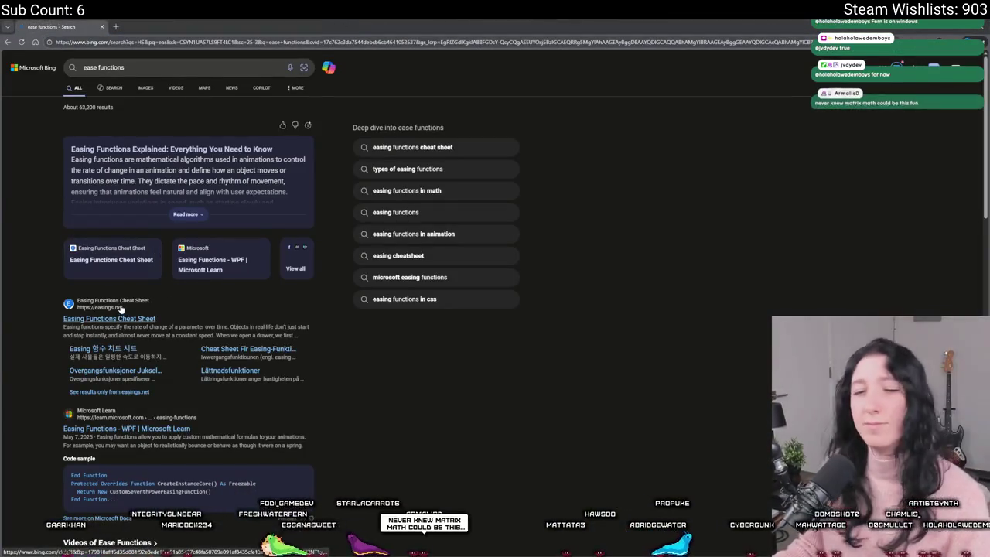
{"action": "left_click", "coordinate": [114, 317]}
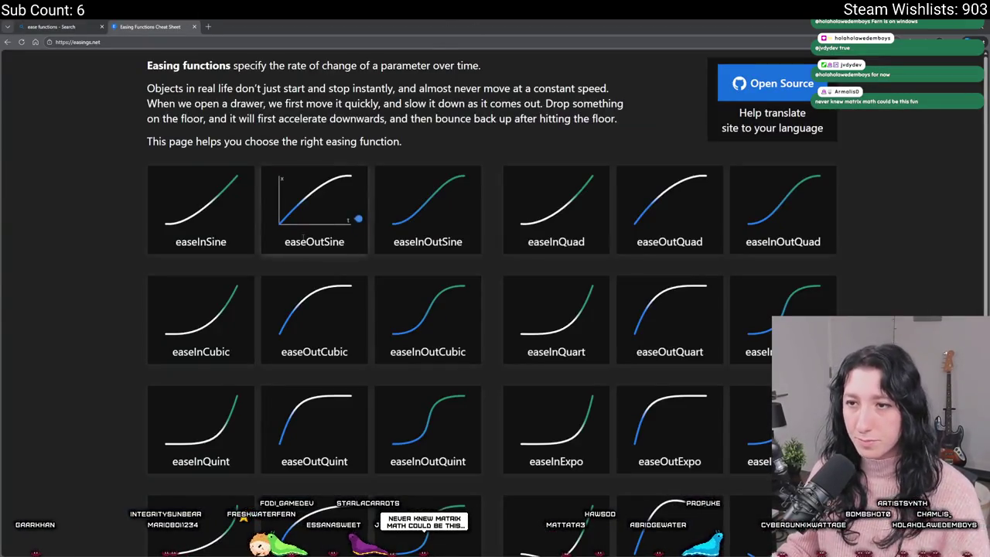
Browse the easing curves on easings.net, then bring GameMaker's foliage code back to the front
{"action": "scroll", "coordinate": [310, 325], "scroll_direction": "down", "scroll_amount": 1}
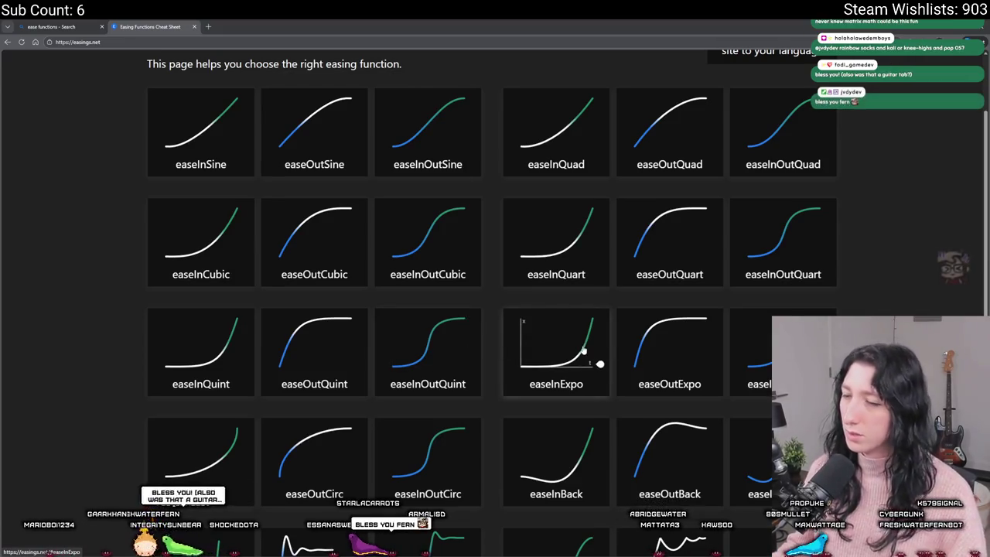
{"action": "scroll", "coordinate": [688, 342], "scroll_direction": "down", "scroll_amount": 2}
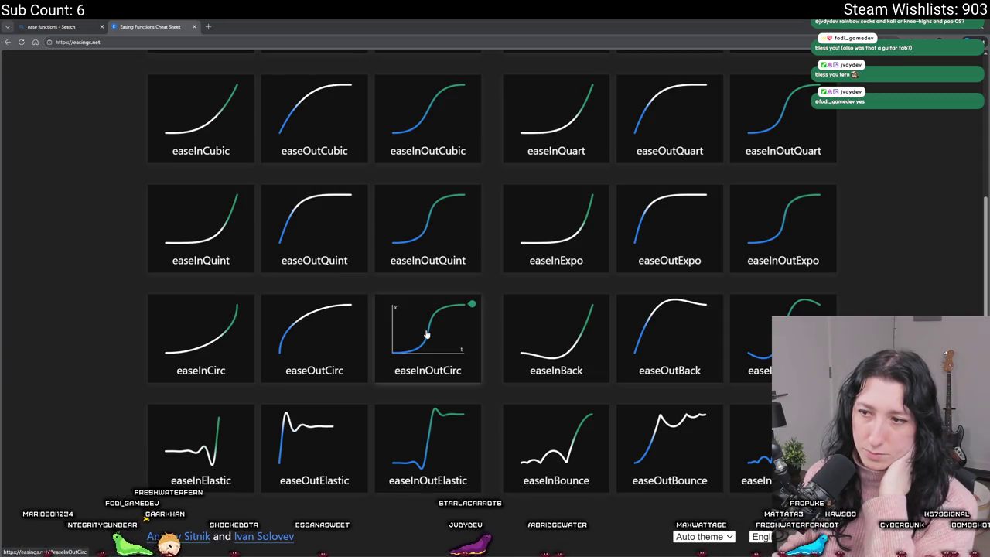
{"action": "scroll", "coordinate": [426, 333], "scroll_direction": "up", "scroll_amount": 3}
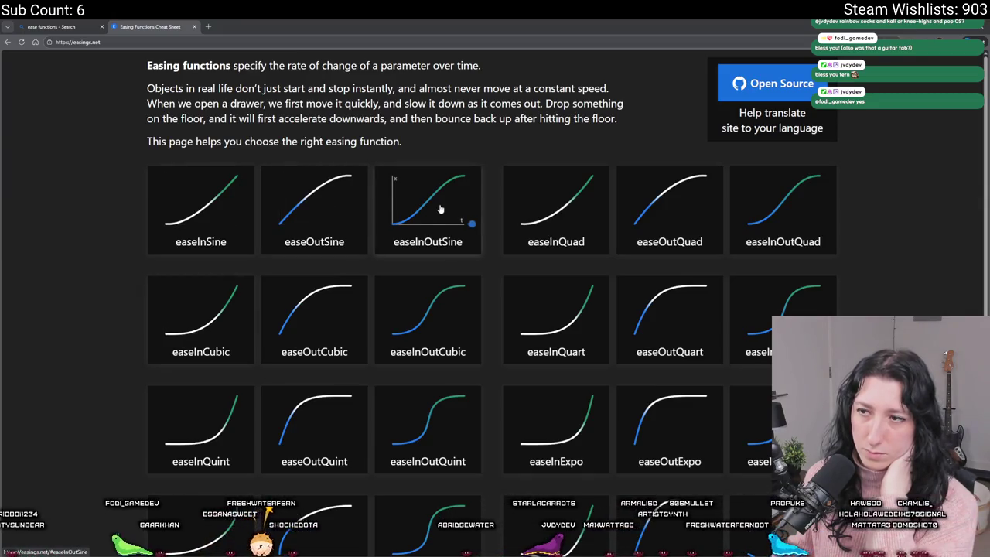
{"action": "left_click_drag", "start_coordinate": [495, 28], "coordinate": [514, 59]}
{"action": "left_click", "coordinate": [855, 163]}
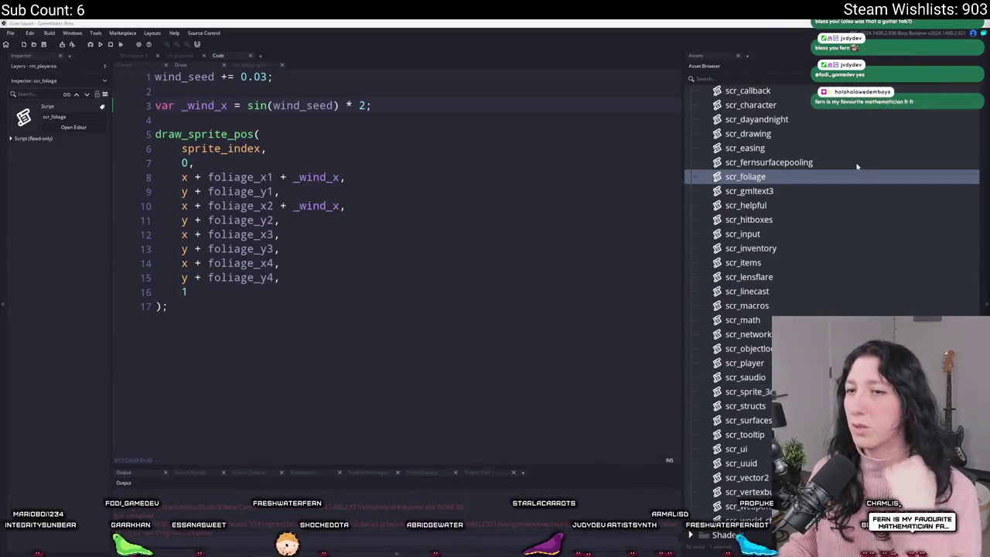
Start an ease call before sin( and browse the available ease functions
{"action": "type", "text": "easeinout"}
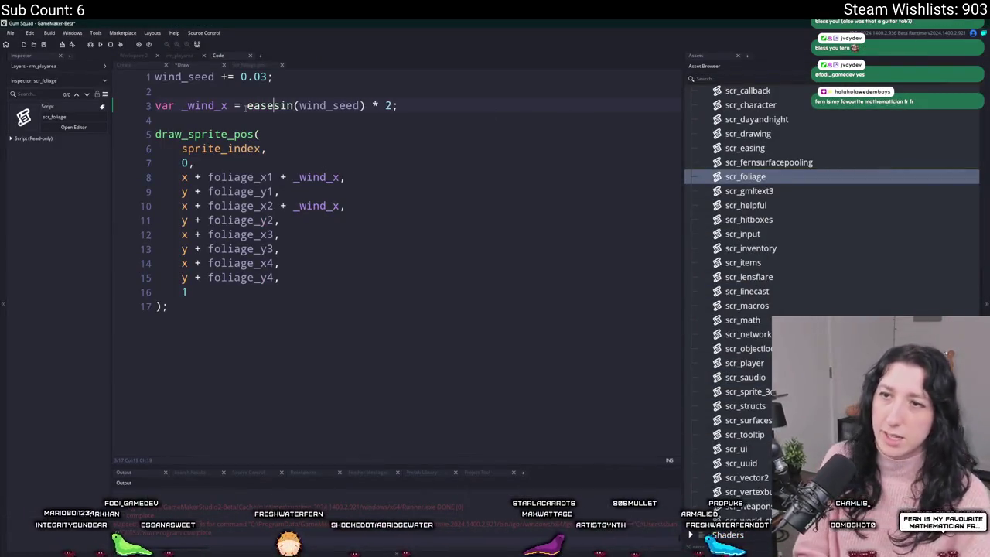
{"action": "key", "text": "Left"}
{"action": "key", "text": "BackSpace"}
{"action": "key", "text": "BackSpace"}
{"action": "key", "text": "BackSpace"}
{"action": "key", "text": "BackSpace"}
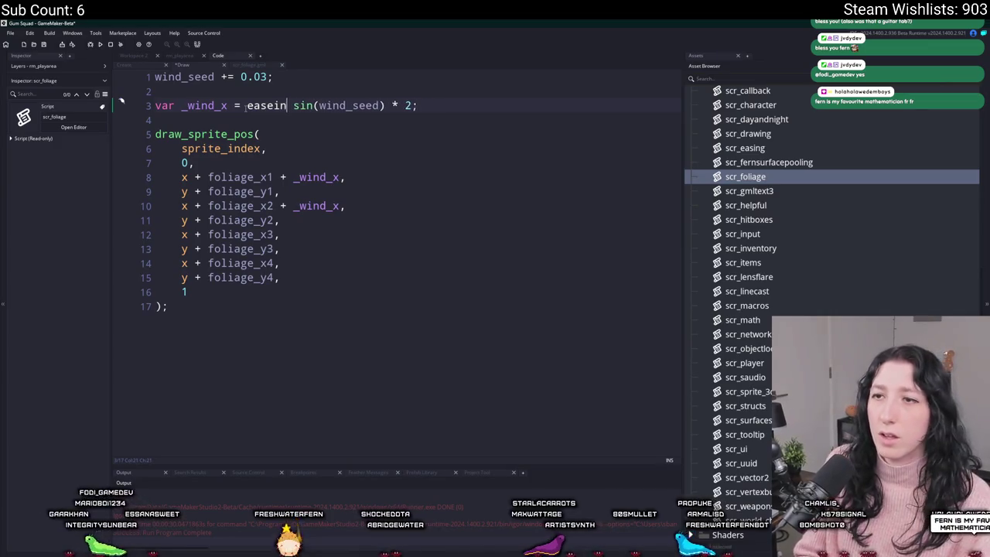
{"action": "key", "text": "Down"}
{"action": "key", "text": "Down"}
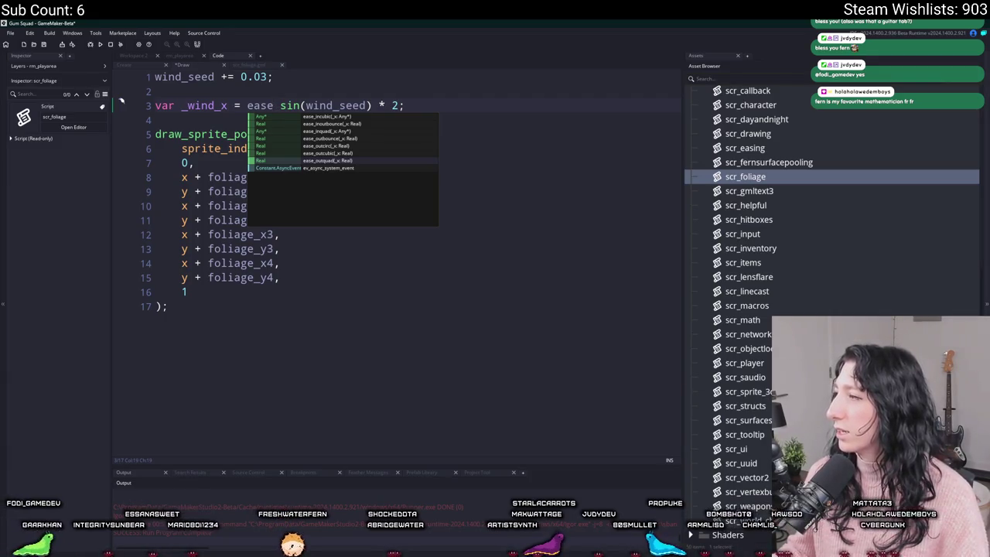
Copy the easeInOutSine code from the maximized easings.net page
{"action": "key", "text": "alt+Tab"}
{"action": "double_click", "coordinate": [525, 21]}
{"action": "scroll", "coordinate": [371, 279], "scroll_direction": "down", "scroll_amount": 5}
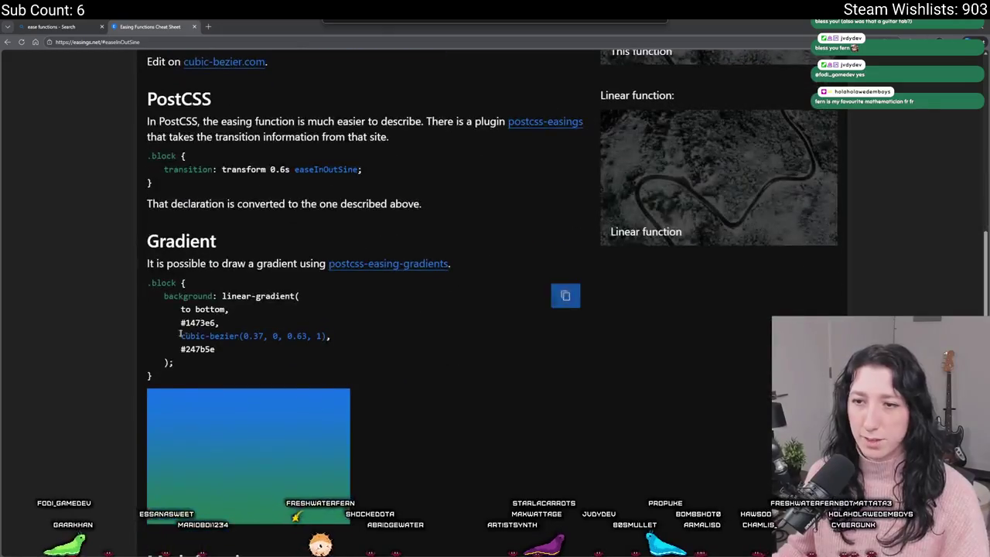
{"action": "triple_click", "coordinate": [160, 473]}
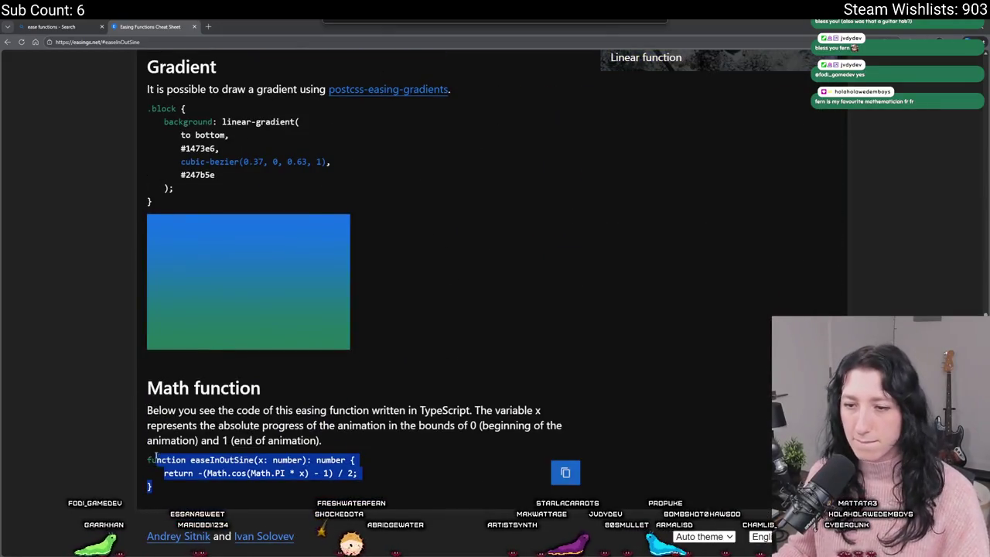
{"action": "triple_click", "coordinate": [161, 473]}
{"action": "left_click", "coordinate": [565, 471]}
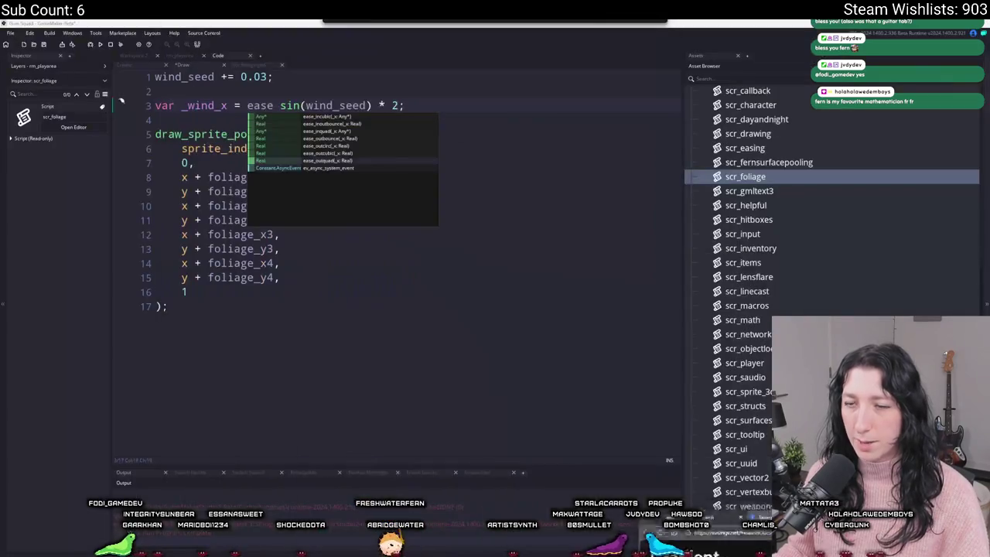
Insert the suggested ease_inoutbounce call before sin( on the wind line
{"action": "key", "text": "alt+Tab"}
{"action": "left_click", "coordinate": [276, 105]}
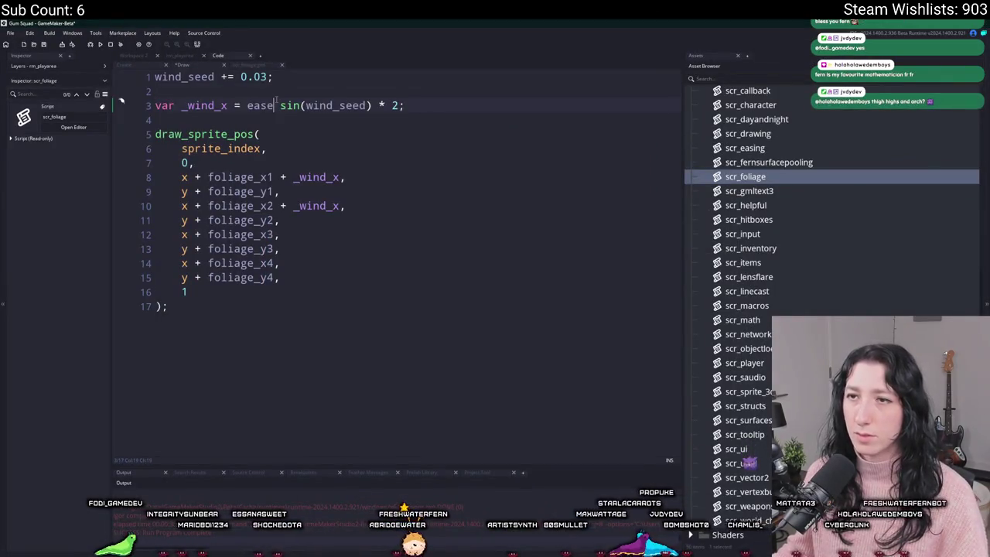
{"action": "type", "text": "_"}
{"action": "key", "text": "Down"}
{"action": "key", "text": "Return"}
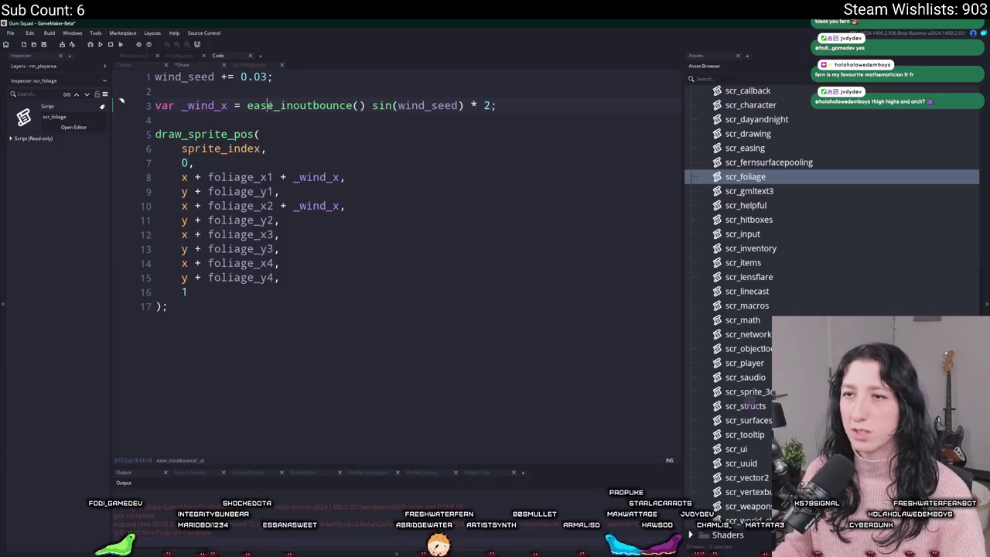
Open the scr_easing script and paste easeInOutSine after ease_outcirc
{"action": "middle_click", "coordinate": [310, 105]}
{"action": "left_click_drag", "start_coordinate": [160, 277], "coordinate": [166, 422]}
{"action": "left_click", "coordinate": [283, 419]}
{"action": "key", "text": "ctrl+v"}
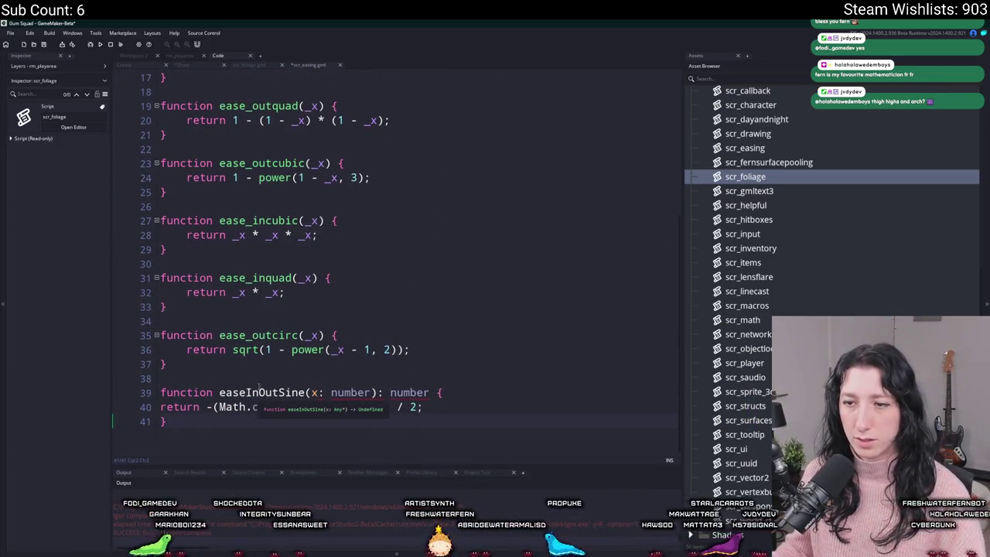
Rename the pasted function from easeInOutSine to ease_inoutsine
{"action": "left_click", "coordinate": [247, 392]}
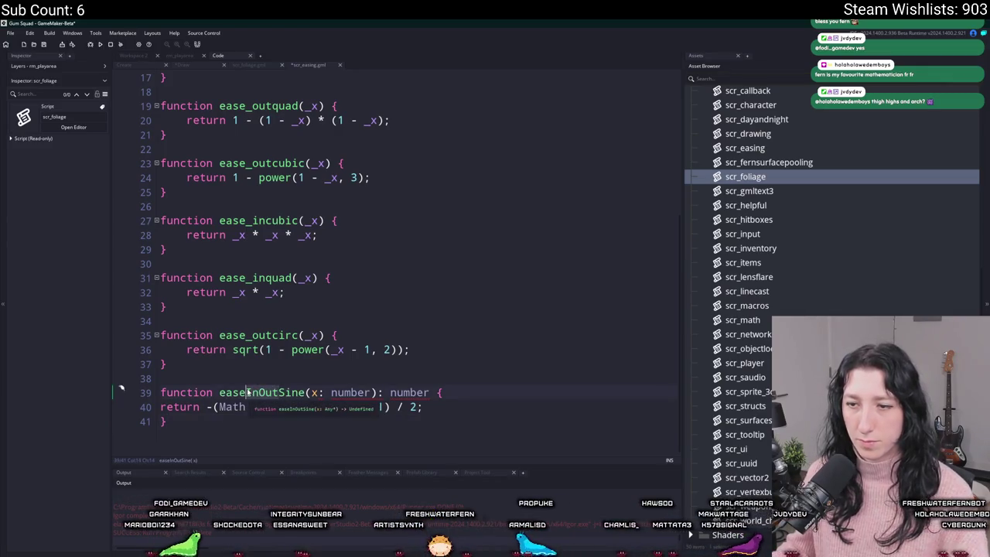
{"action": "key", "text": "Delete"}
{"action": "key", "text": "Delete"}
{"action": "key", "text": "Delete"}
{"action": "type", "text": "_inouts"}
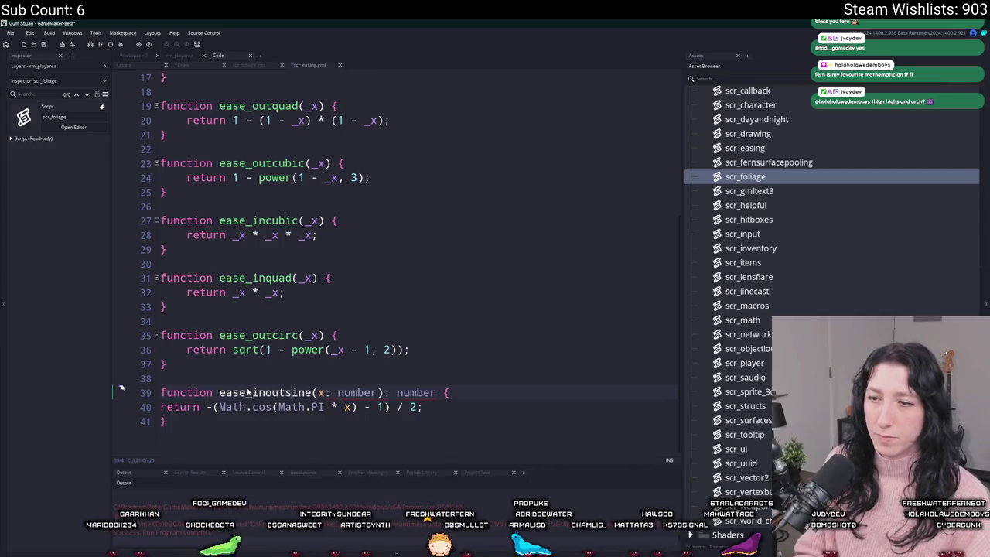
{"action": "key", "text": "Delete"}
{"action": "type", "text": "s"}
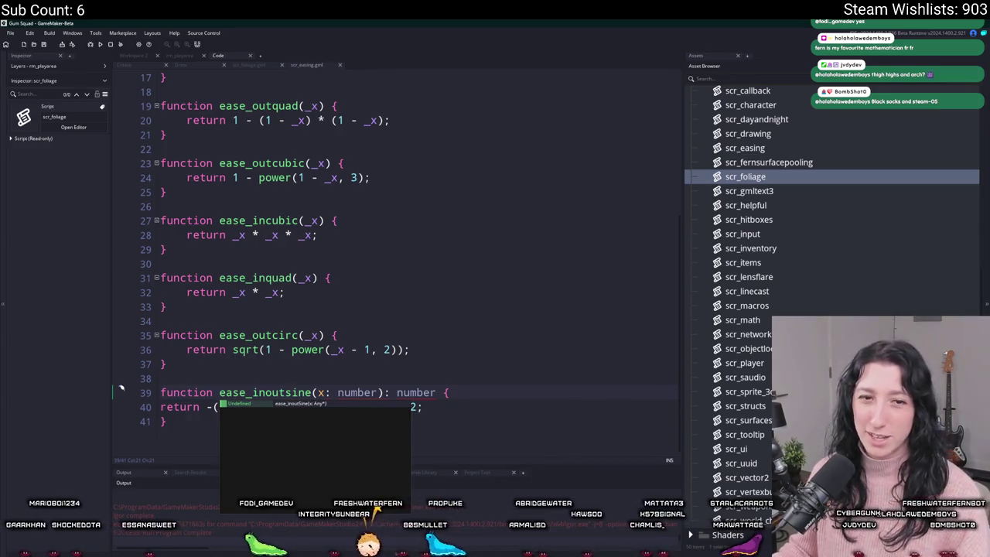
Replace the typed parameter with _x in the signature and the return line
{"action": "left_click", "coordinate": [318, 392]}
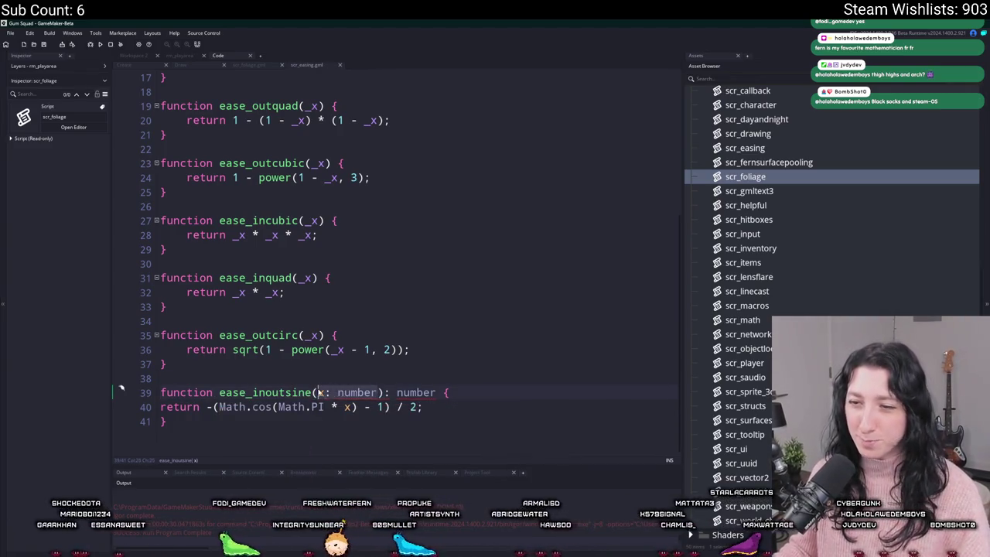
{"action": "left_click_drag", "start_coordinate": [323, 392], "coordinate": [376, 392]}
{"action": "key", "text": "Delete"}
{"action": "key", "text": "Left"}
{"action": "type", "text": "_"}
{"action": "key", "text": "BackSpace"}
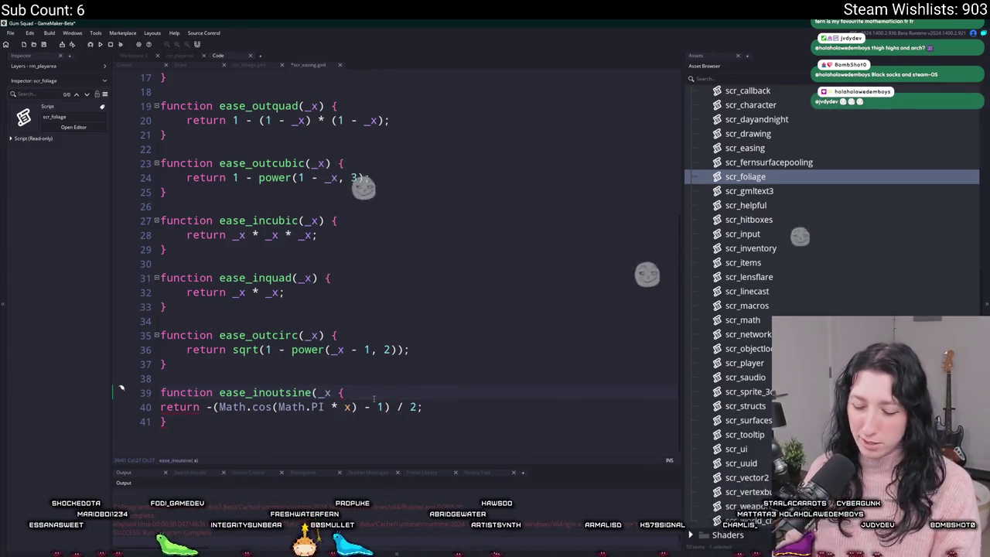
{"action": "type", "text": ")"}
{"action": "left_click", "coordinate": [344, 406]}
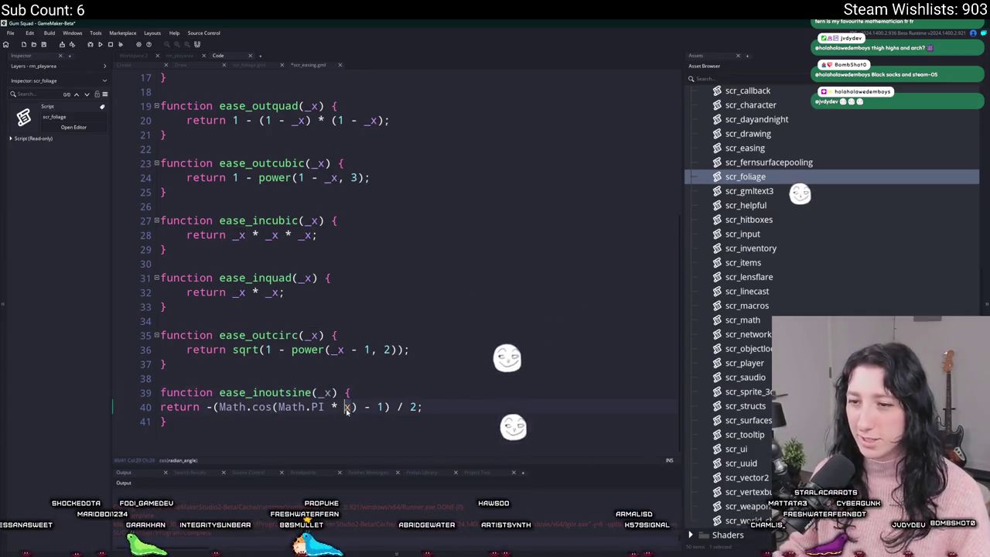
{"action": "type", "text": "_"}
Change Math.cos to cos and Math.PI to pi in the return line
{"action": "left_click", "coordinate": [222, 407]}
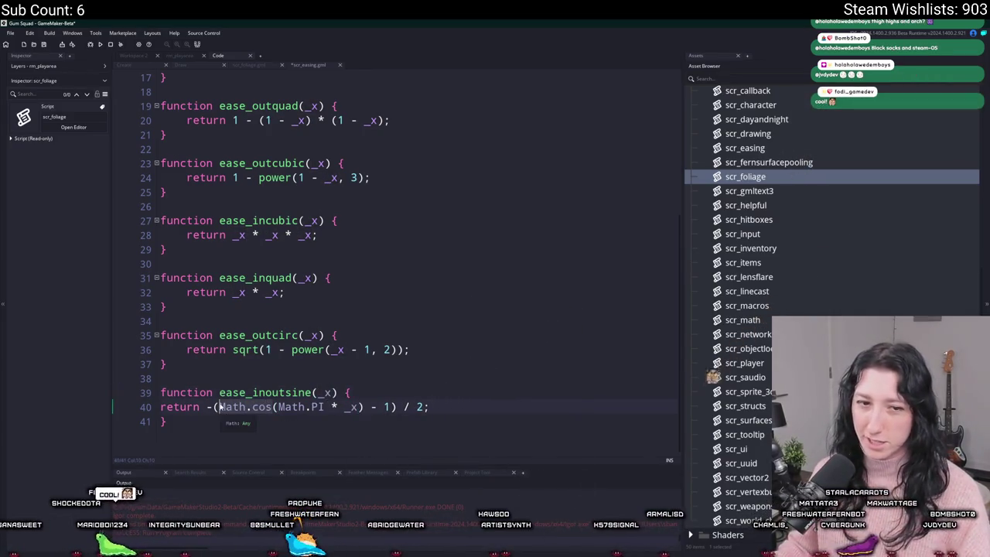
{"action": "key", "text": "Delete"}
{"action": "key", "text": "Delete"}
{"action": "key", "text": "Delete"}
{"action": "type", "text": "cos("}
{"action": "left_click", "coordinate": [292, 406]}
{"action": "left_click_drag", "start_coordinate": [292, 407], "coordinate": [247, 406]}
{"action": "type", "text": "pi"}
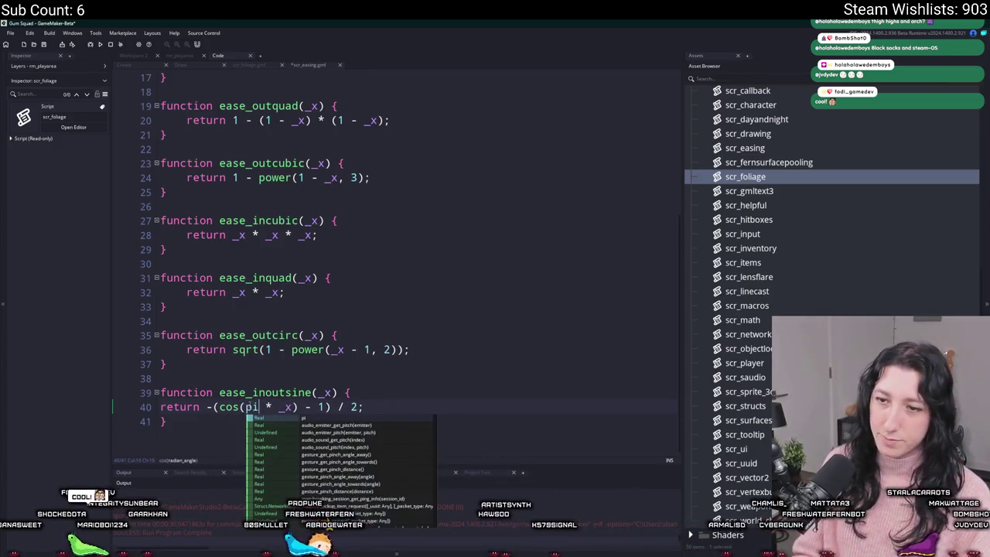
{"action": "left_click", "coordinate": [252, 407]}
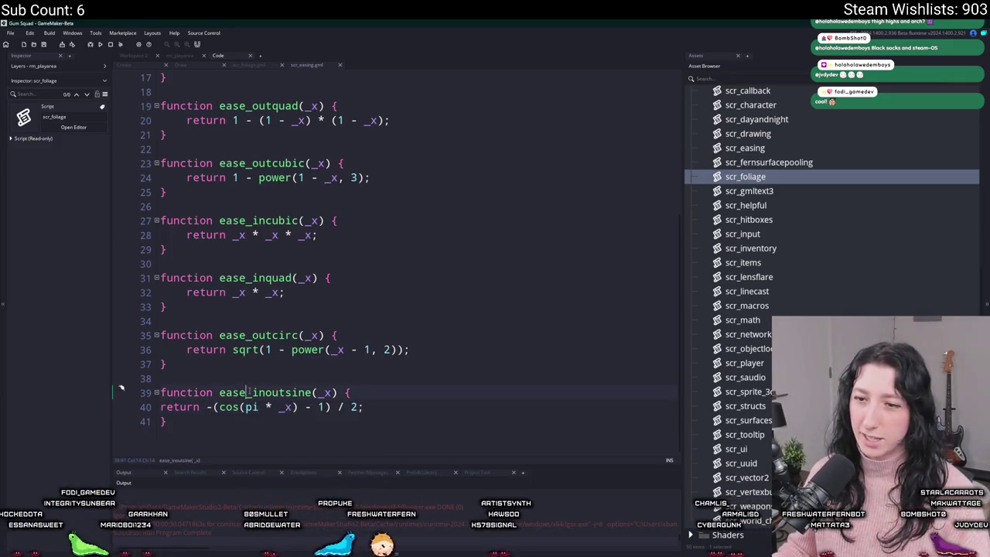
Close scr_easing and select the ease_inoutbounce call on the foliage wind line
{"action": "left_click", "coordinate": [248, 392]}
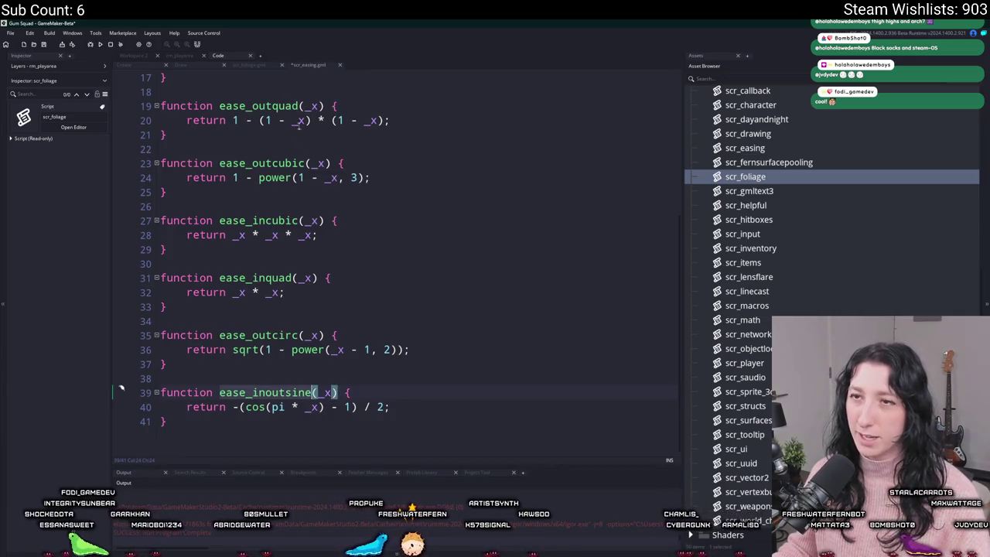
{"action": "middle_click", "coordinate": [300, 67]}
{"action": "left_click", "coordinate": [368, 105]}
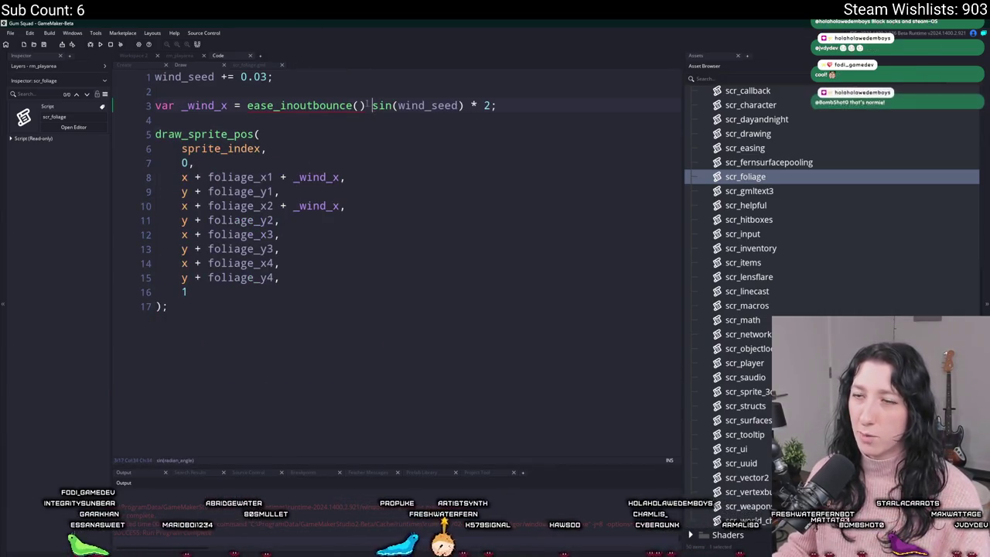
{"action": "left_click_drag", "start_coordinate": [372, 105], "coordinate": [248, 105]}
Replace the wind line's ease call with ease_inoutsine(sin(wind_seed) * 2)
{"action": "type", "text": "ease_inoutsine()"}
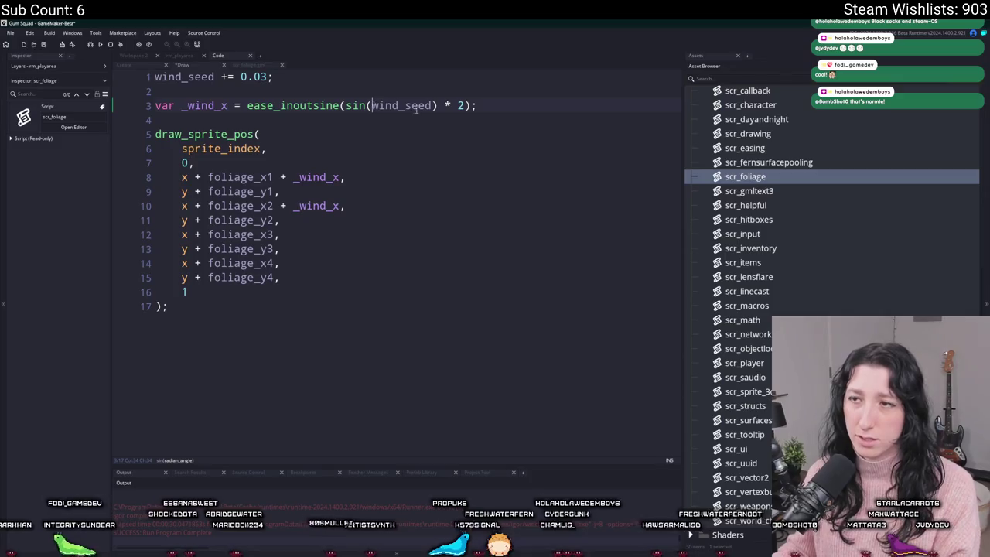
{"action": "type", "text": ")"}
{"action": "left_click", "coordinate": [441, 114]}
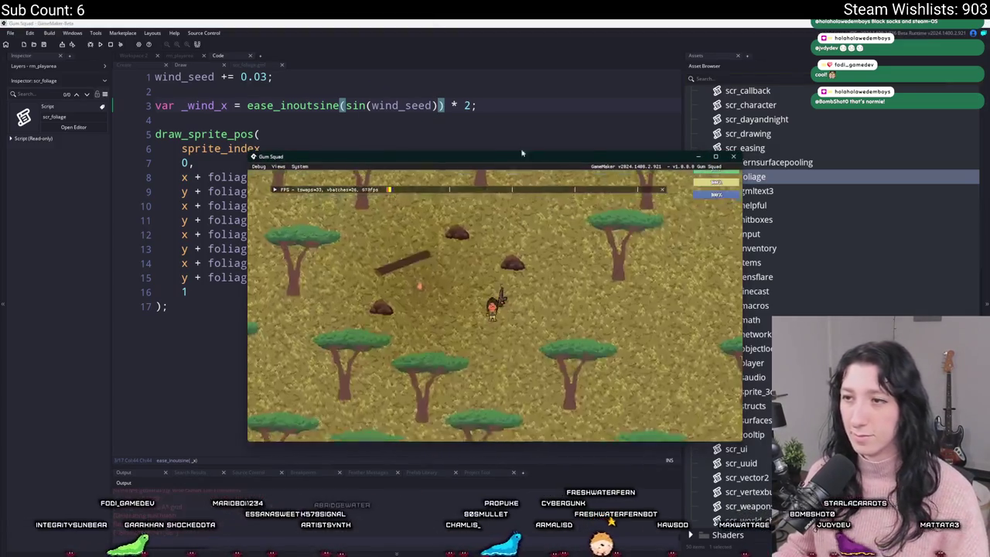
Maximize the running game and walk with WASD among the swaying savanna trees
{"action": "double_click", "coordinate": [516, 156]}
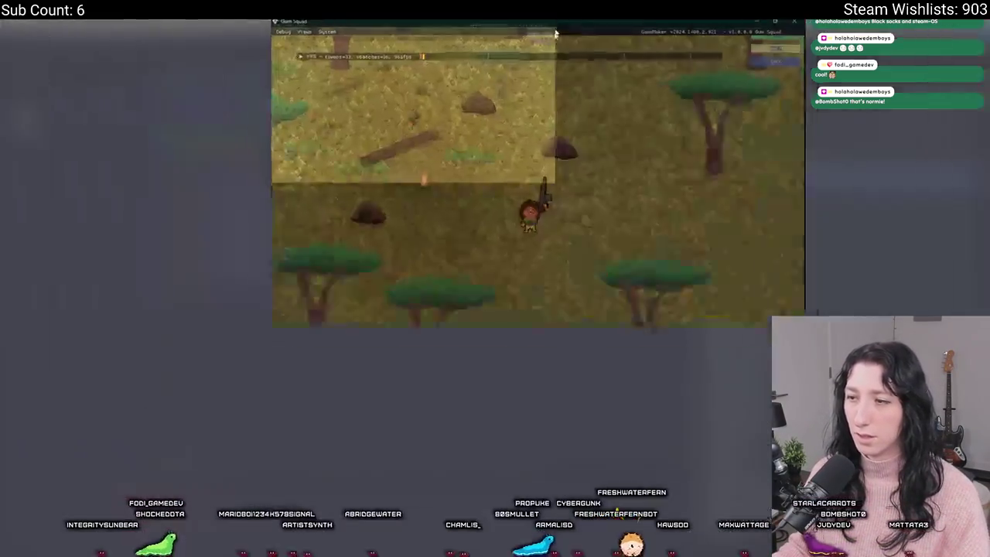
{"action": "key", "text": "s"}
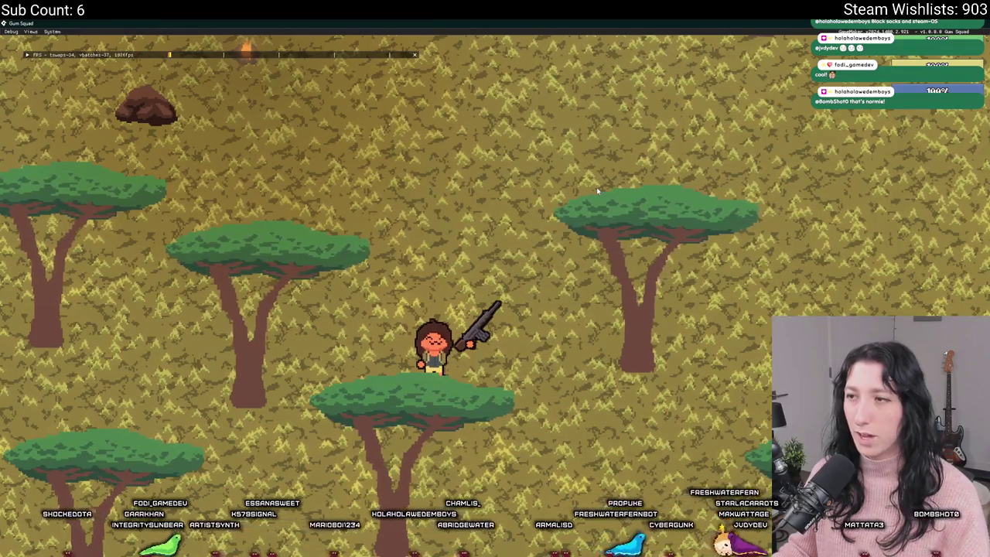
{"action": "key", "text": "d"}
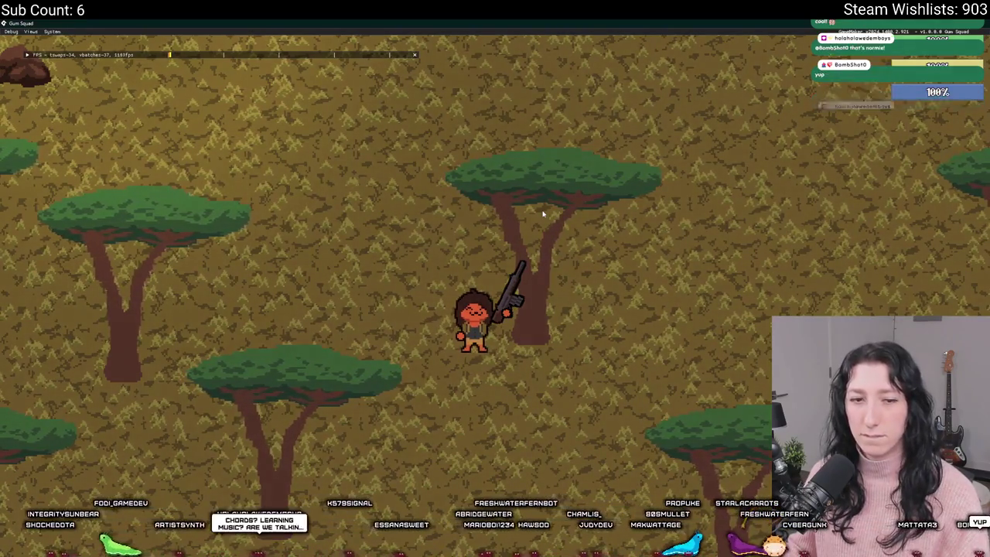
{"action": "key", "text": "s"}
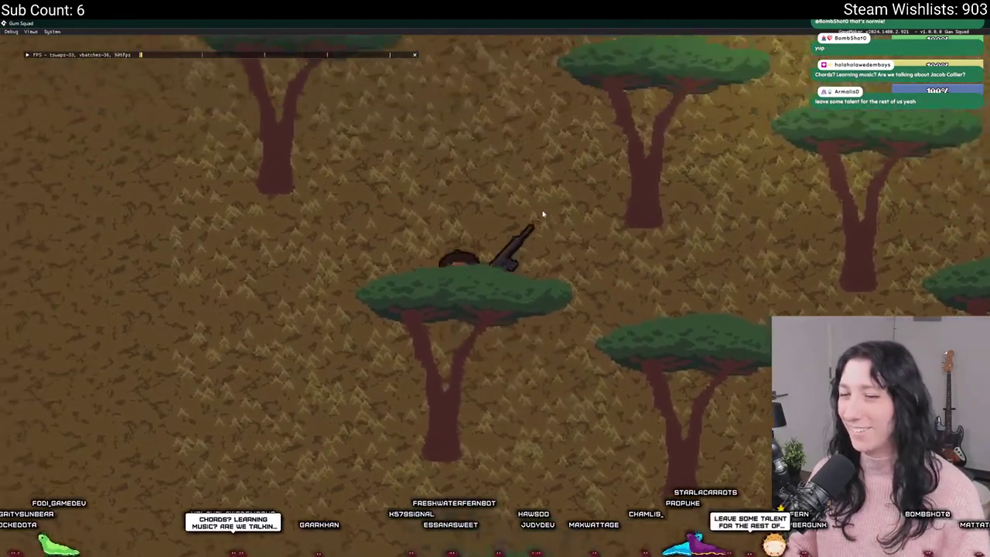
{"action": "key", "text": "w"}
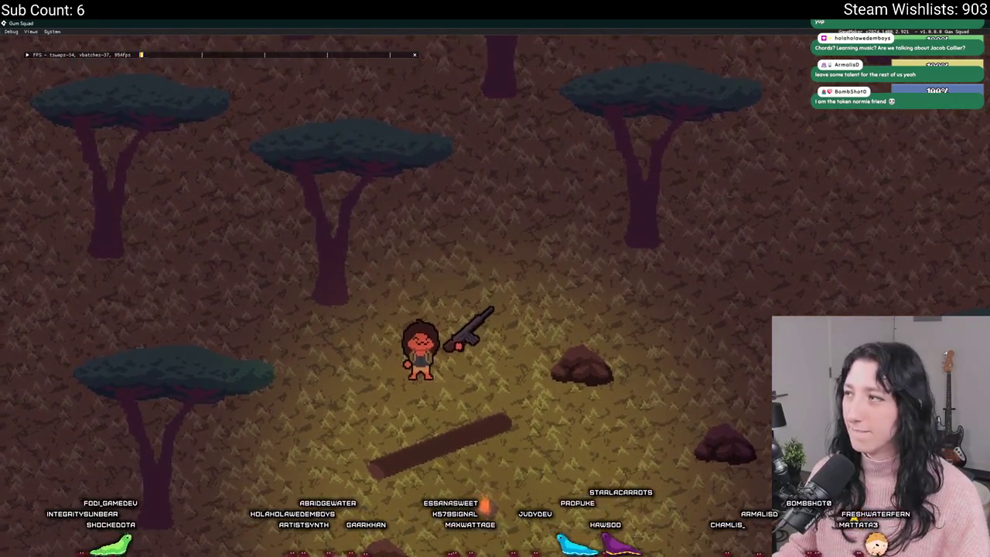
{"action": "key", "text": "alt+Tab"}
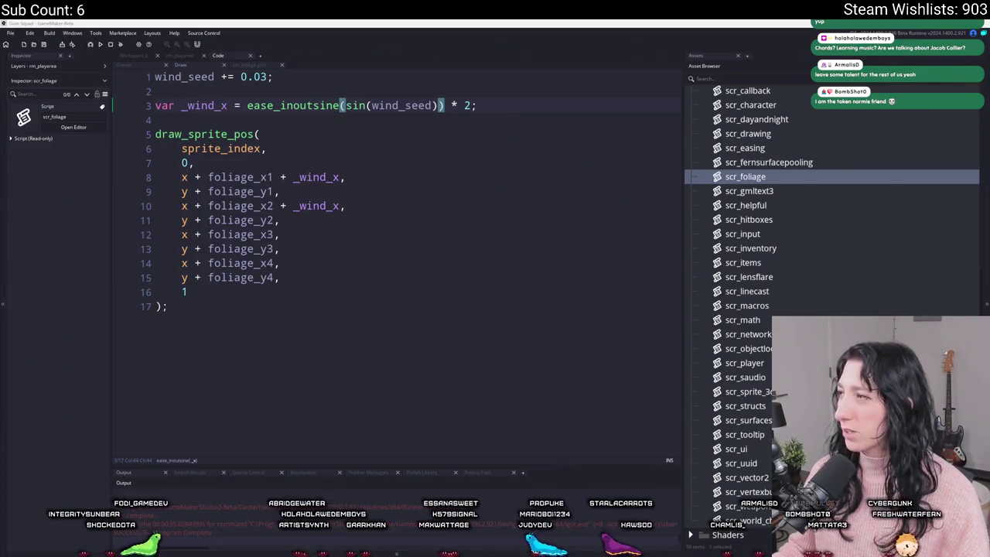
Playtest ease_inoutbounce wind, then revert to ease_inoutsine(sin(wind_seed)) * 1.5
{"action": "key", "text": "alt+Tab"}
{"action": "key", "text": "alt+Tab"}
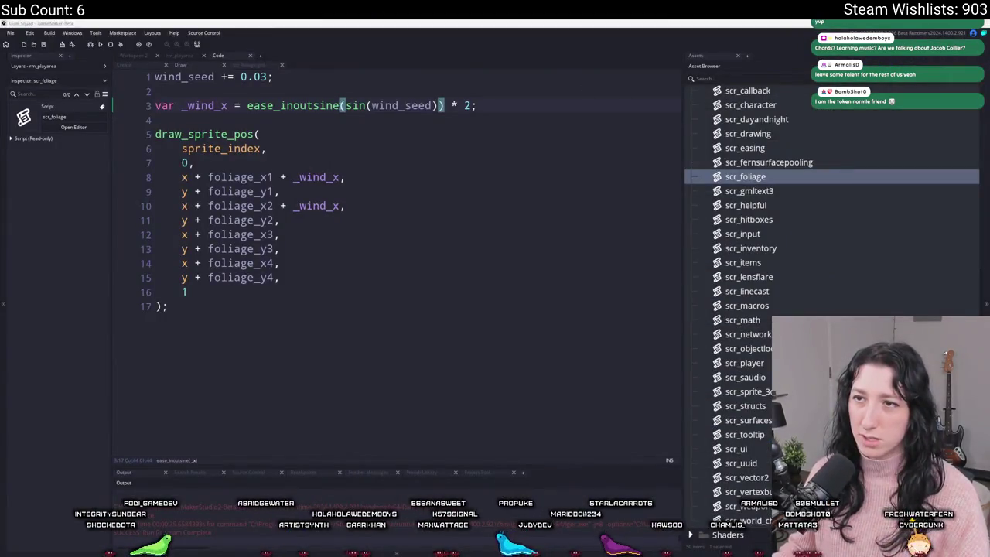
{"action": "left_click", "coordinate": [318, 107]}
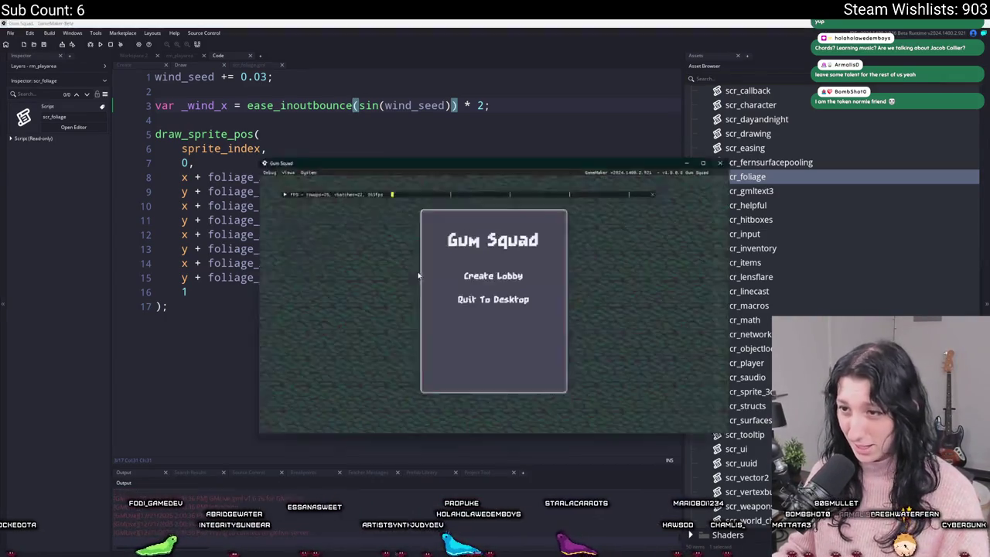
{"action": "key", "text": "s"}
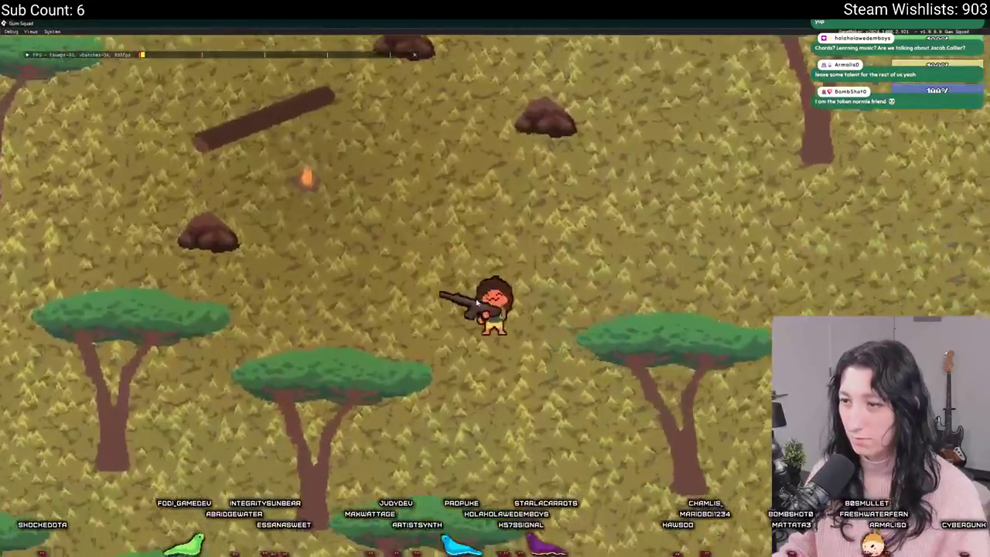
{"action": "key", "text": "s"}
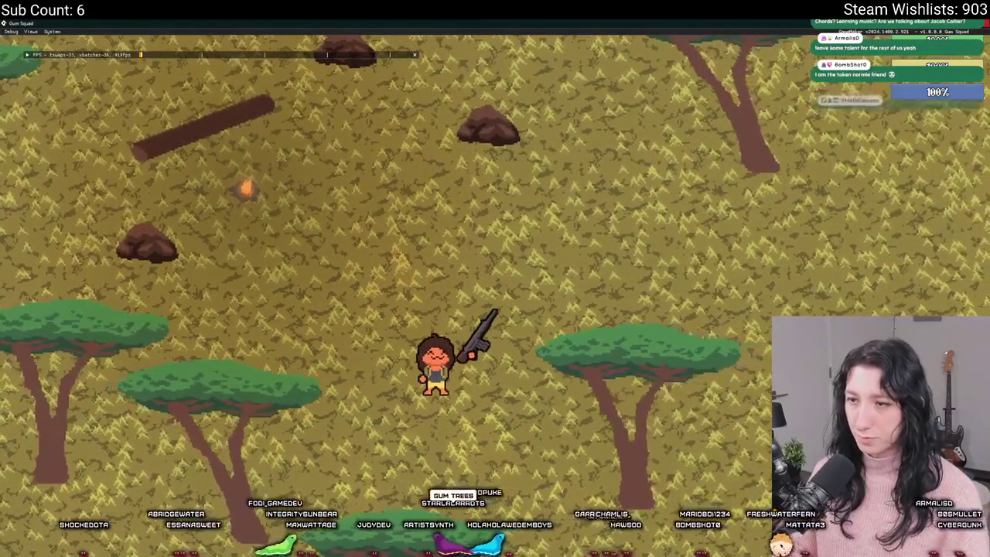
{"action": "key", "text": "Escape"}
{"action": "key", "text": "BackSpace"}
{"action": "key", "text": "BackSpace"}
{"action": "key", "text": "BackSpace"}
{"action": "type", "text": "tsine"}
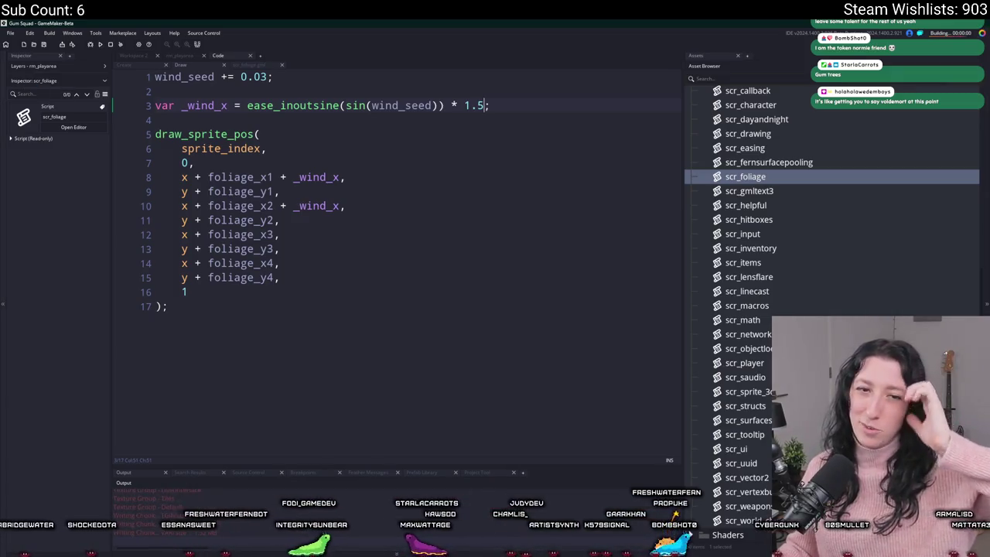
Create a lobby and walk around the savanna trees watching the 1.5 sway, then close the game
{"action": "left_click", "coordinate": [491, 279]}
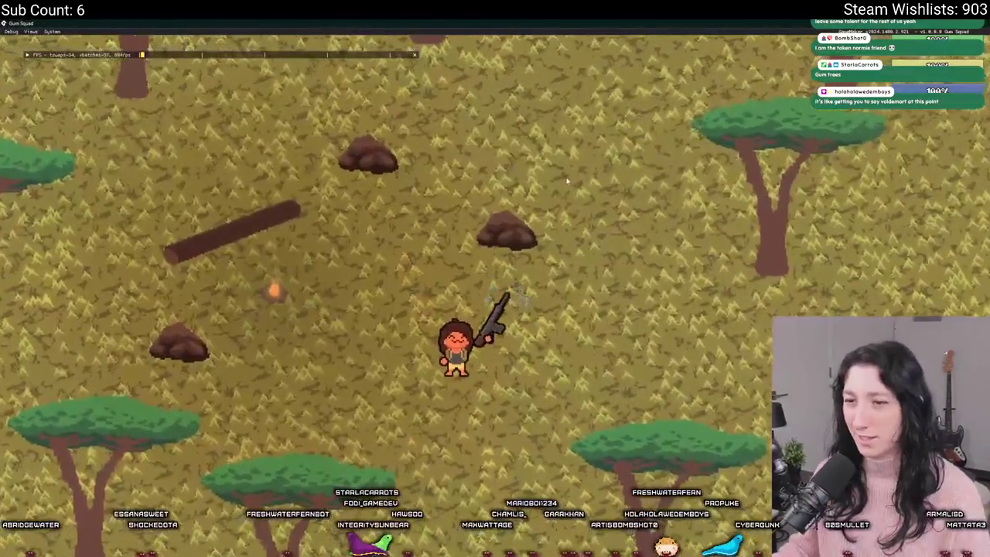
{"action": "key", "text": "s"}
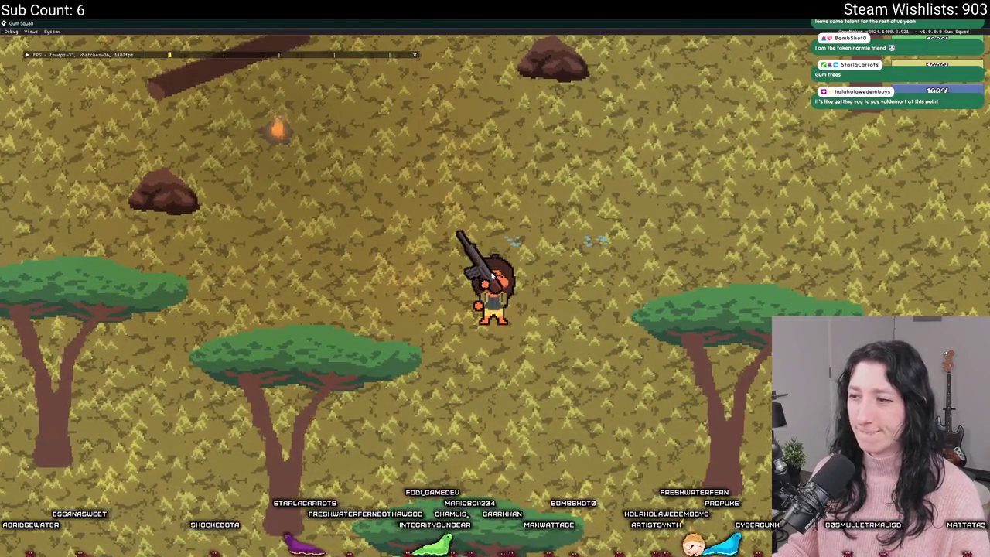
{"action": "key", "text": "s"}
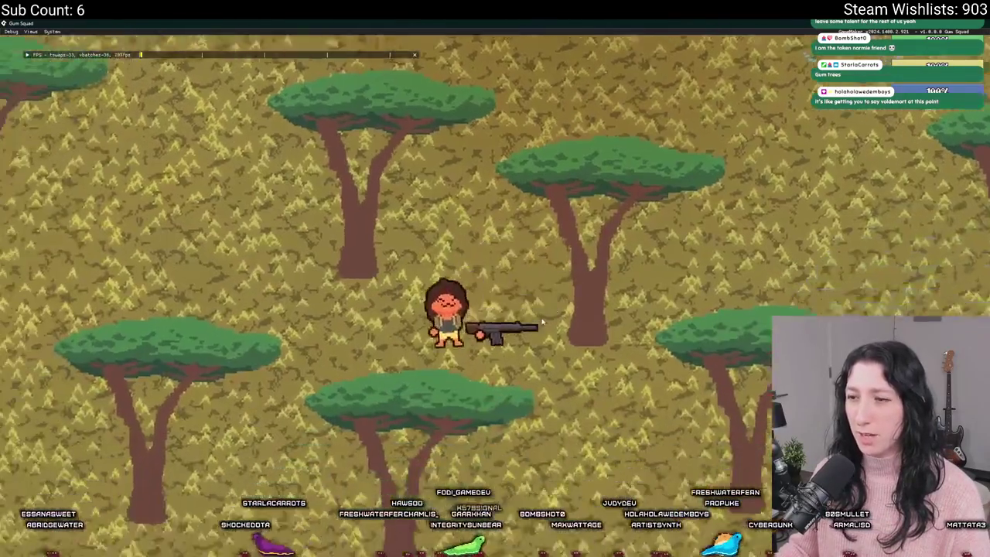
{"action": "key", "text": "s"}
{"action": "key", "text": "a"}
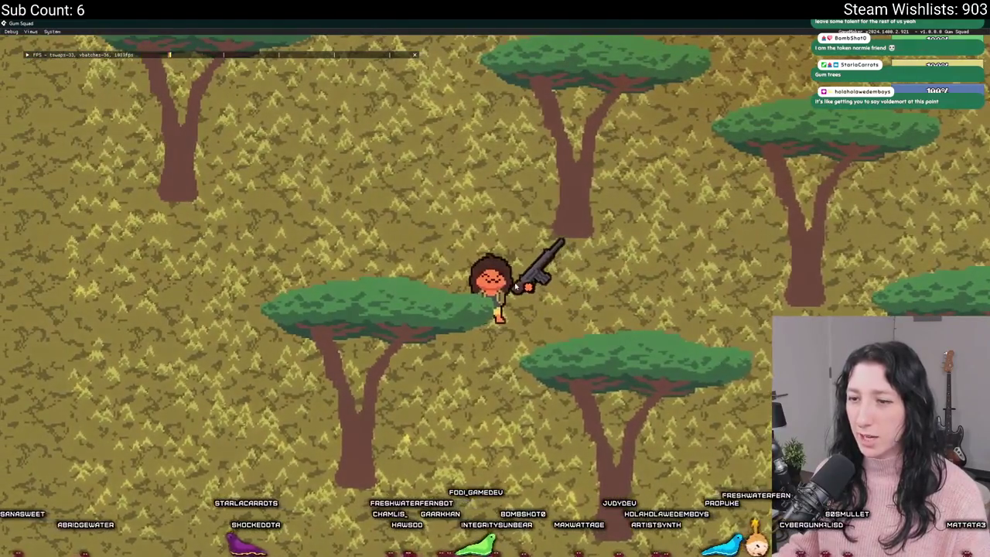
{"action": "key", "text": "a"}
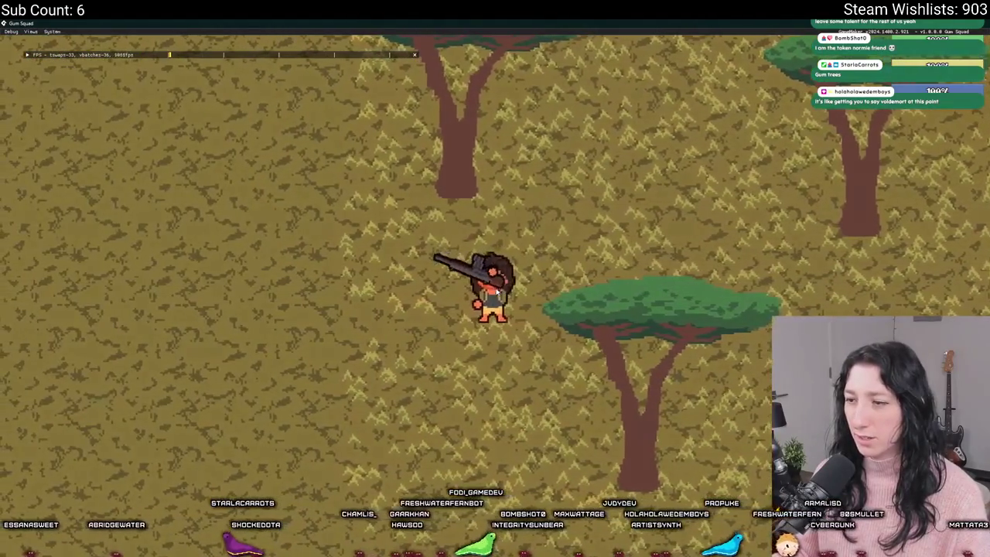
{"action": "key", "text": "w"}
{"action": "key", "text": "d"}
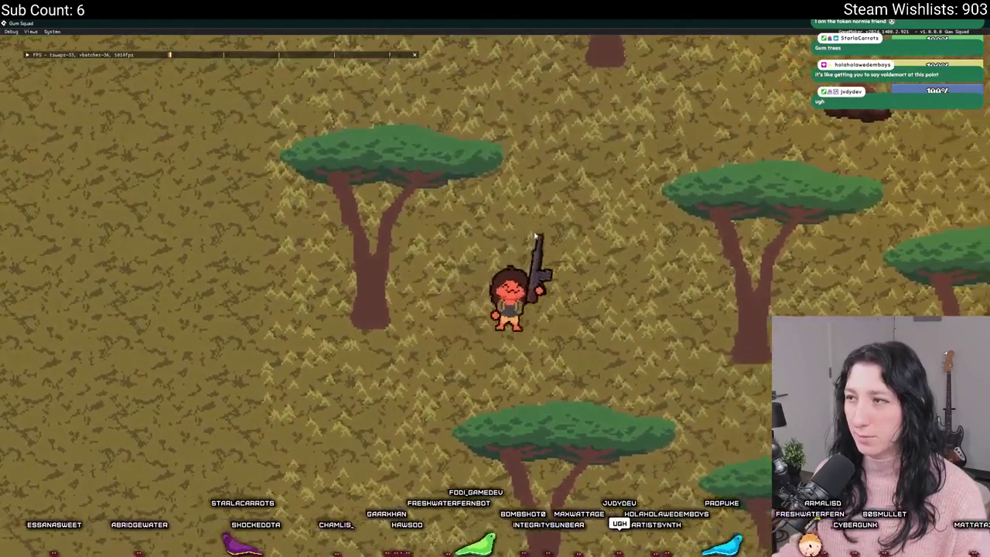
{"action": "key", "text": "w"}
{"action": "key", "text": "d"}
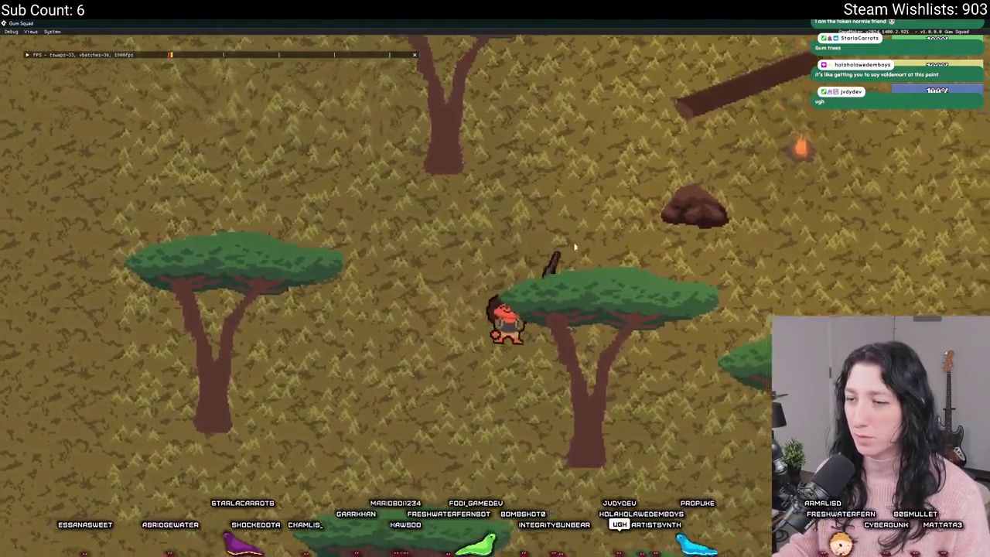
{"action": "key", "text": "s"}
{"action": "key", "text": "d"}
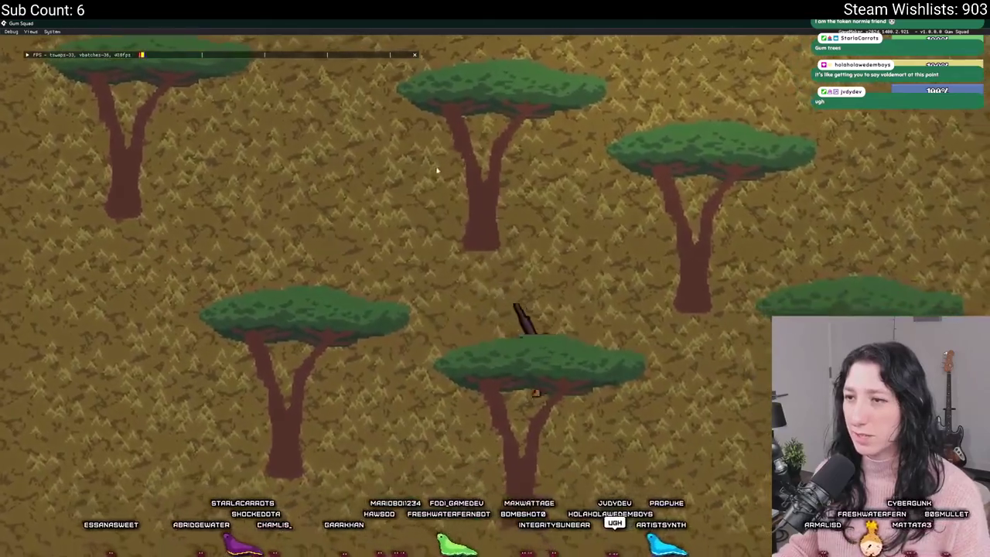
{"action": "key", "text": "d"}
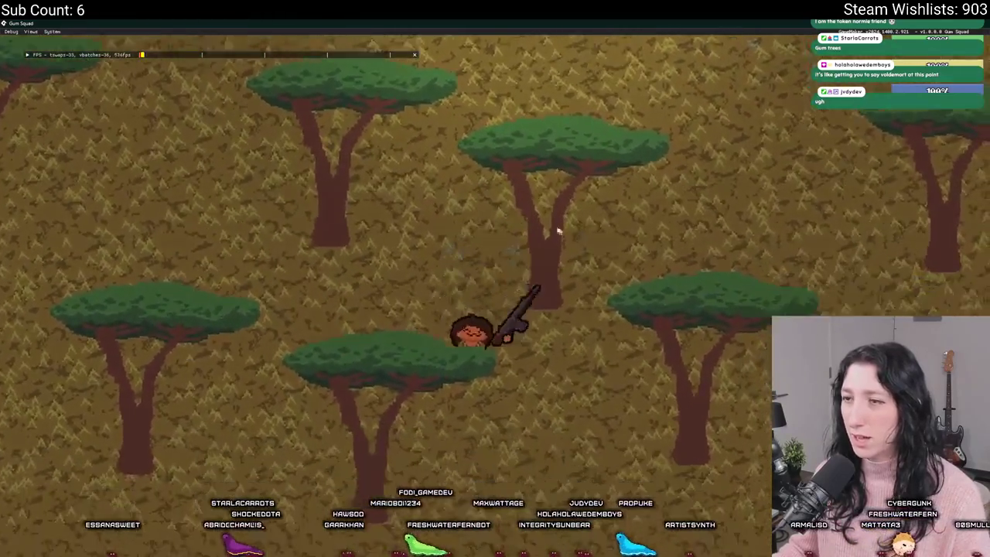
{"action": "key", "text": "d"}
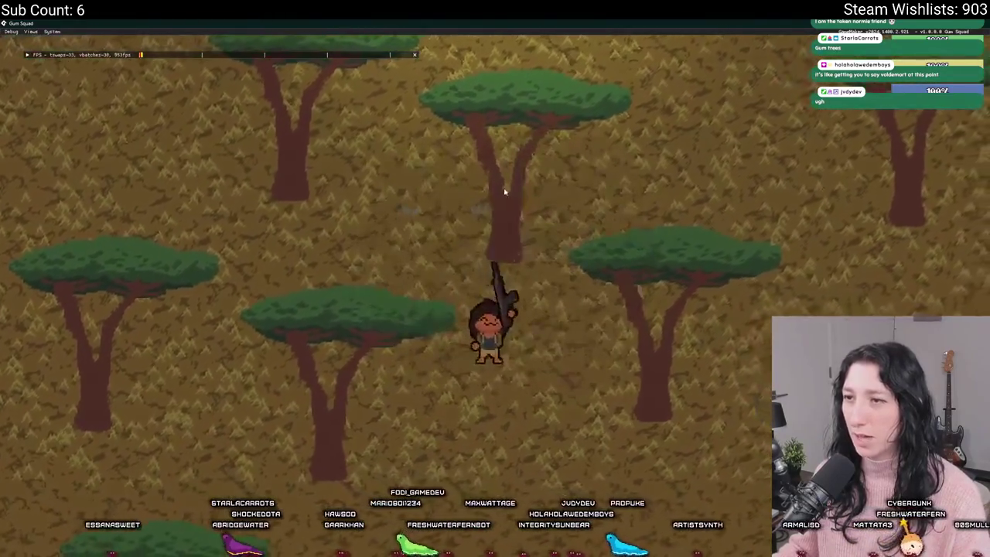
{"action": "key", "text": "a"}
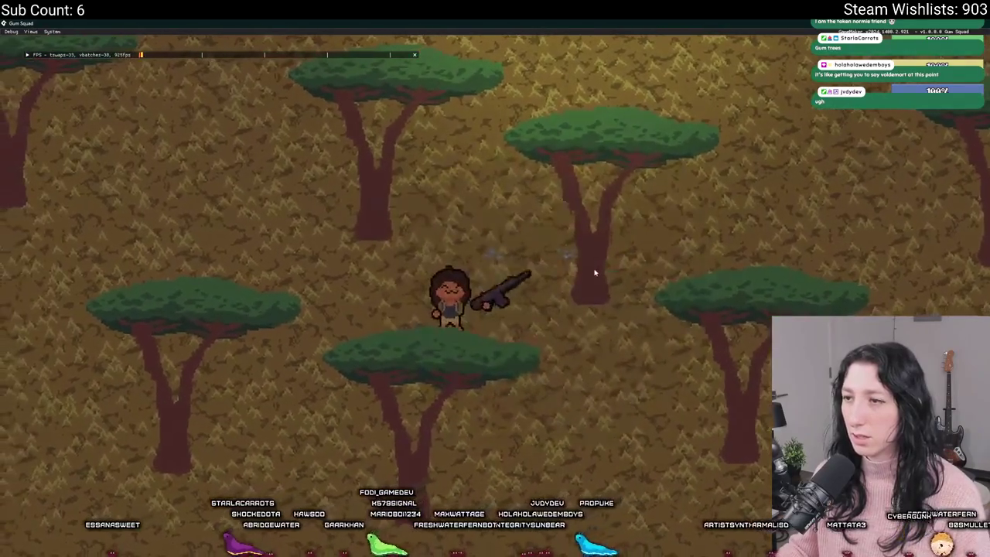
{"action": "key", "text": "w"}
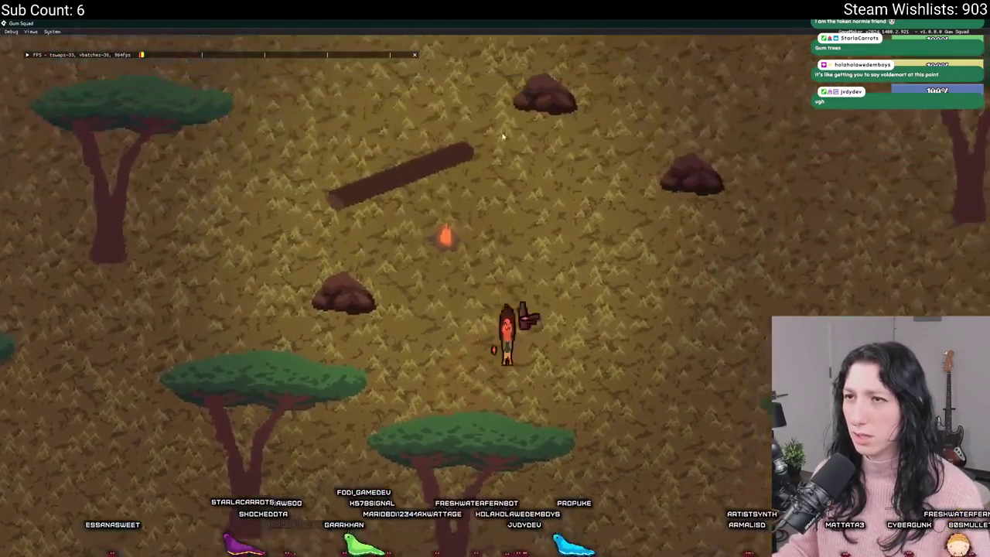
{"action": "key", "text": "w"}
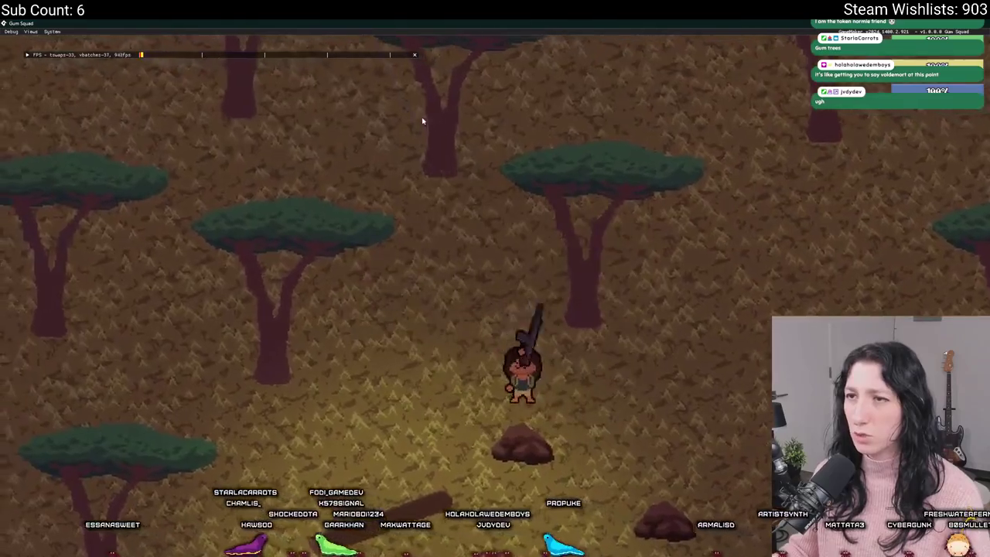
{"action": "key", "text": "a"}
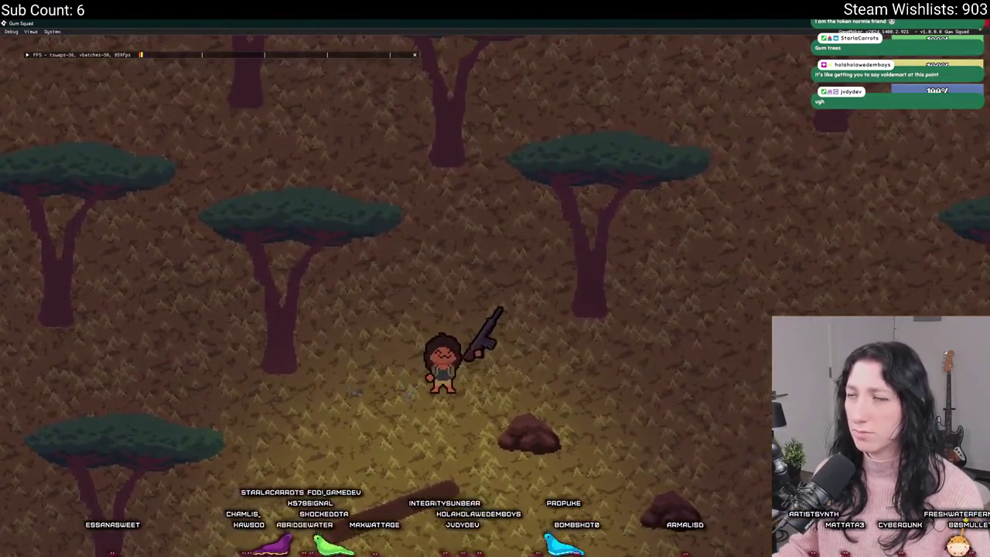
{"action": "key", "text": "alt+F4"}
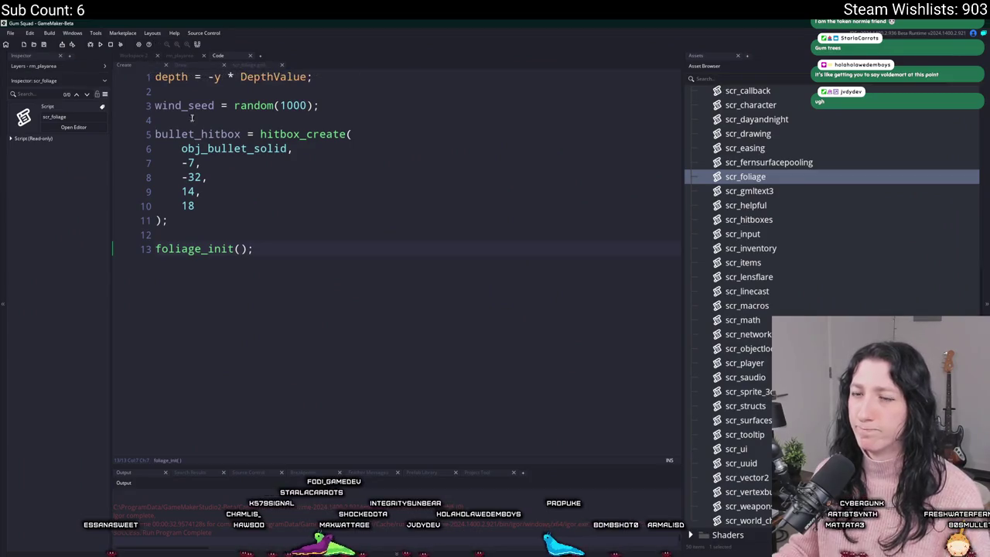
Add gpu_set_ztestenable(false); above draw_sprite_pos in the foliage Draw event
{"action": "left_click", "coordinate": [209, 68]}
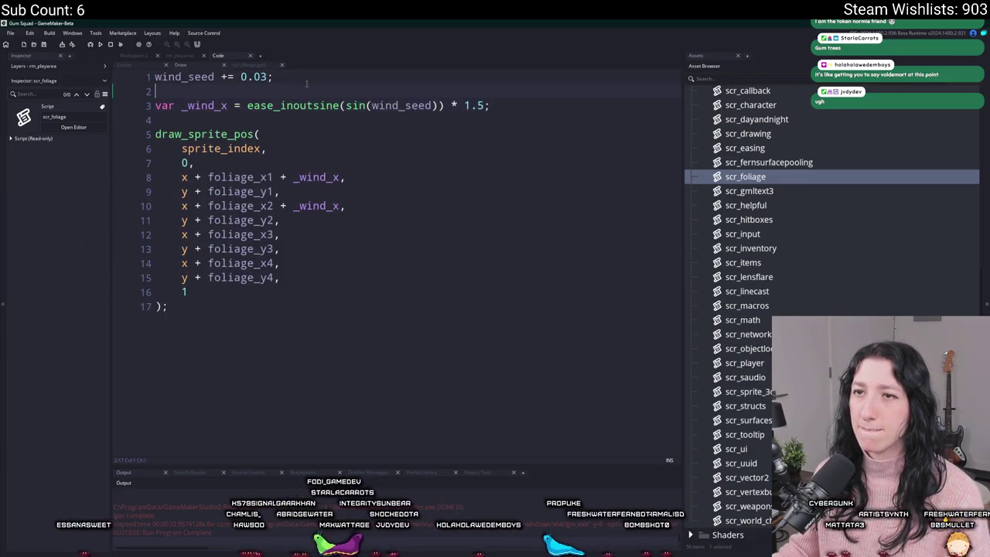
{"action": "key", "text": "Return"}
{"action": "key", "text": "Return"}
{"action": "key", "text": "Up"}
{"action": "type", "text": "g"}
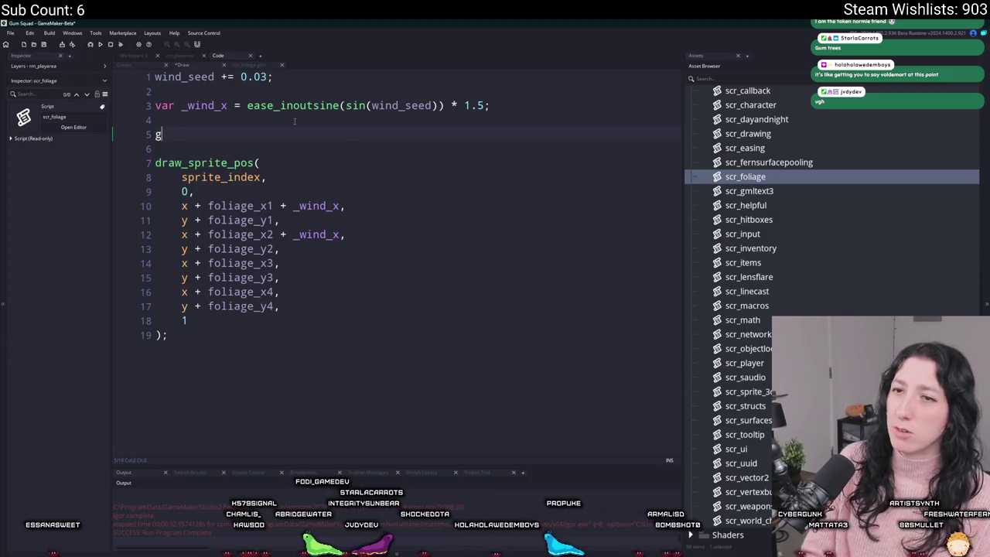
{"action": "type", "text": "pu_set_zt"}
{"action": "key", "text": "Return"}
{"action": "type", "text": "false)"}
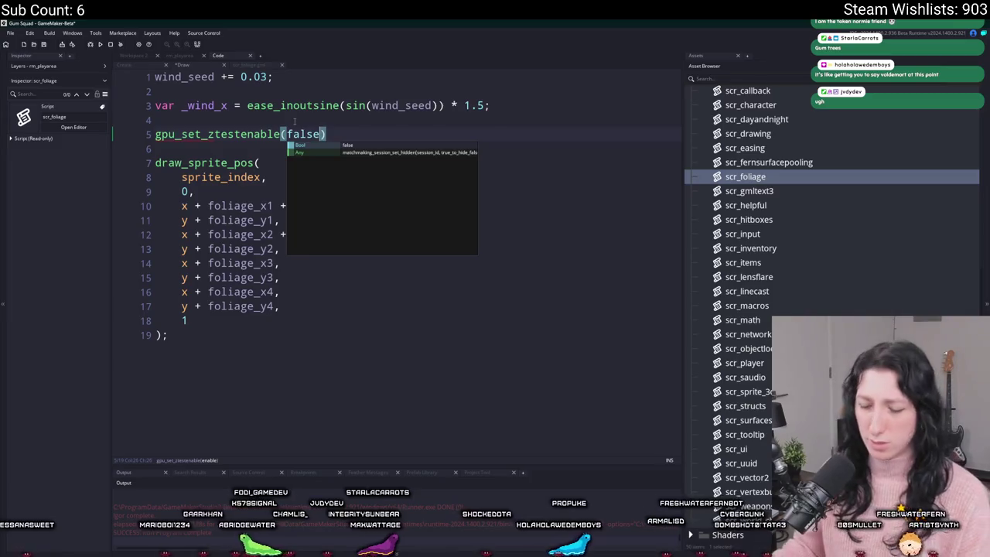
{"action": "type", "text": ";"}
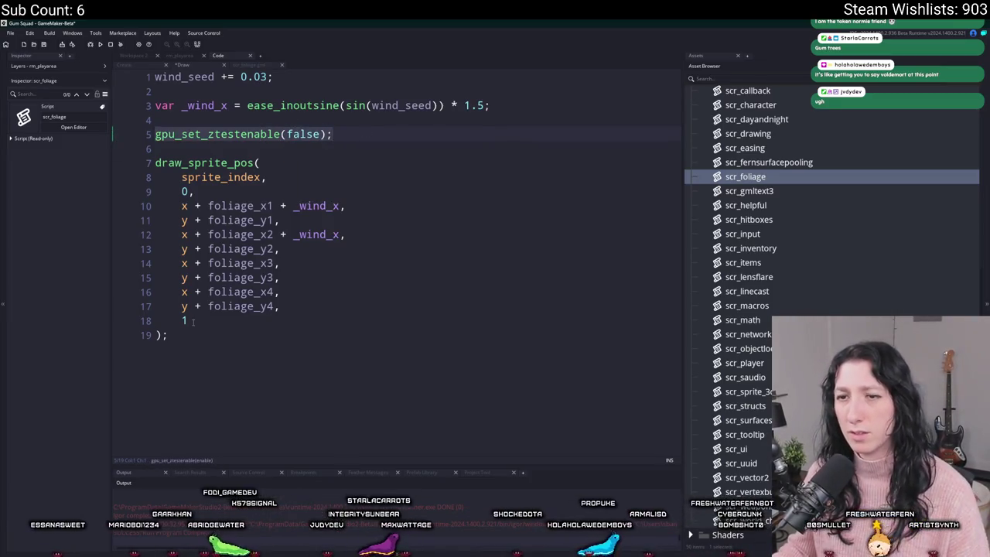
Duplicate the z-test line below draw_sprite_pos and search the project for gpu_set_ztestenable
{"action": "key", "text": "ctrl+c"}
{"action": "left_click", "coordinate": [194, 341]}
{"action": "key", "text": "Return"}
{"action": "key", "text": "Return"}
{"action": "key", "text": "ctrl+v"}
{"action": "double_click", "coordinate": [233, 134]}
{"action": "key", "text": "ctrl+f"}
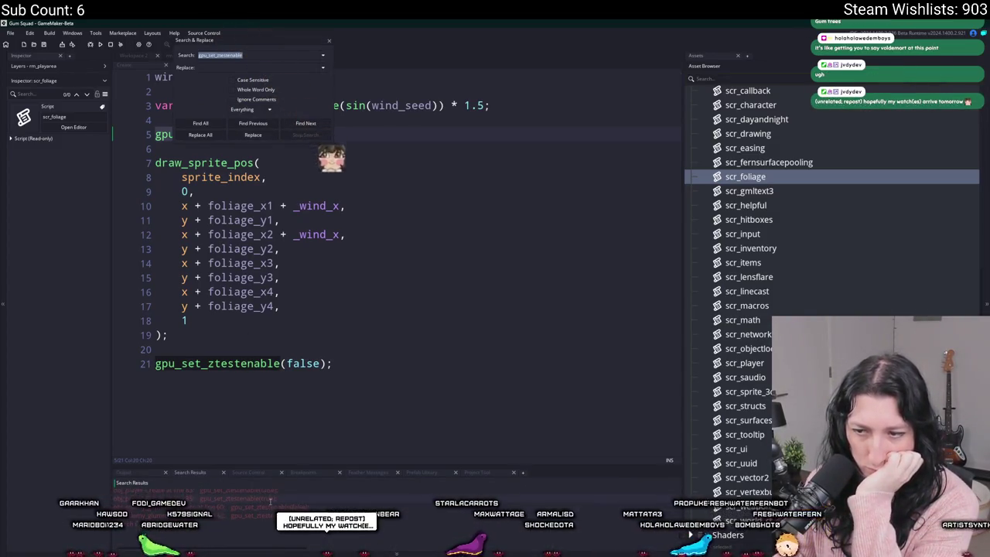
Check obj_enemy_glummer's z-test usage, set line 21 to gpu_set_ztestenable(true), and run the game
{"action": "left_click", "coordinate": [305, 123]}
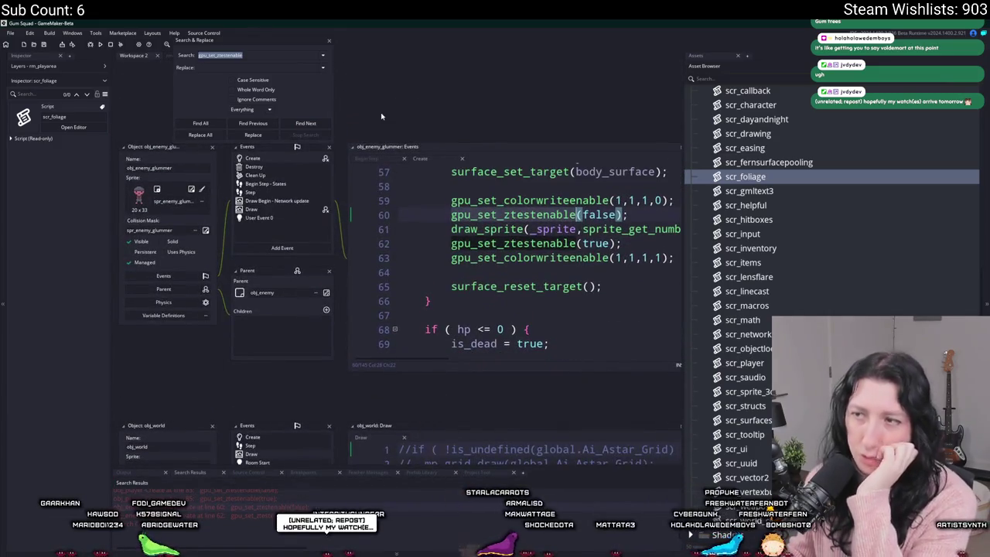
{"action": "left_click", "coordinate": [331, 37]}
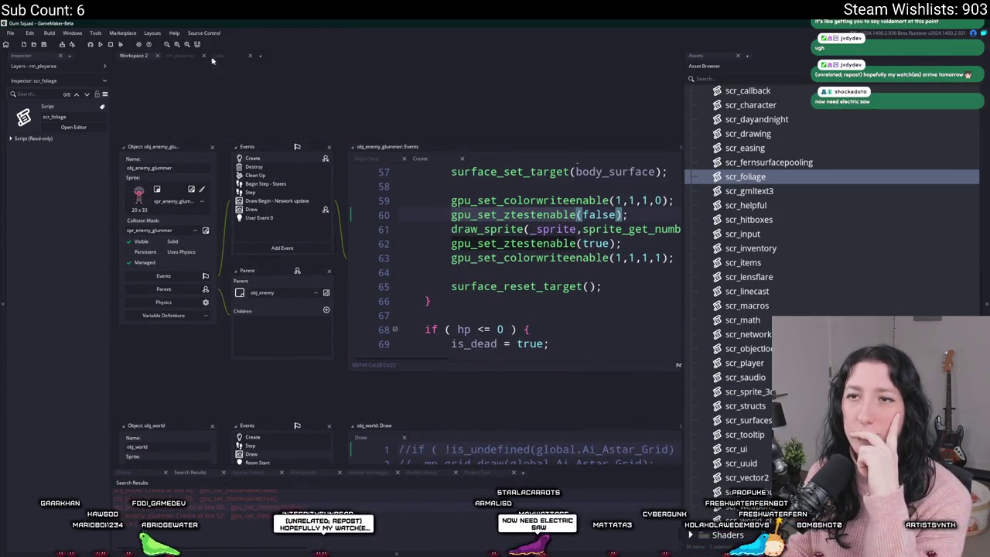
{"action": "double_click", "coordinate": [299, 363]}
{"action": "type", "text": "true"}
{"action": "key", "text": "F5"}
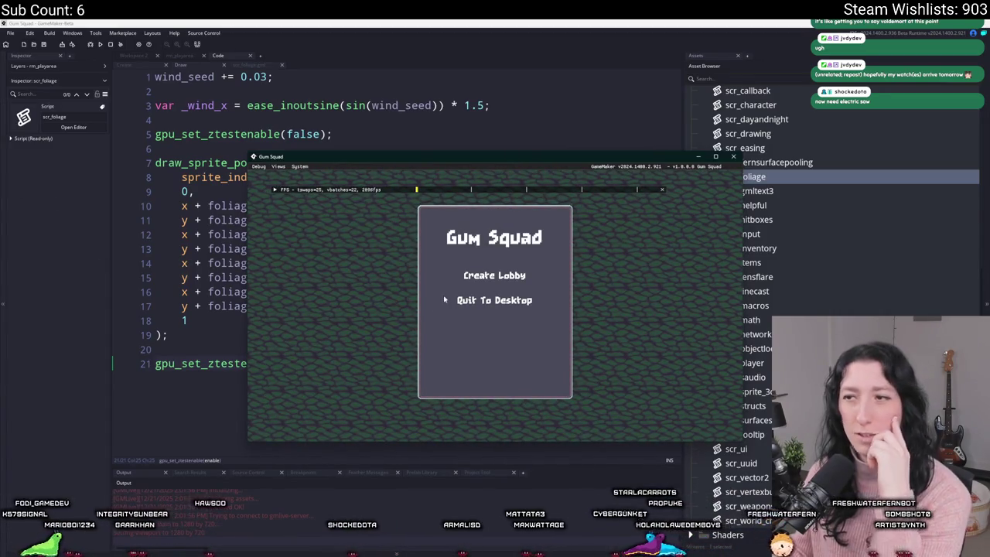
Create a lobby and walk briefly through the level, then leave the game
{"action": "left_click", "coordinate": [486, 278]}
{"action": "key", "text": "s"}
{"action": "key", "text": "s"}
{"action": "key", "text": "d"}
{"action": "key", "text": "w"}
{"action": "key", "text": "alt+Tab"}
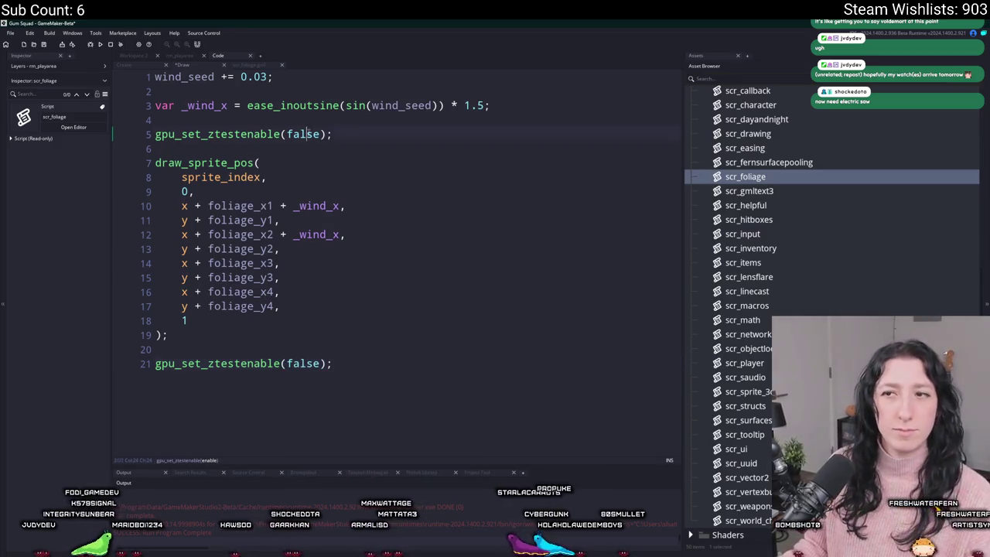
Change line 5 to gpu_set_ztestenable(true) and relaunch into a new lobby
{"action": "type", "text": "rue"}
{"action": "key", "text": "F5"}
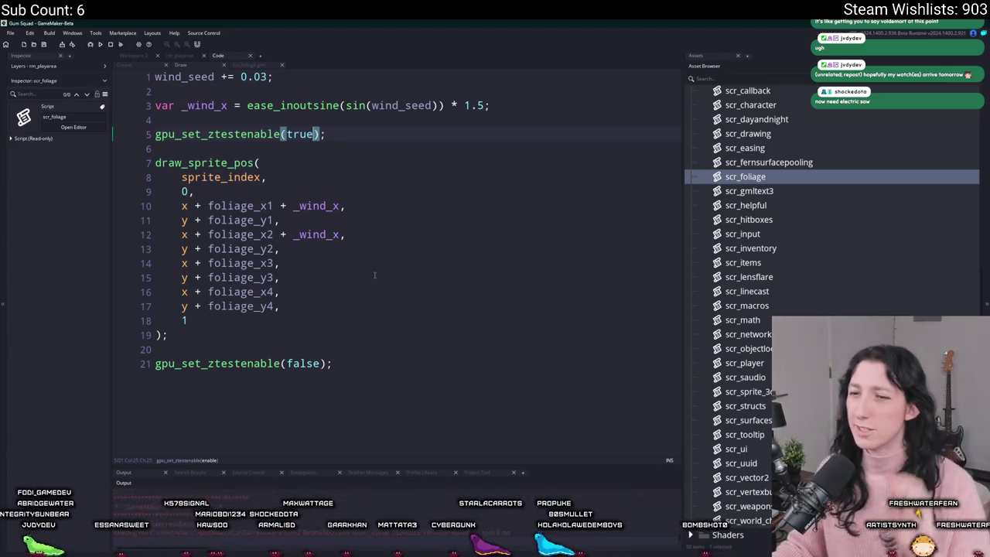
{"action": "left_click", "coordinate": [484, 276]}
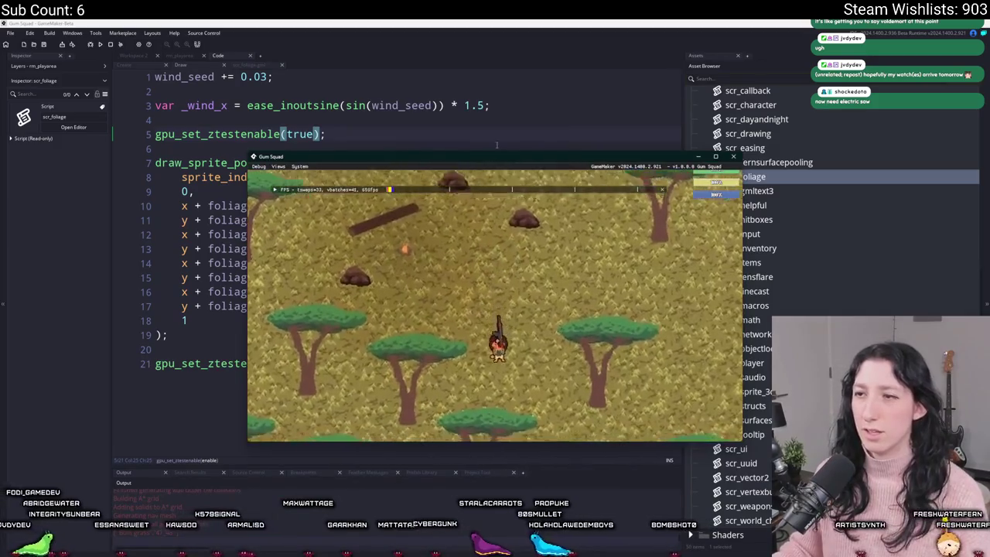
Maximize the game and walk among the z-tested savanna trees, then quit to the editor
{"action": "double_click", "coordinate": [497, 157]}
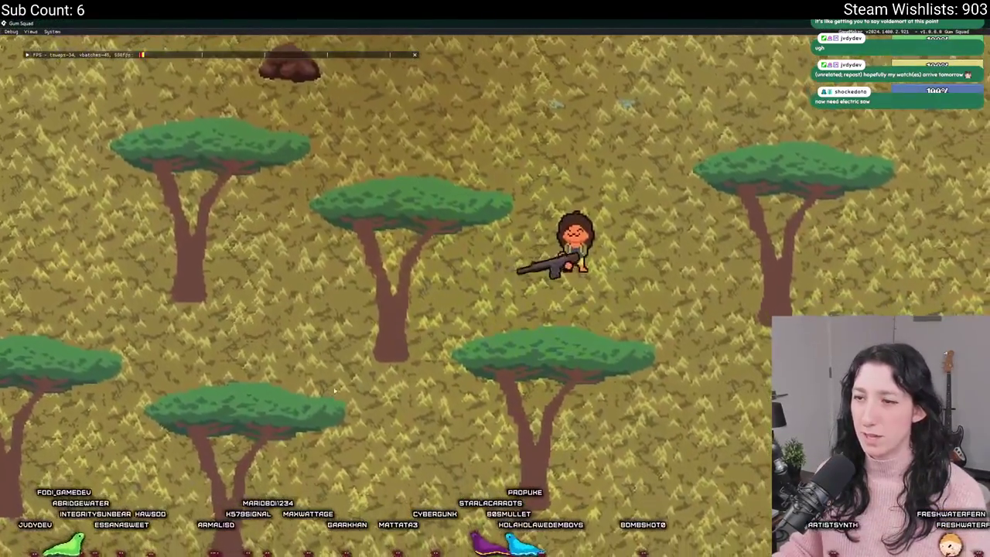
{"action": "key", "text": "w"}
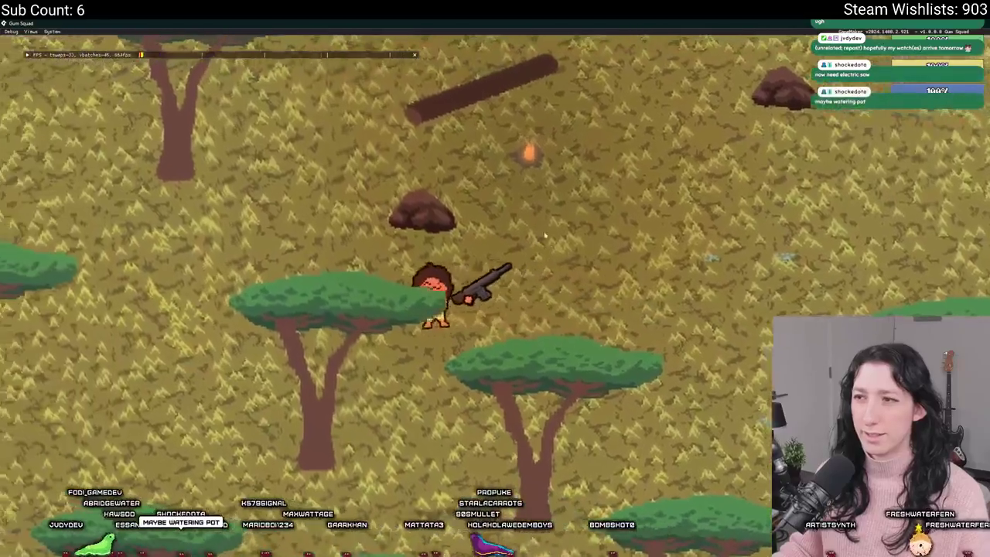
{"action": "key", "text": "w"}
{"action": "key", "text": "d"}
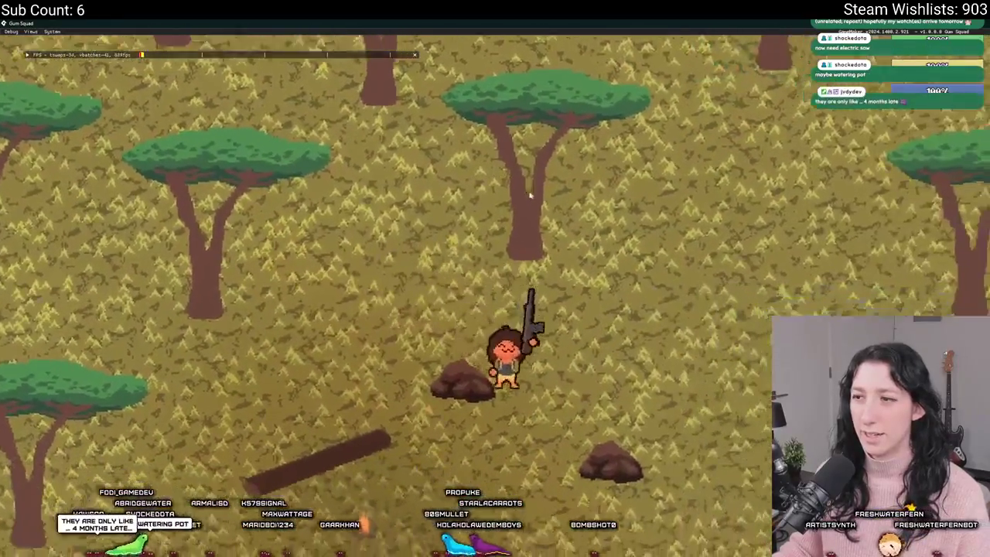
{"action": "key", "text": "d"}
{"action": "key", "text": "s"}
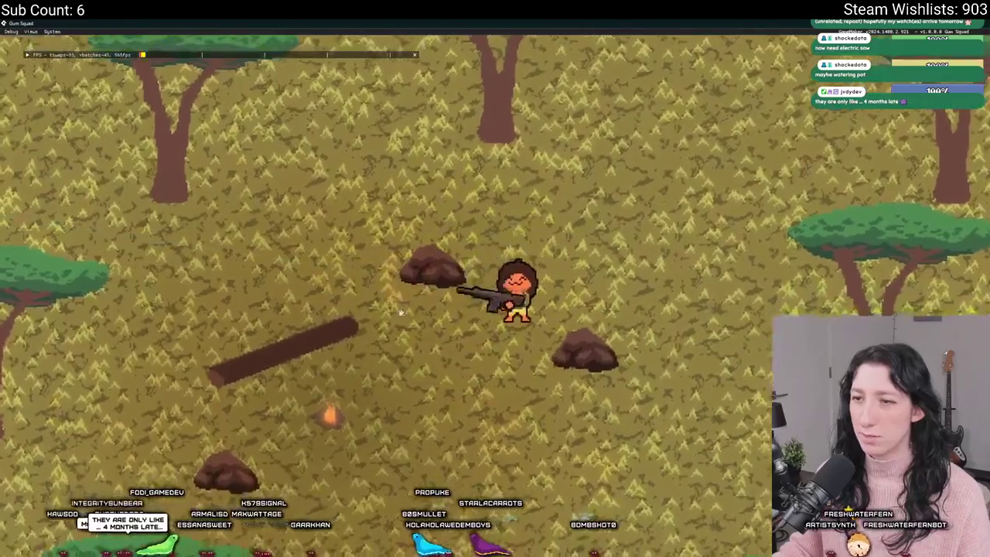
{"action": "key", "text": "Tab"}
{"action": "key", "text": "Tab"}
{"action": "key", "text": "s"}
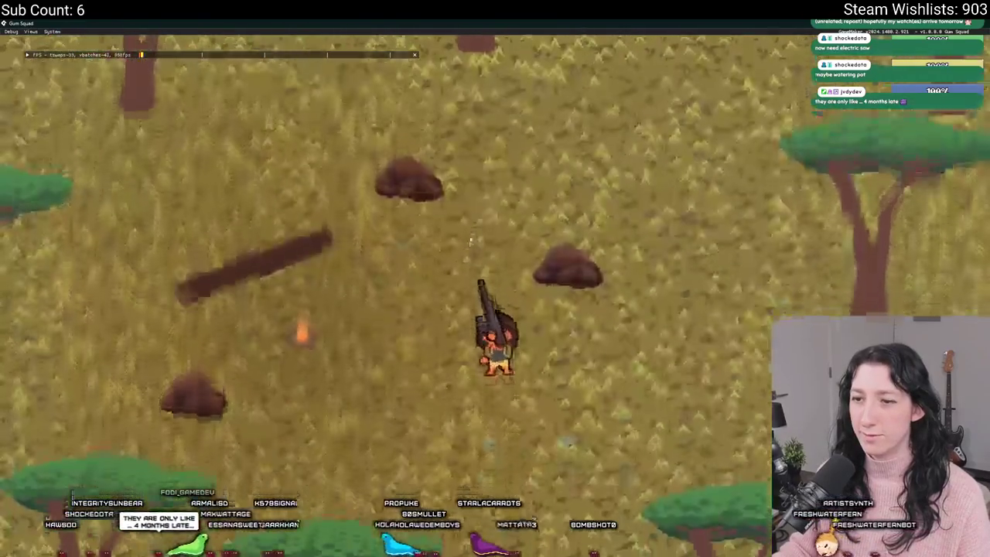
{"action": "key", "text": "a"}
{"action": "key", "text": "w"}
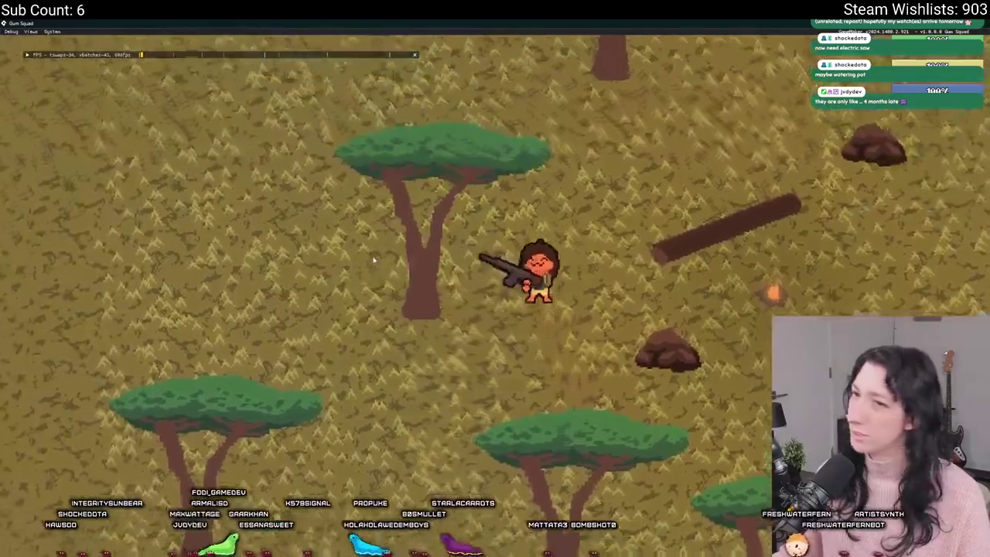
{"action": "key", "text": "d"}
{"action": "key", "text": "Escape"}
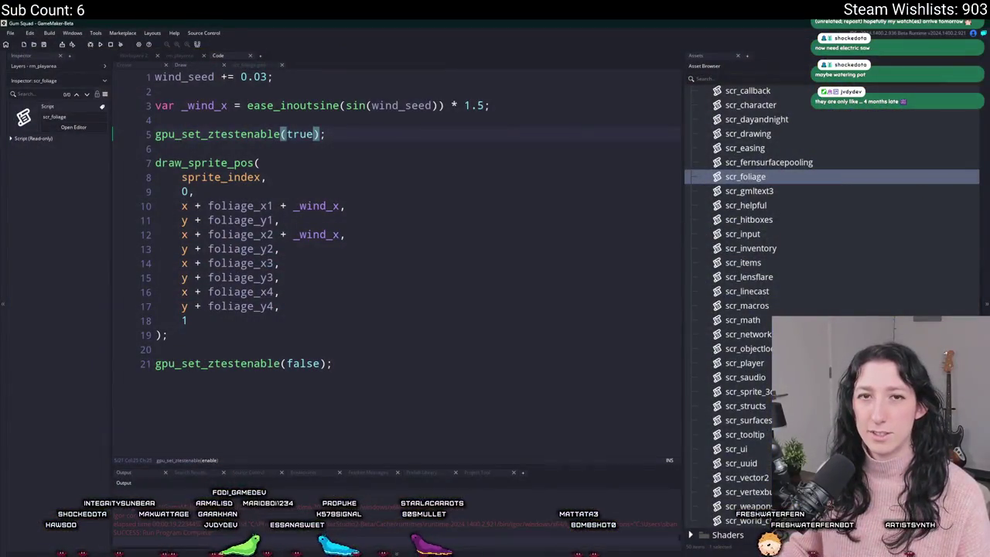
Delete both gpu_set_ztestenable lines, true and false, from the foliage Draw event
{"action": "triple_click", "coordinate": [277, 383]}
{"action": "key", "text": "BackSpace"}
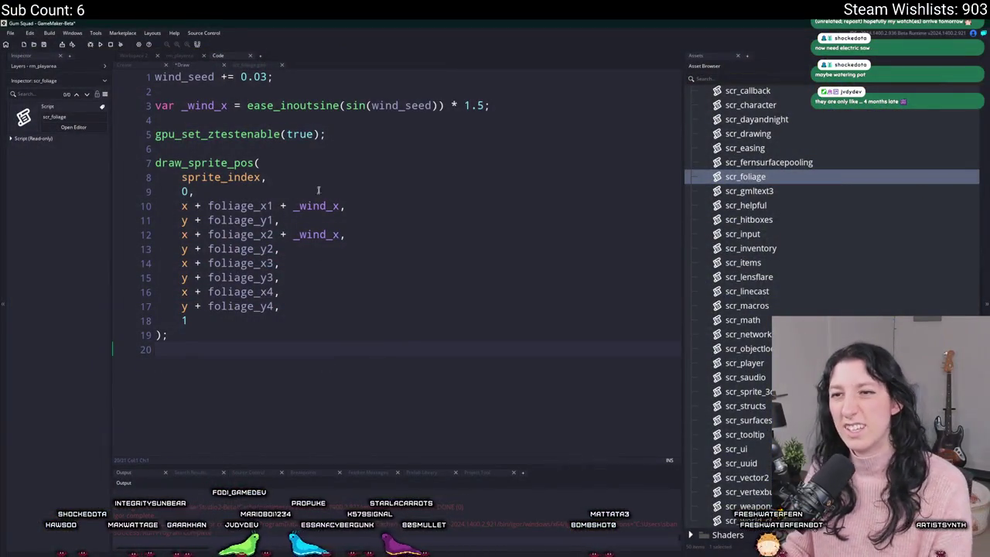
{"action": "triple_click", "coordinate": [350, 128]}
{"action": "key", "text": "BackSpace"}
{"action": "key", "text": "BackSpace"}
{"action": "key", "text": "BackSpace"}
Check the foliage Create event, then view Workspace 2 and move on to the rm_playarea room editor
{"action": "left_click", "coordinate": [126, 65]}
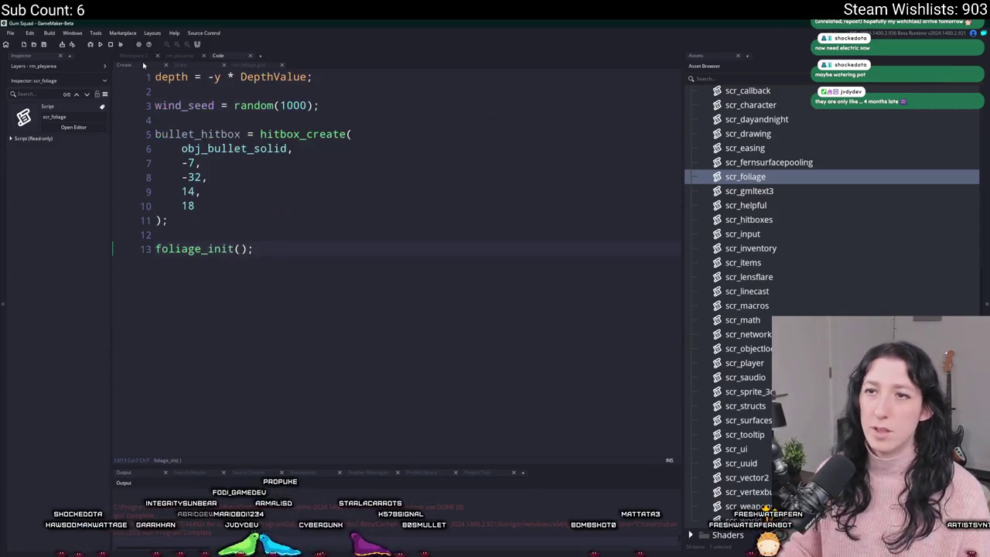
{"action": "left_click", "coordinate": [363, 99]}
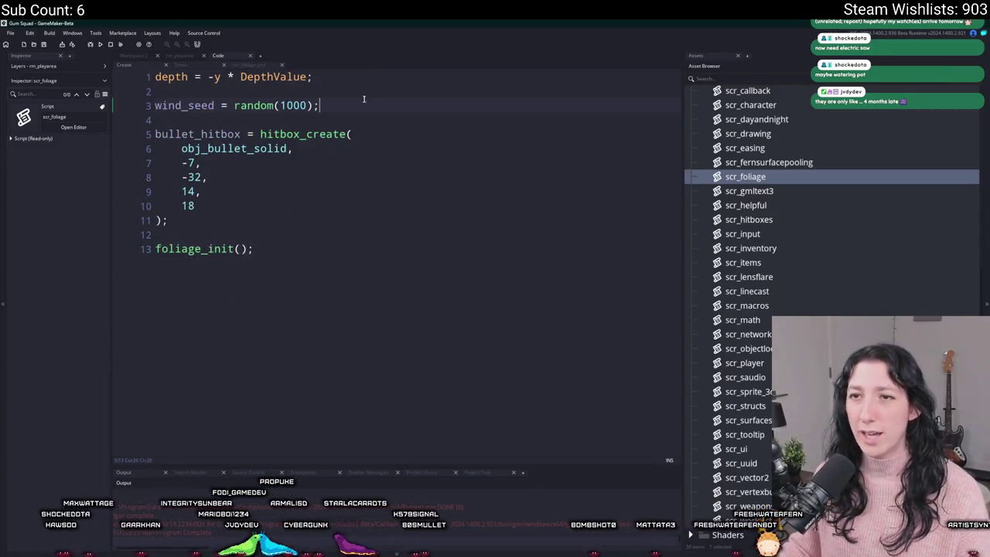
{"action": "left_click", "coordinate": [142, 59]}
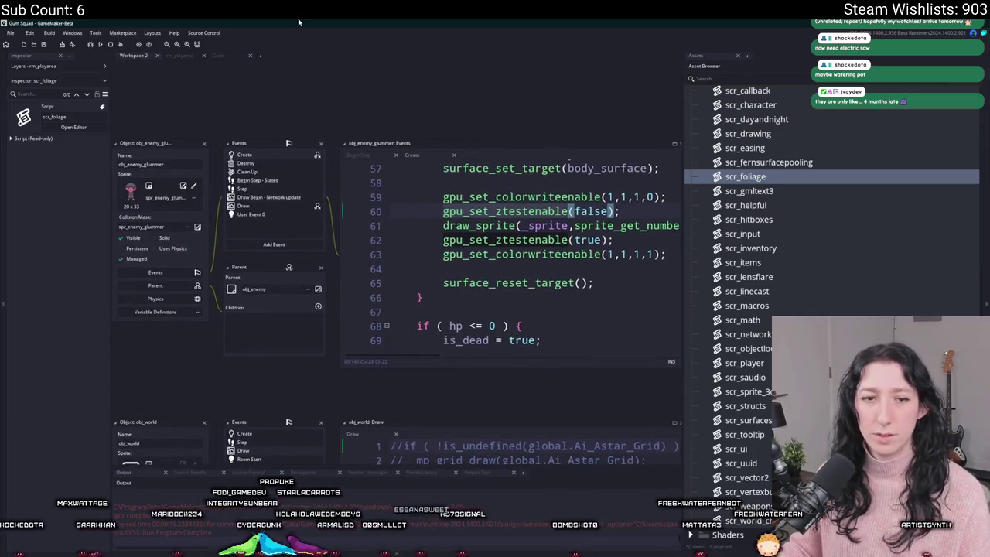
{"action": "scroll", "coordinate": [392, 382], "scroll_direction": "down", "scroll_amount": 3}
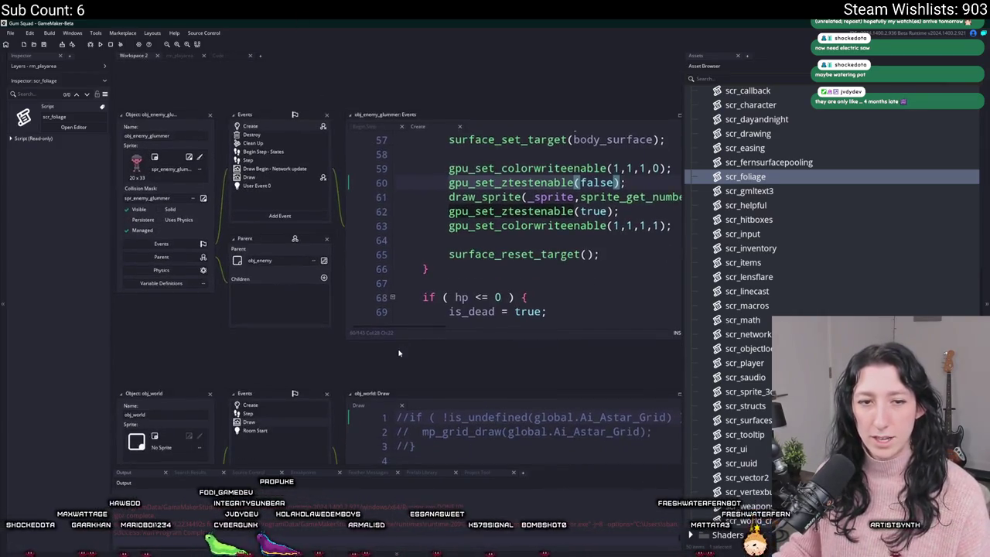
{"action": "scroll", "coordinate": [398, 352], "scroll_direction": "up", "scroll_amount": 2}
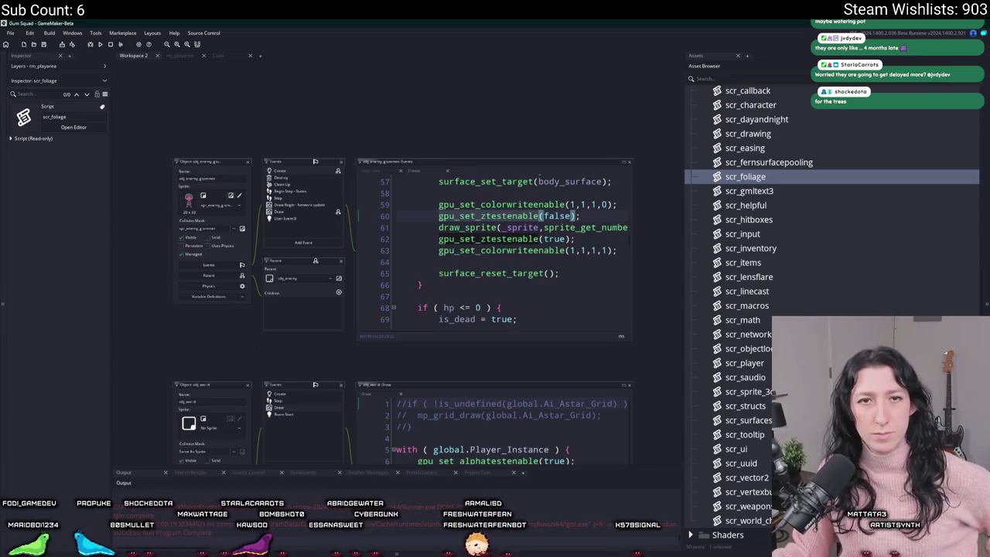
{"action": "key", "text": "ctrl+Tab"}
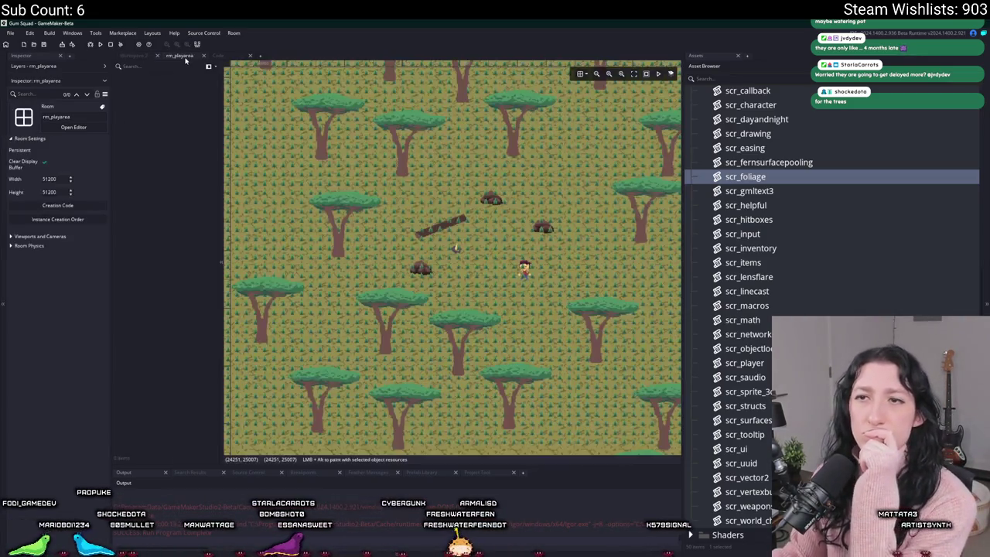
Zoom and pan around the rm_playarea room to inspect the scattered savanna trees
{"action": "scroll", "coordinate": [525, 272], "scroll_direction": "up", "scroll_amount": 2}
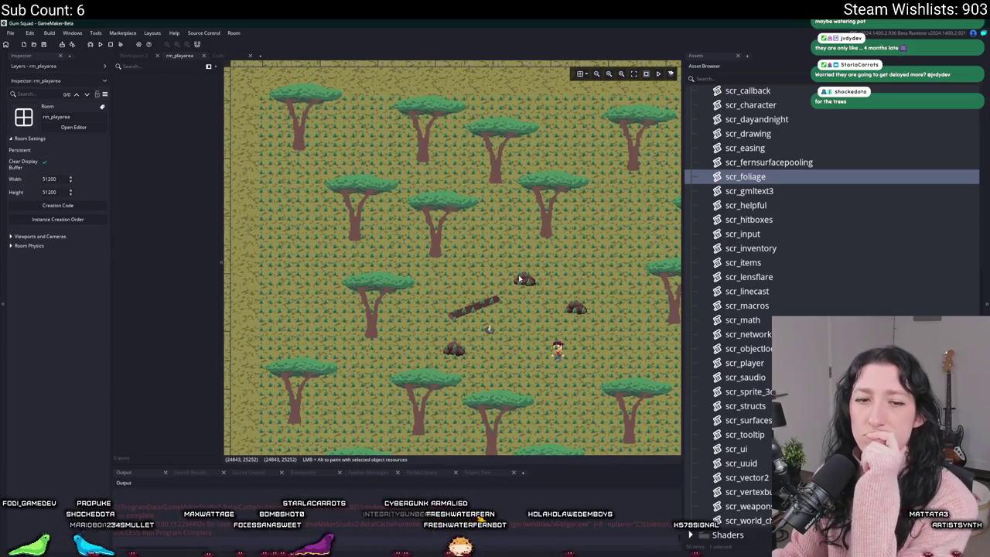
{"action": "scroll", "coordinate": [520, 278], "scroll_direction": "down", "scroll_amount": 5}
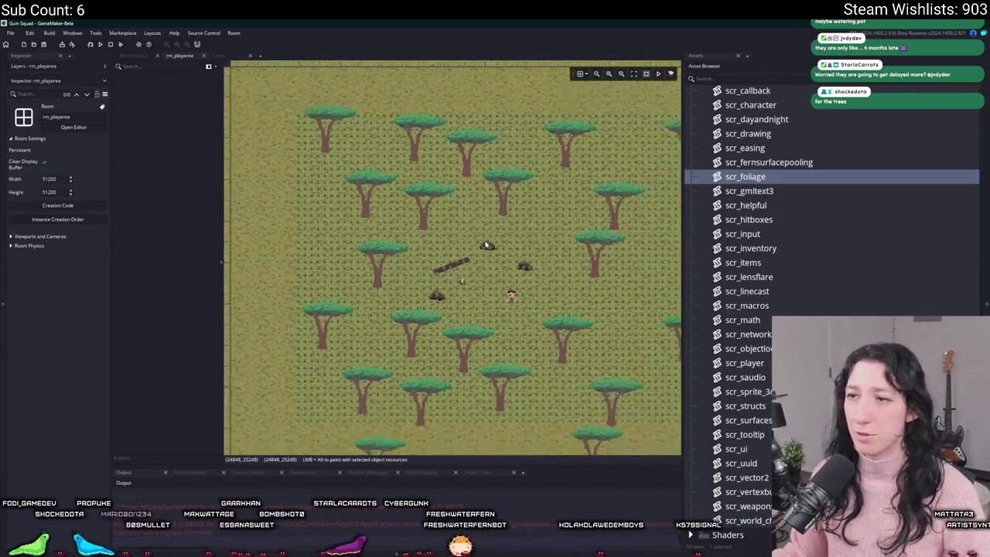
{"action": "scroll", "coordinate": [485, 244], "scroll_direction": "down", "scroll_amount": 1}
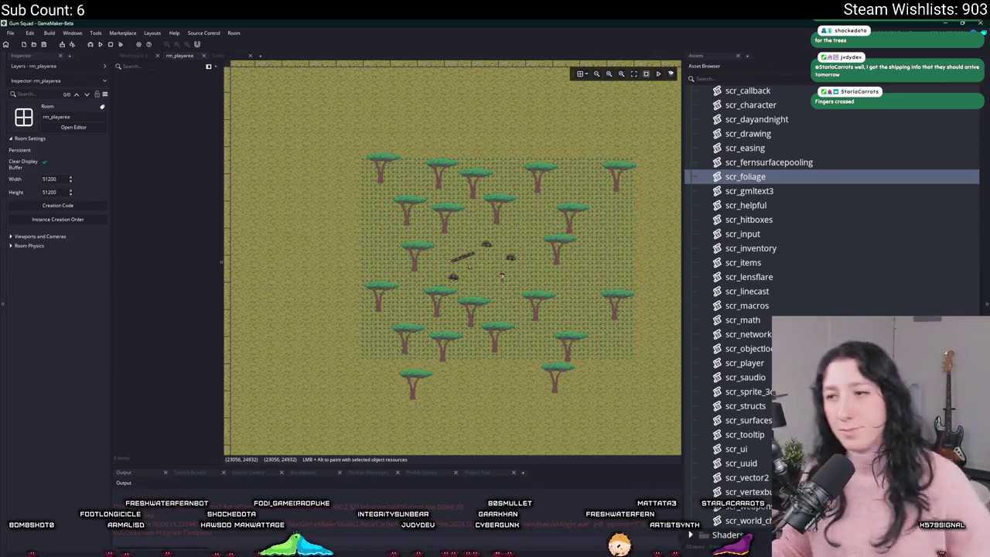
{"action": "scroll", "coordinate": [356, 242], "scroll_direction": "right", "scroll_amount": 2}
{"action": "scroll", "coordinate": [357, 242], "scroll_direction": "up", "scroll_amount": 2}
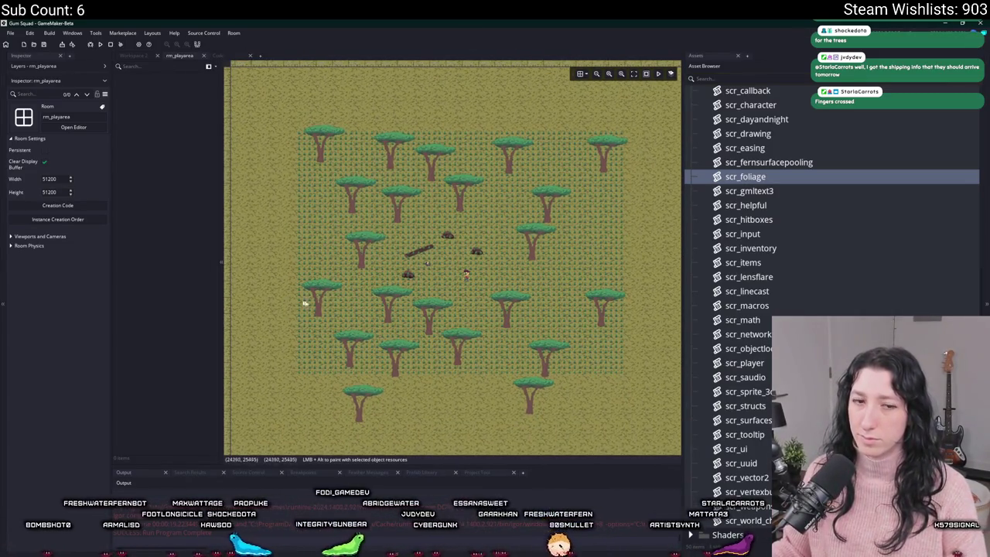
{"action": "scroll", "coordinate": [331, 221], "scroll_direction": "down", "scroll_amount": 5}
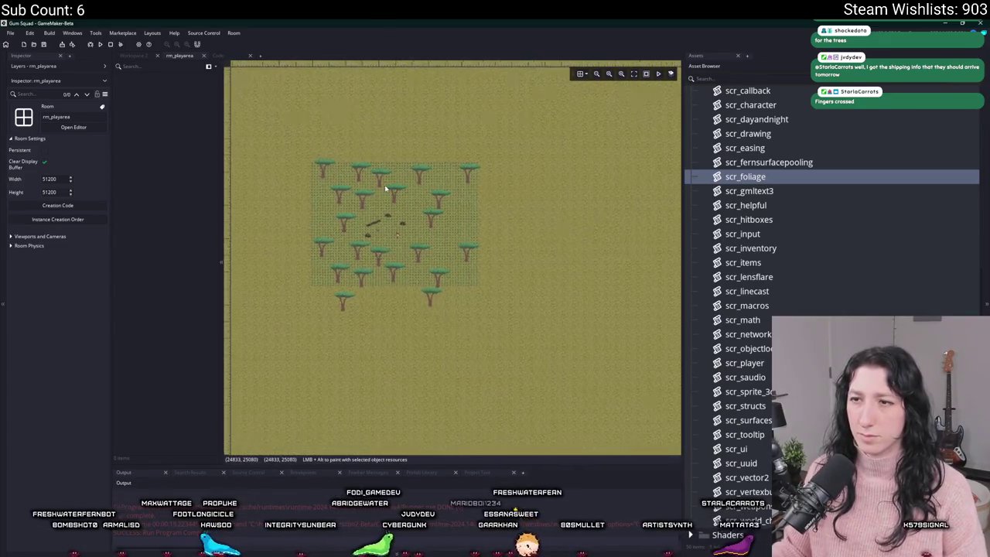
{"action": "scroll", "coordinate": [385, 187], "scroll_direction": "down", "scroll_amount": 3}
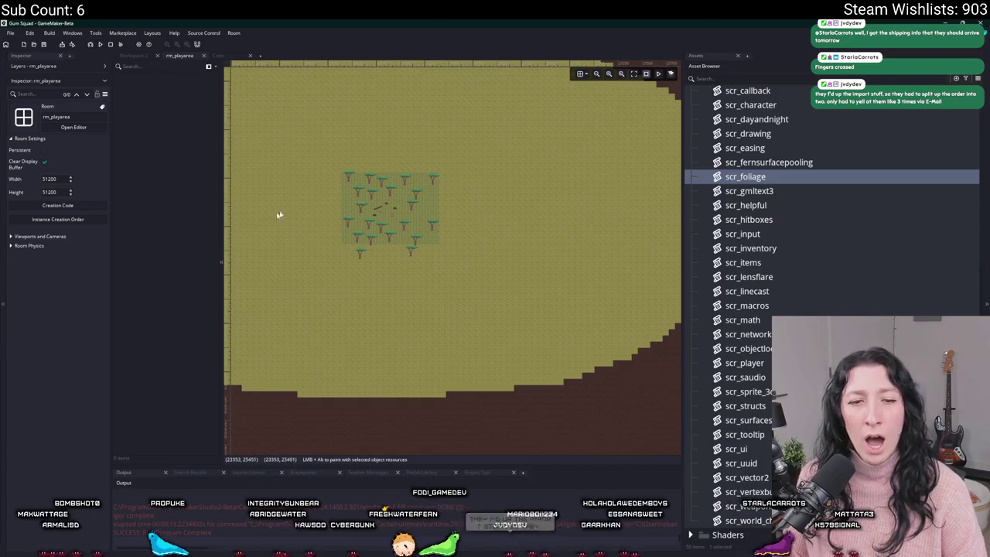
{"action": "scroll", "coordinate": [342, 222], "scroll_direction": "up", "scroll_amount": 5}
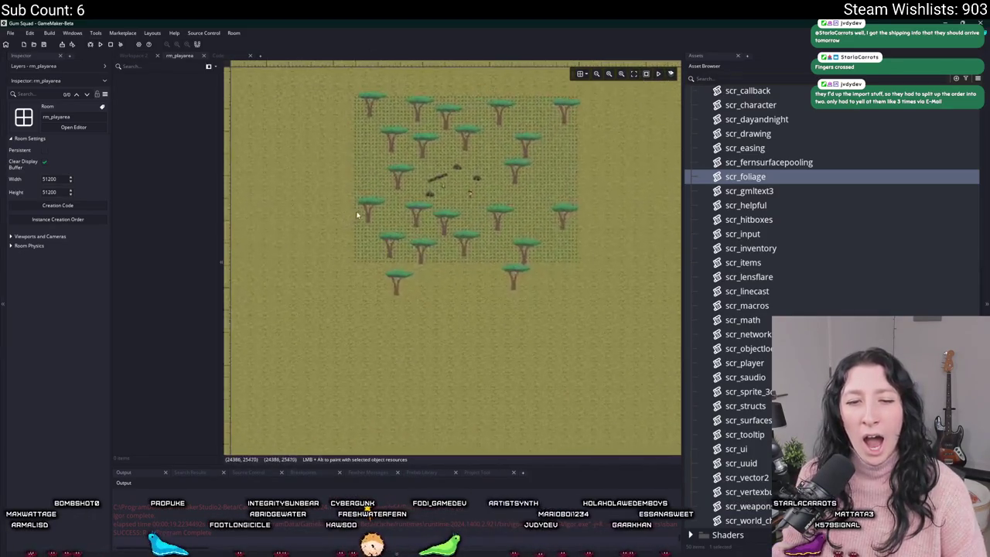
{"action": "scroll", "coordinate": [389, 212], "scroll_direction": "up", "scroll_amount": 2}
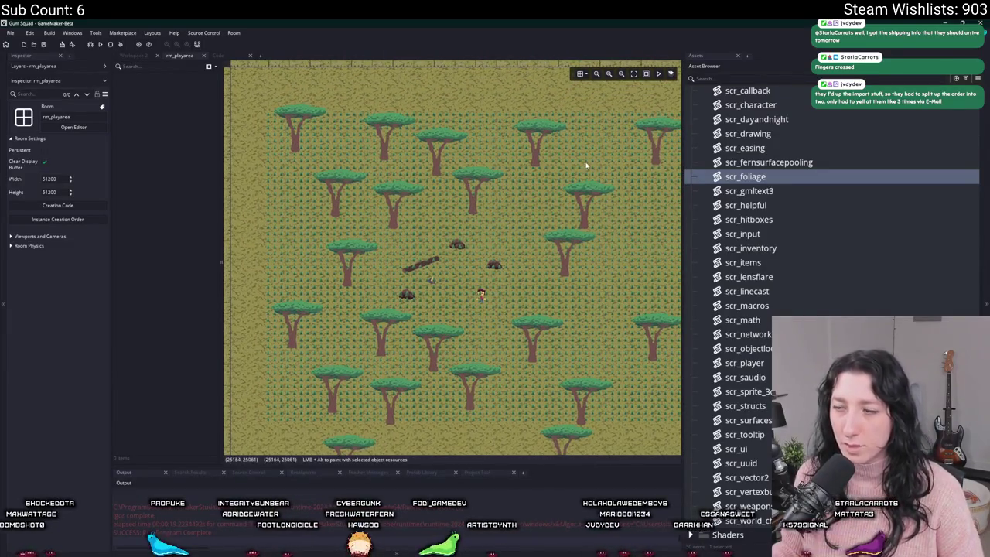
Widen the room editing area and hide the side docks with F12 so the room fills the window
{"action": "left_click_drag", "start_coordinate": [683, 139], "coordinate": [728, 139]}
{"action": "scroll", "coordinate": [634, 184], "scroll_direction": "down", "scroll_amount": 1}
{"action": "key", "text": "F12"}
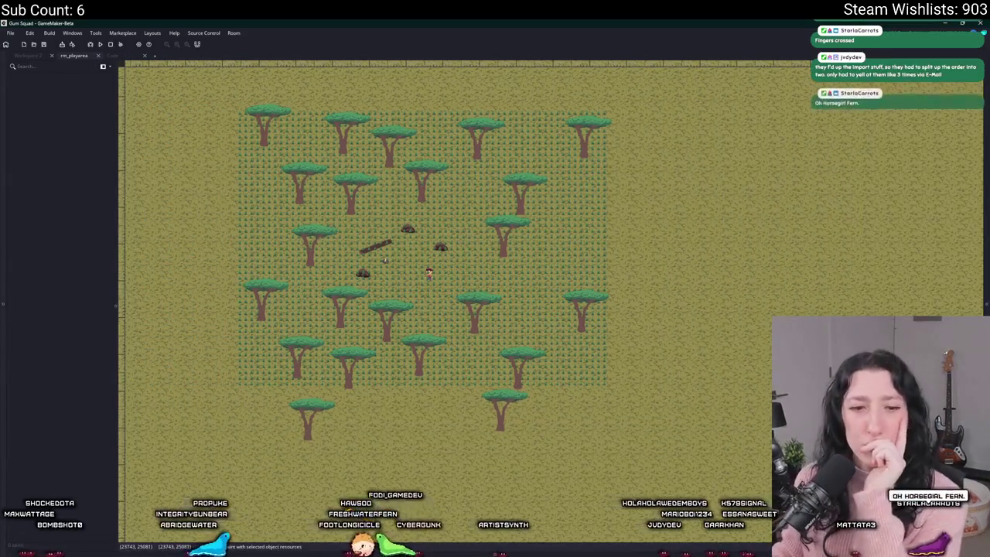
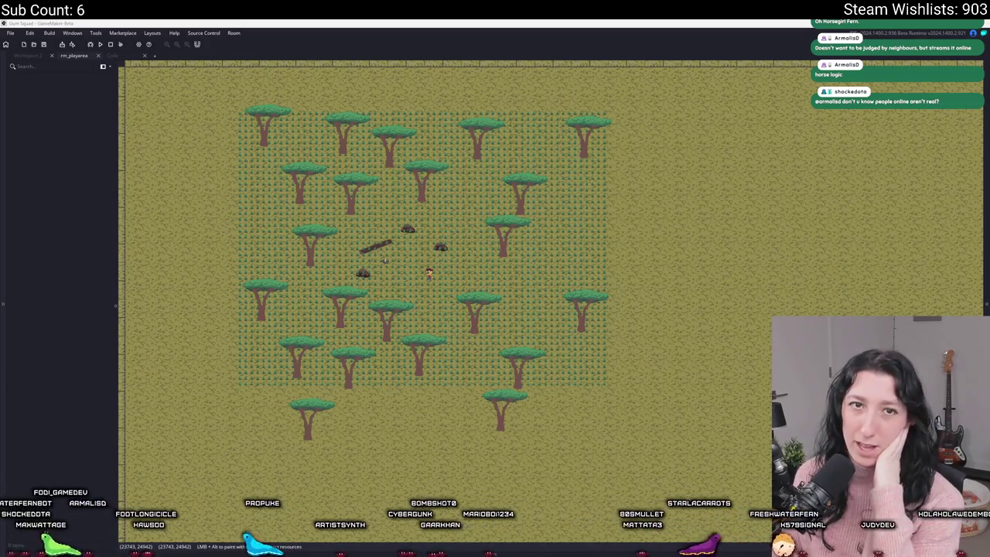
Pan across the acacia-tree room, then bring up GitHub Desktop's commit history
{"action": "mouse_move", "coordinate": [467, 185]}
{"action": "left_mouse_down"}
{"action": "mouse_move", "coordinate": [506, 192]}
{"action": "mouse_move", "coordinate": [535, 220]}
{"action": "left_mouse_up"}
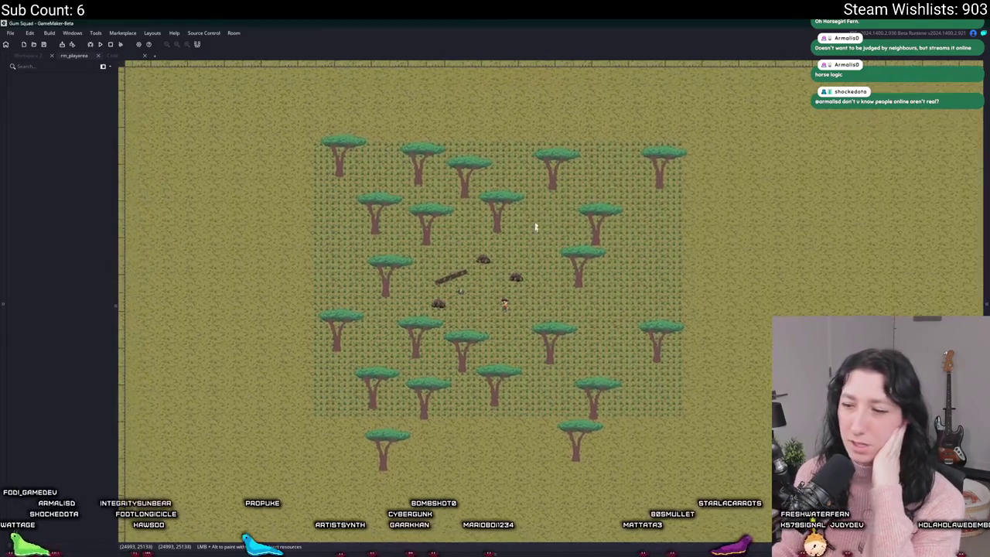
{"action": "key", "text": "alt+Tab"}
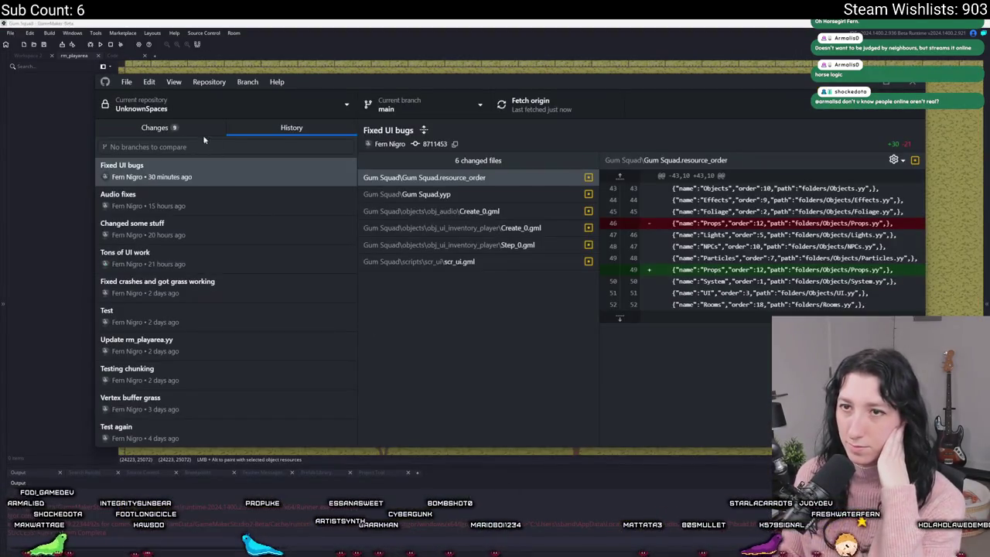
Commit the nine changed files to main as 'Trees sway', push to origin, and return to GameMaker
{"action": "left_click", "coordinate": [232, 339]}
{"action": "type", "text": "Tree"}
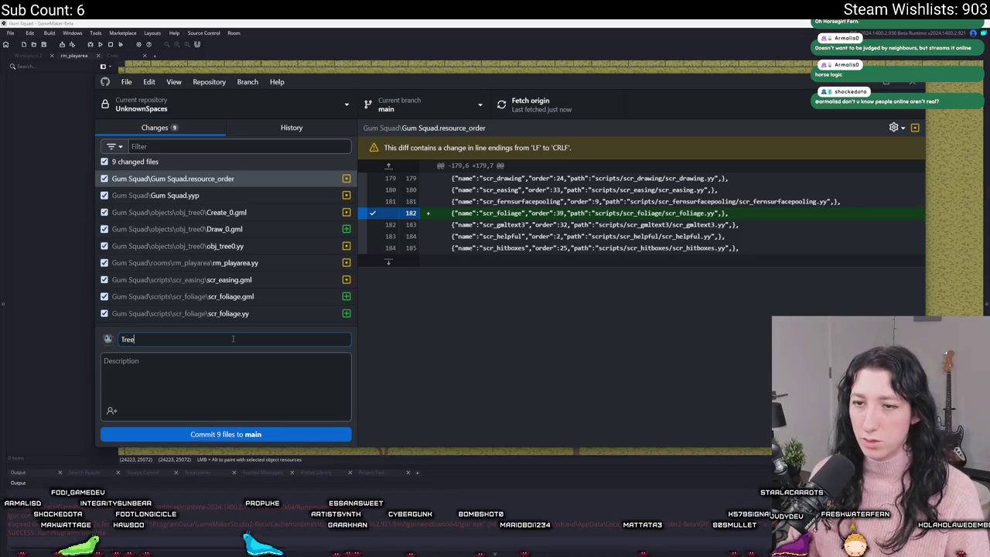
{"action": "type", "text": "s sway"}
{"action": "left_click", "coordinate": [216, 433]}
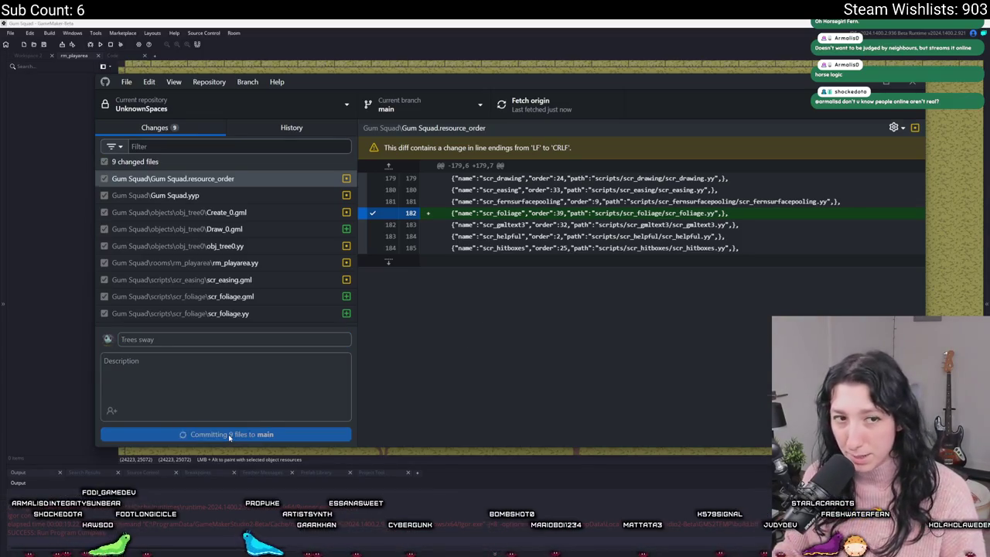
{"action": "left_click", "coordinate": [551, 104]}
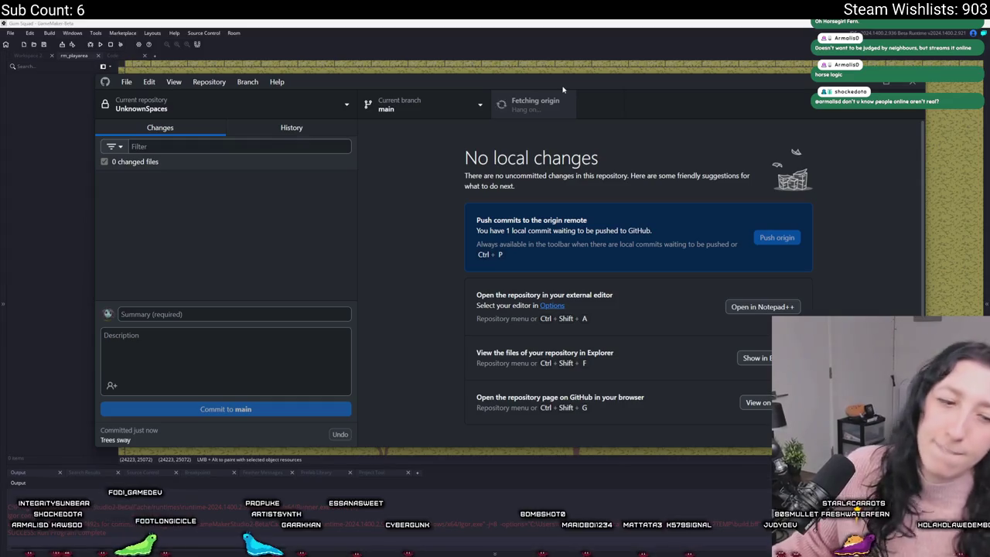
{"action": "key", "text": "alt+Tab"}
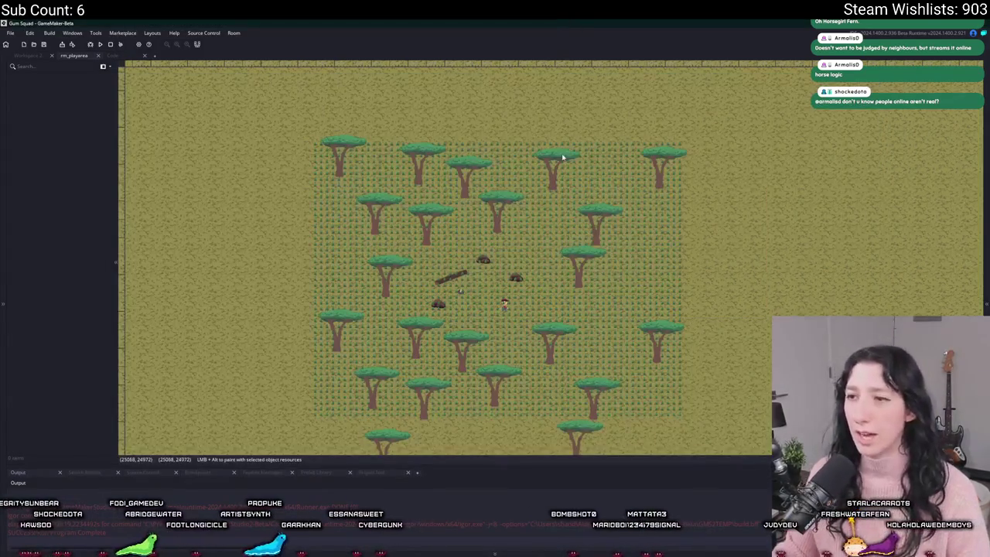
Filter the Asset Browser to 'grass' and move to the Workspace 2 tab
{"action": "scroll", "coordinate": [526, 92], "scroll_direction": "up", "scroll_amount": 2}
{"action": "scroll", "coordinate": [479, 207], "scroll_direction": "up", "scroll_amount": 1}
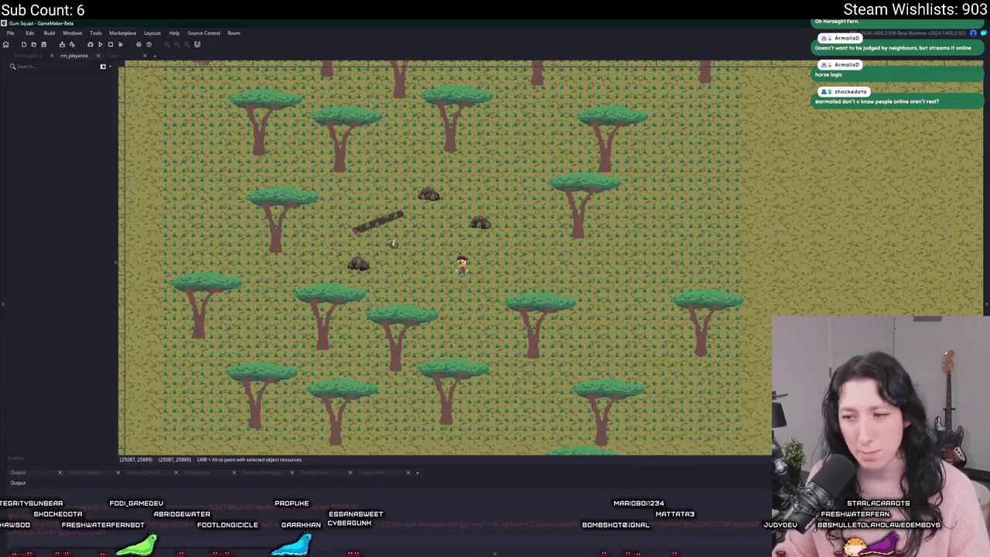
{"action": "key", "text": "alt+Tab"}
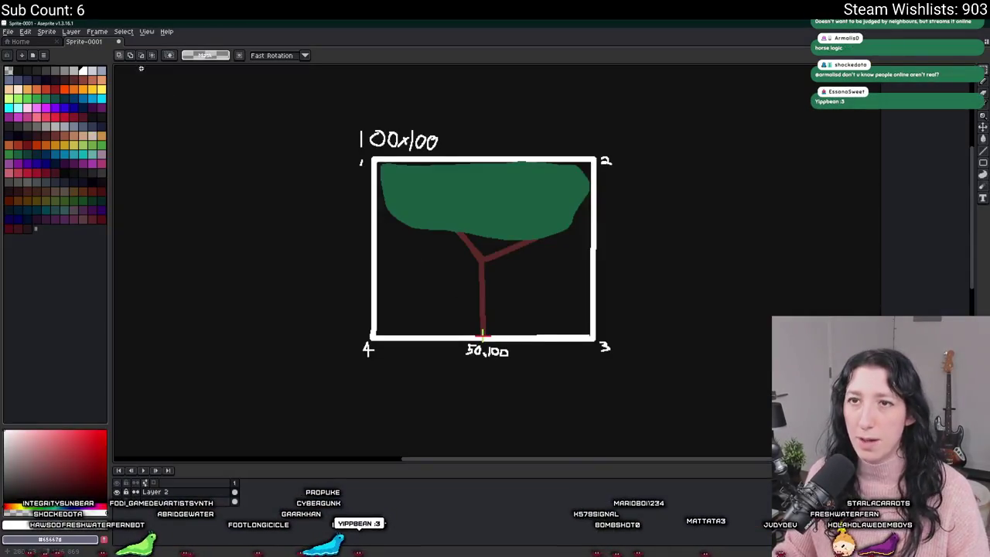
{"action": "left_click", "coordinate": [47, 42]}
{"action": "key", "text": "alt+Tab"}
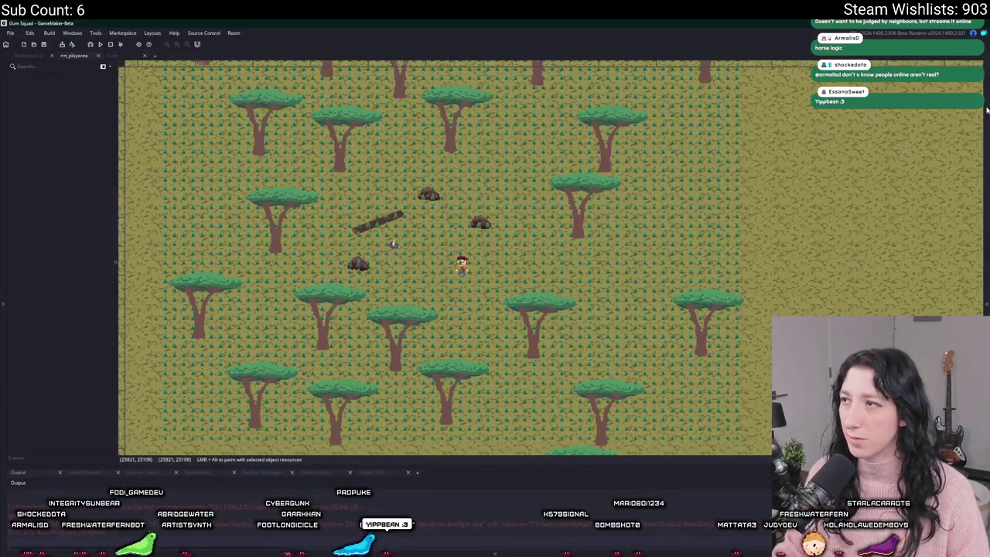
{"action": "type", "text": "grass"}
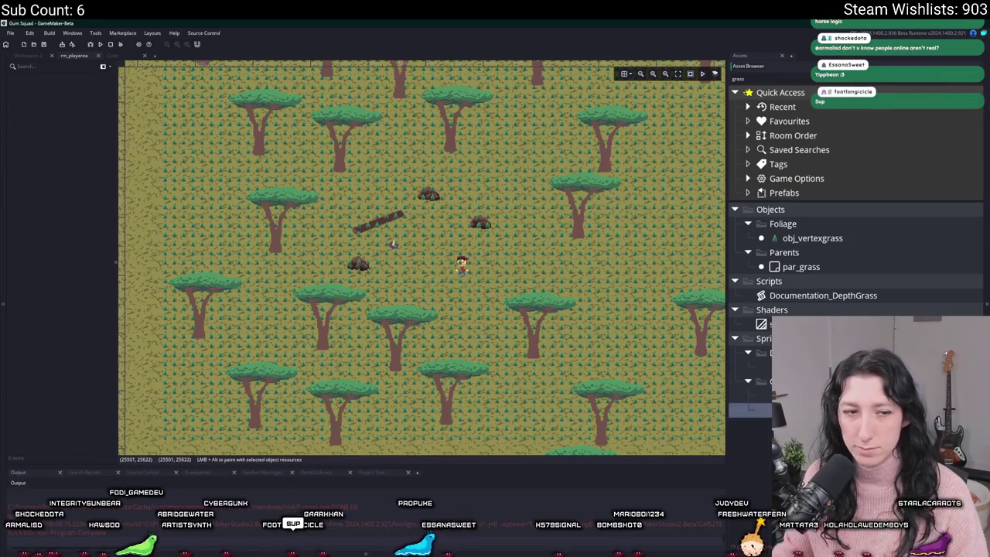
{"action": "key", "text": "ctrl+Tab"}
{"action": "key", "text": "ctrl+Tab"}
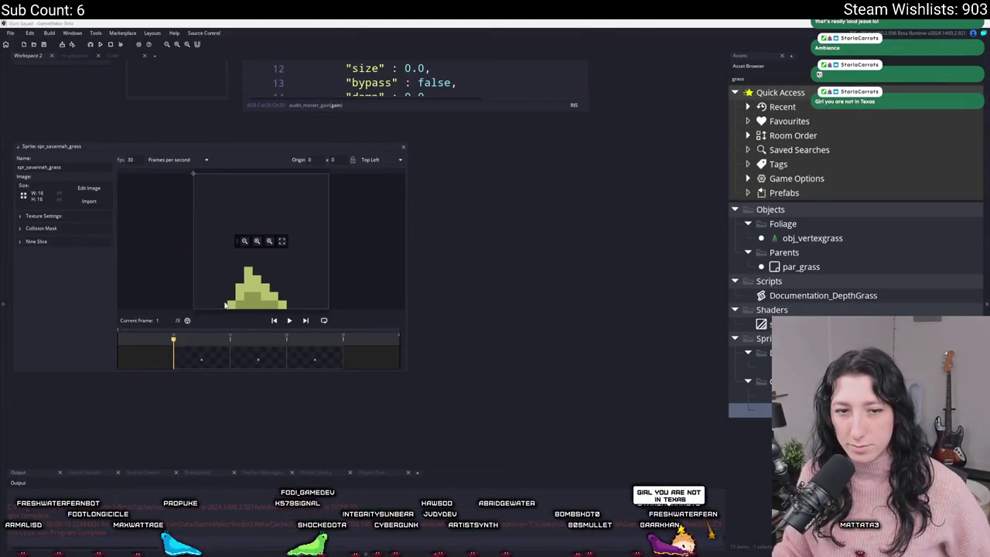
Open spr_savannah_grass in the image editor and show its second frame
{"action": "scroll", "coordinate": [421, 309], "scroll_direction": "up", "scroll_amount": 3}
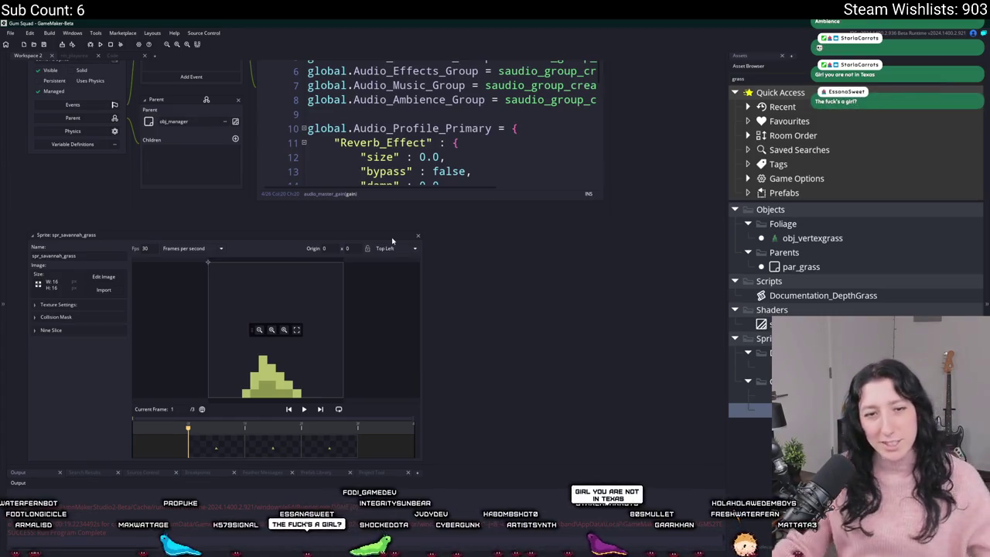
{"action": "left_click", "coordinate": [104, 277]}
{"action": "left_click", "coordinate": [102, 79]}
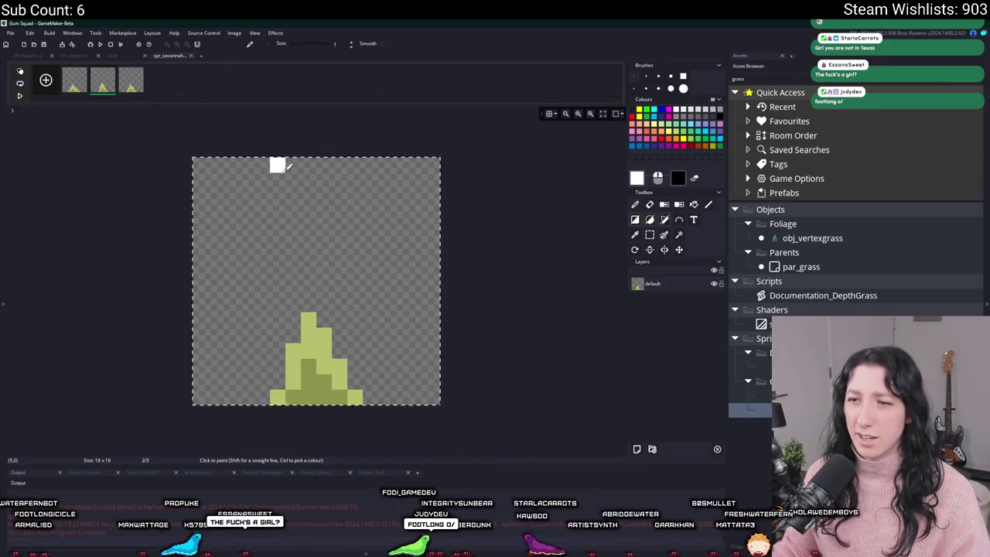
Create a new 16x16 Aseprite sprite and paste the grass tuft into it
{"action": "key", "text": "alt+Tab"}
{"action": "left_click", "coordinate": [43, 60]}
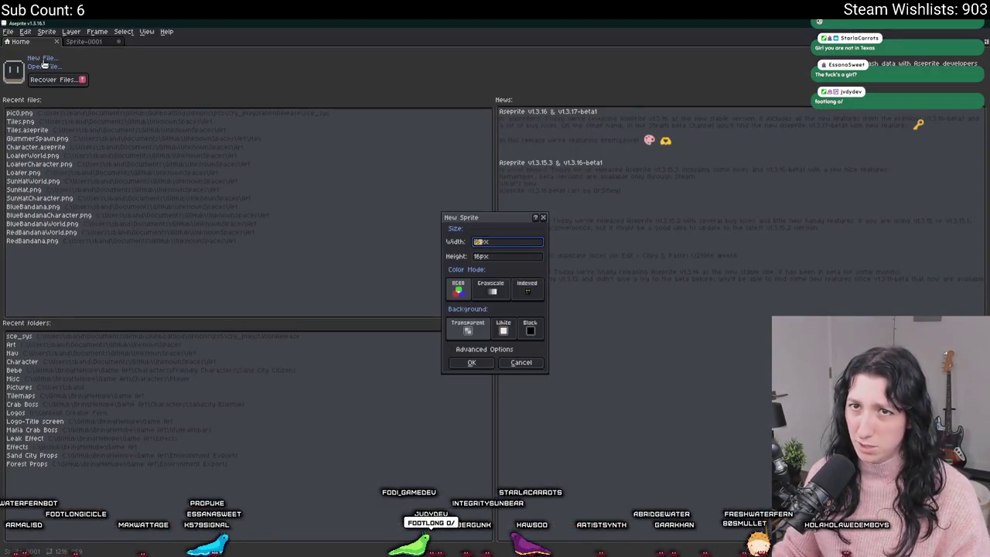
{"action": "key", "text": "Return"}
{"action": "key", "text": "ctrl+v"}
{"action": "scroll", "coordinate": [545, 275], "scroll_direction": "up", "scroll_amount": 4}
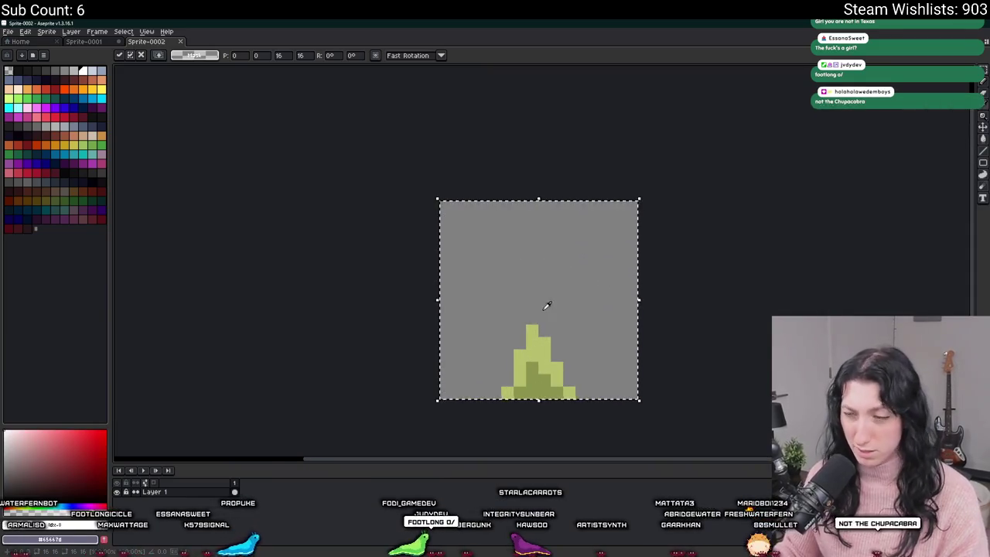
{"action": "scroll", "coordinate": [547, 306], "scroll_direction": "up", "scroll_amount": 2}
{"action": "key", "text": "Return"}
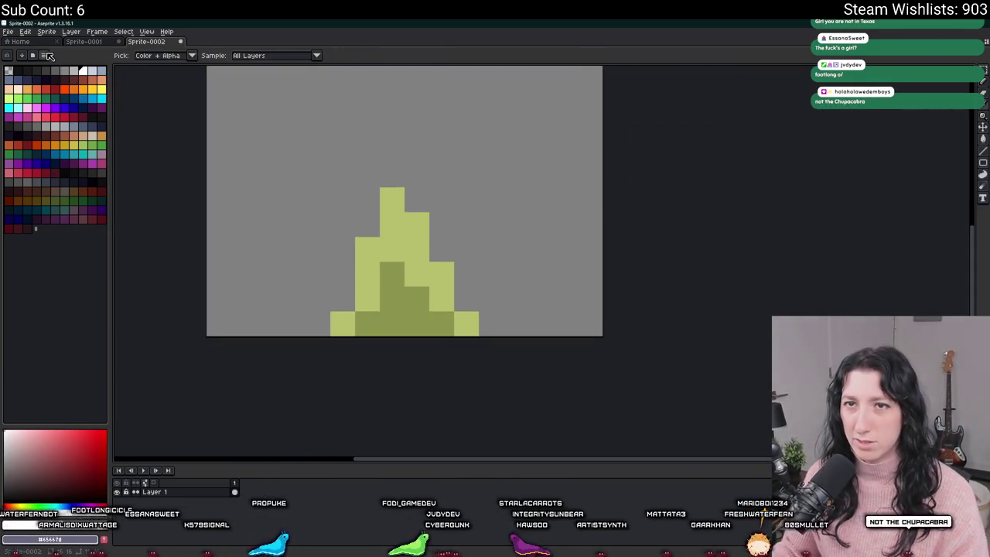
Load a different colour palette from a palette file
{"action": "left_click", "coordinate": [48, 56]}
{"action": "left_click", "coordinate": [66, 174]}
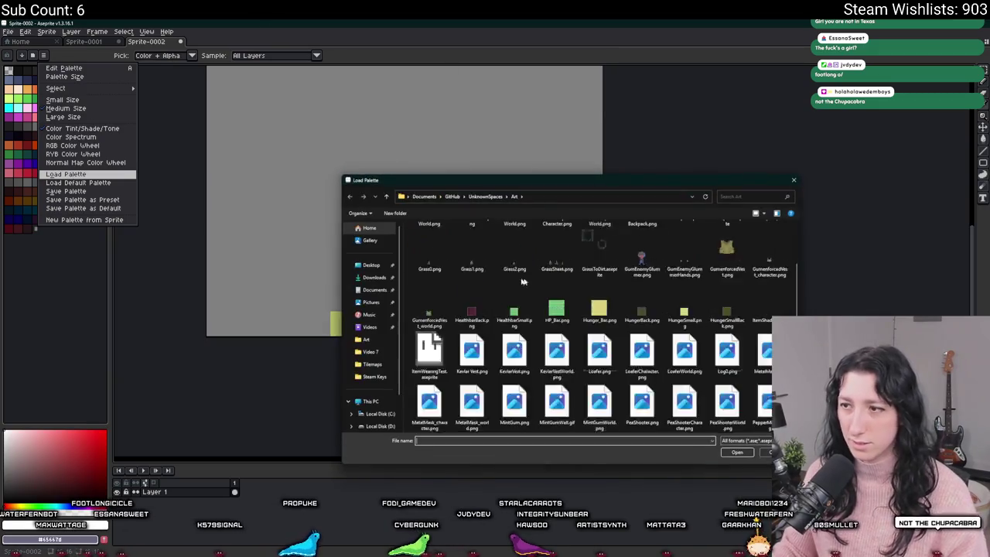
{"action": "double_click", "coordinate": [514, 263]}
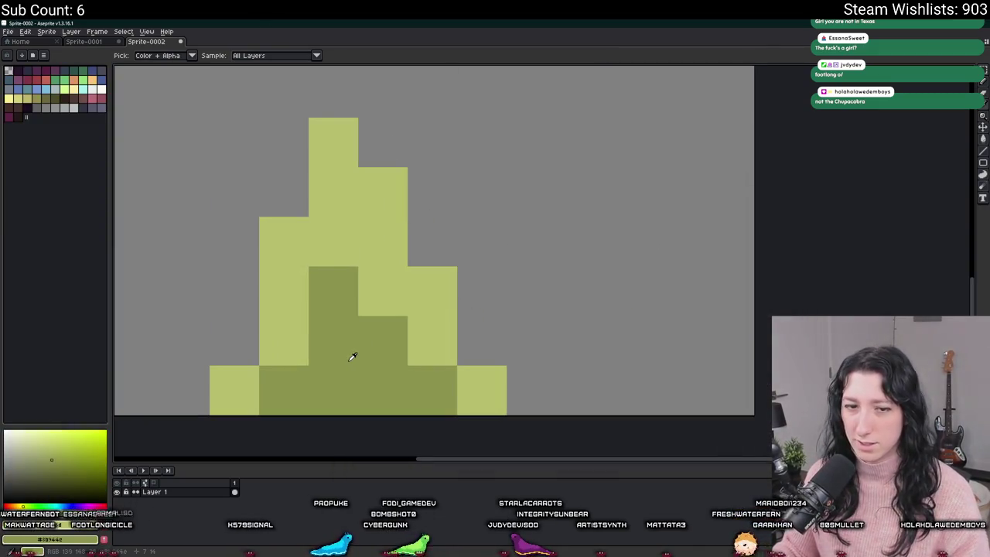
With the pixel-perfect pencil, draw a tall trunk above the tuft and shade its lower part darker
{"action": "scroll", "coordinate": [307, 271], "scroll_direction": "down", "scroll_amount": 3}
{"action": "key", "text": "b"}
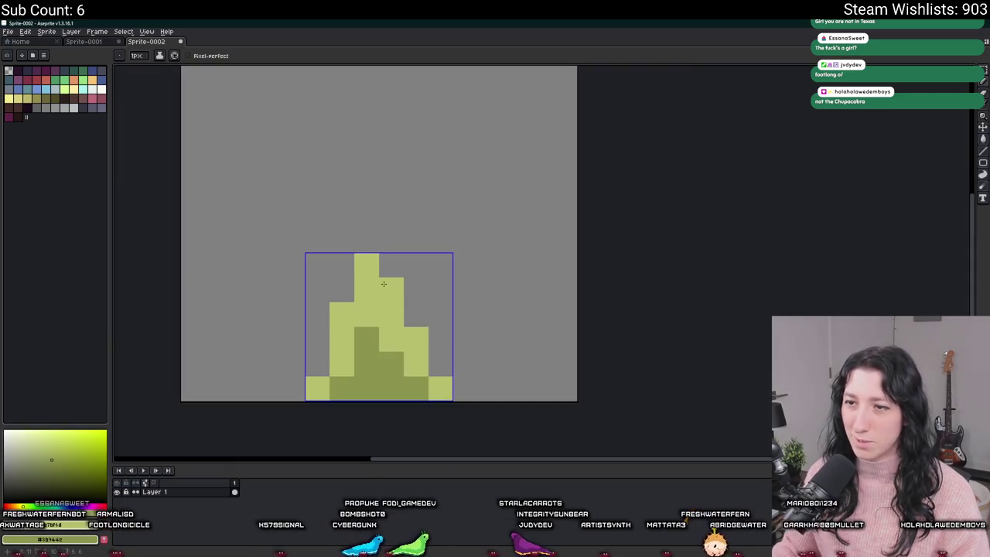
{"action": "left_click_drag", "start_coordinate": [367, 252], "coordinate": [365, 187]}
{"action": "left_click_drag", "start_coordinate": [341, 290], "coordinate": [391, 240]}
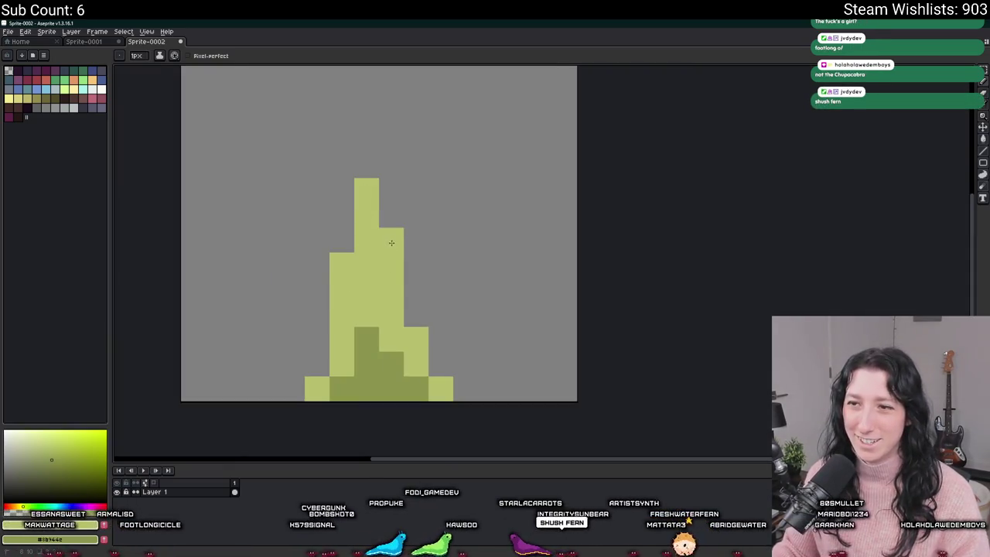
{"action": "scroll", "coordinate": [378, 331], "scroll_direction": "down", "scroll_amount": 1}
{"action": "left_click", "coordinate": [373, 296]}
{"action": "left_click_drag", "start_coordinate": [373, 315], "coordinate": [391, 315]}
{"action": "left_click", "coordinate": [373, 278]}
{"action": "scroll", "coordinate": [388, 358], "scroll_direction": "down", "scroll_amount": 5}
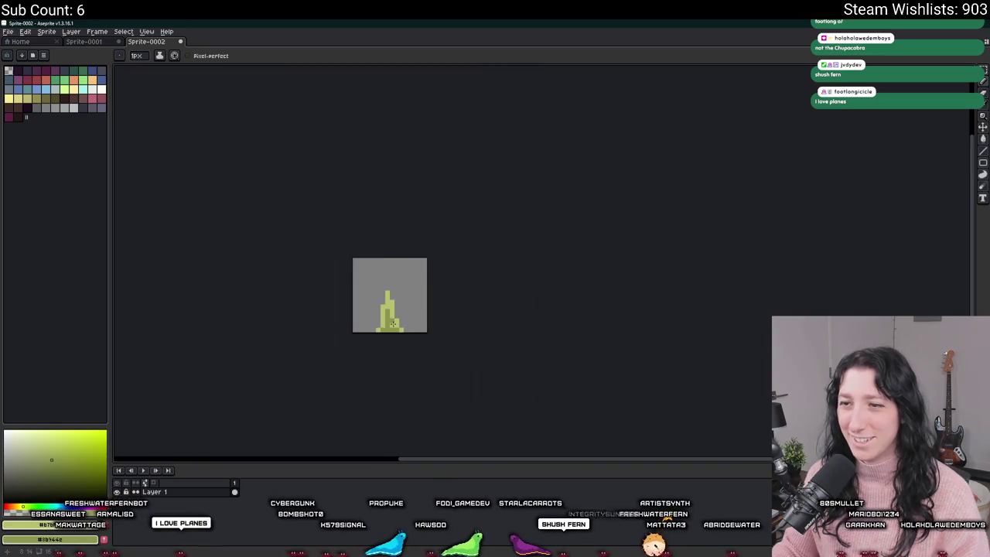
{"action": "scroll", "coordinate": [387, 352], "scroll_direction": "down", "scroll_amount": 2}
{"action": "scroll", "coordinate": [385, 332], "scroll_direction": "up", "scroll_amount": 4}
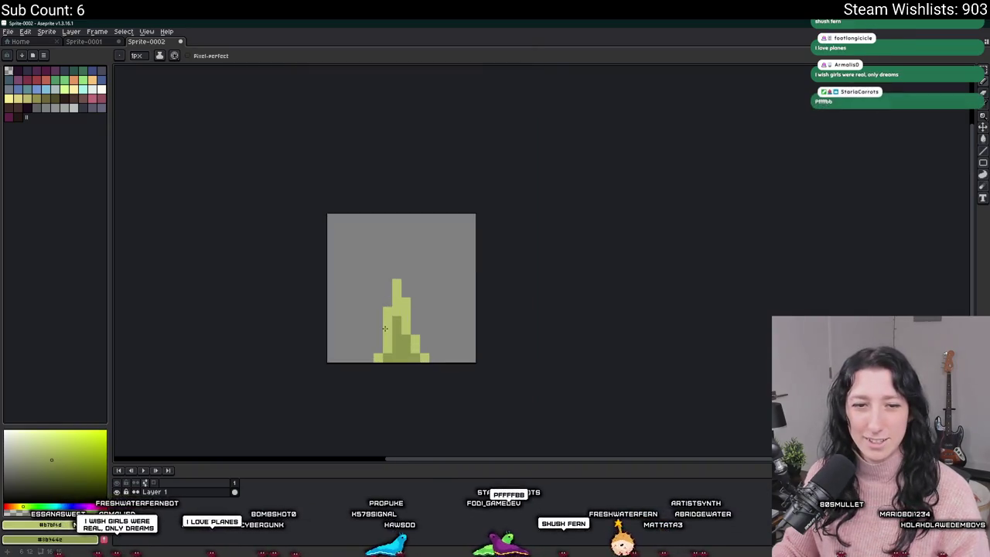
{"action": "scroll", "coordinate": [384, 329], "scroll_direction": "up", "scroll_amount": 5}
Paint an upper-left branch and a right-side branch pixel, undoing one stray right-side pixel
{"action": "mouse_move", "coordinate": [361, 257]}
{"action": "left_mouse_down"}
{"action": "mouse_move", "coordinate": [342, 205]}
{"action": "mouse_move", "coordinate": [327, 205]}
{"action": "left_mouse_up"}
{"action": "scroll", "coordinate": [369, 284], "scroll_direction": "down", "scroll_amount": 5}
{"action": "scroll", "coordinate": [382, 279], "scroll_direction": "up", "scroll_amount": 3}
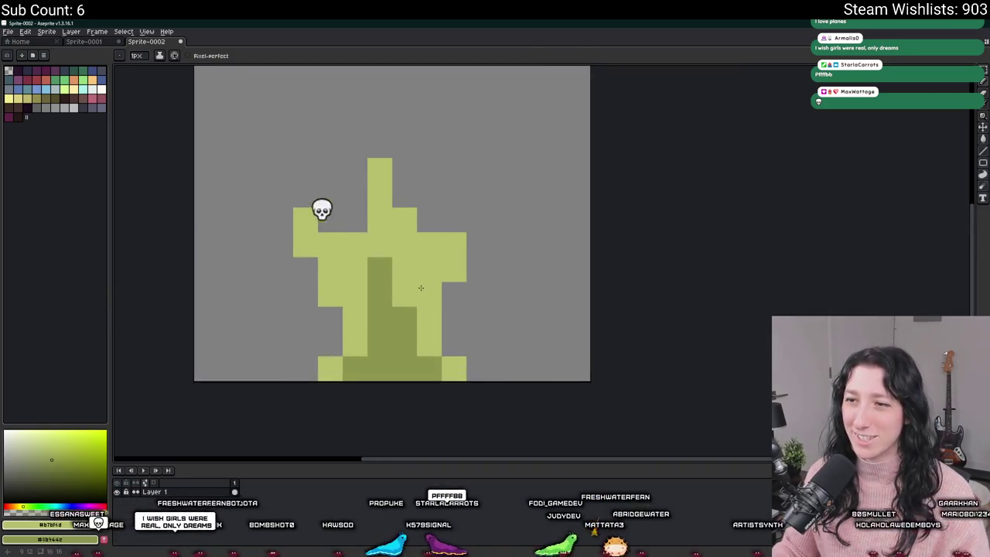
{"action": "scroll", "coordinate": [423, 295], "scroll_direction": "down", "scroll_amount": 1}
{"action": "left_click", "coordinate": [460, 240]}
{"action": "scroll", "coordinate": [460, 240], "scroll_direction": "down", "scroll_amount": 8}
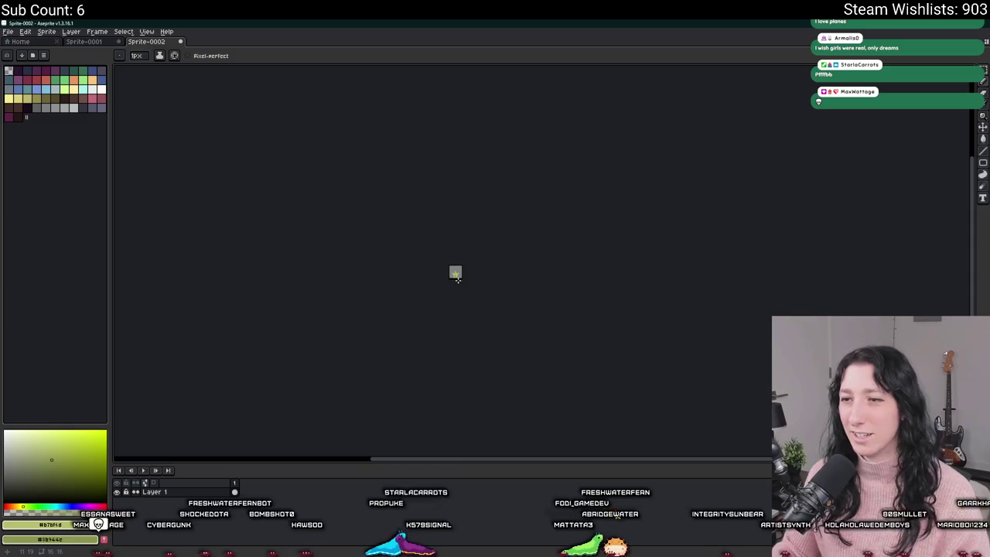
{"action": "scroll", "coordinate": [448, 274], "scroll_direction": "up", "scroll_amount": 8}
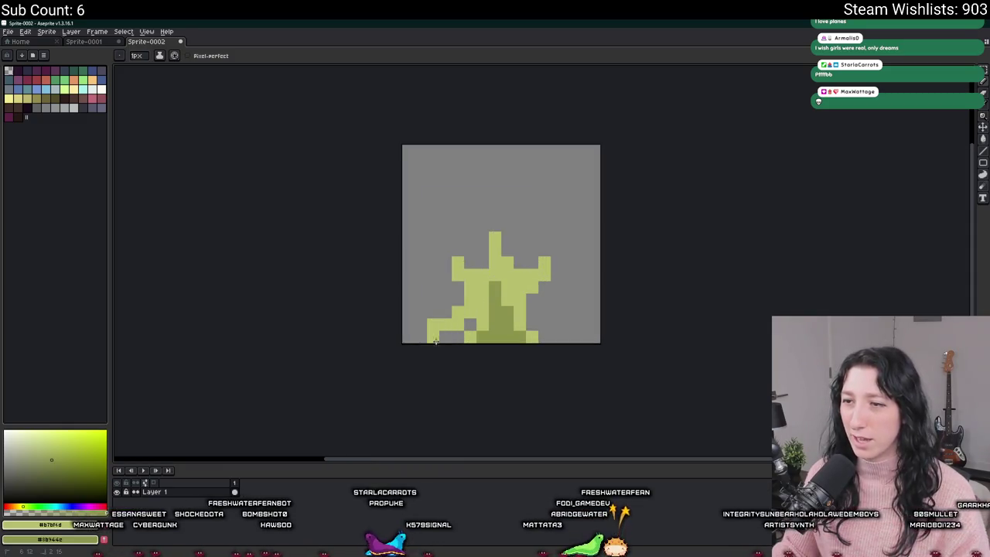
{"action": "scroll", "coordinate": [552, 331], "scroll_direction": "down", "scroll_amount": 1}
{"action": "key", "text": "ctrl+z"}
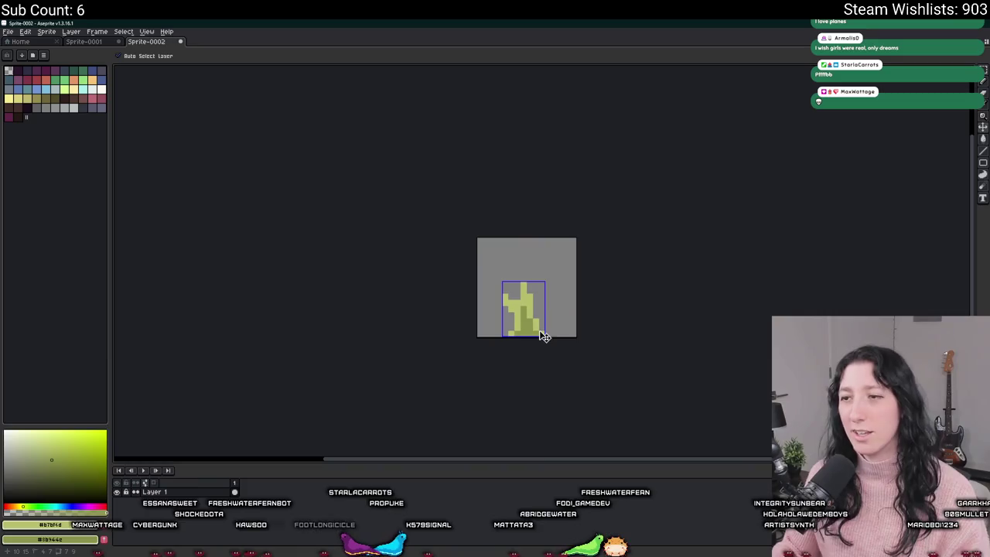
{"action": "scroll", "coordinate": [551, 331], "scroll_direction": "down", "scroll_amount": 2}
{"action": "scroll", "coordinate": [537, 330], "scroll_direction": "up", "scroll_amount": 5}
{"action": "left_click", "coordinate": [560, 297]}
{"action": "scroll", "coordinate": [561, 368], "scroll_direction": "down", "scroll_amount": 3}
{"action": "scroll", "coordinate": [562, 368], "scroll_direction": "up", "scroll_amount": 4}
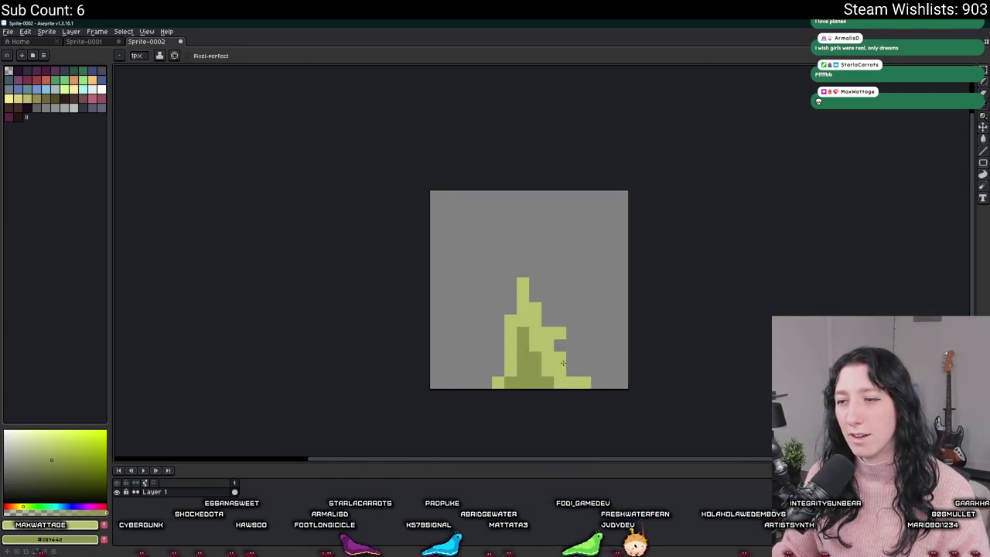
{"action": "scroll", "coordinate": [562, 352], "scroll_direction": "down", "scroll_amount": 2}
{"action": "scroll", "coordinate": [572, 341], "scroll_direction": "up", "scroll_amount": 2}
Erase the extra pixels on the right and bring up the Export File dialog
{"action": "key", "text": "e"}
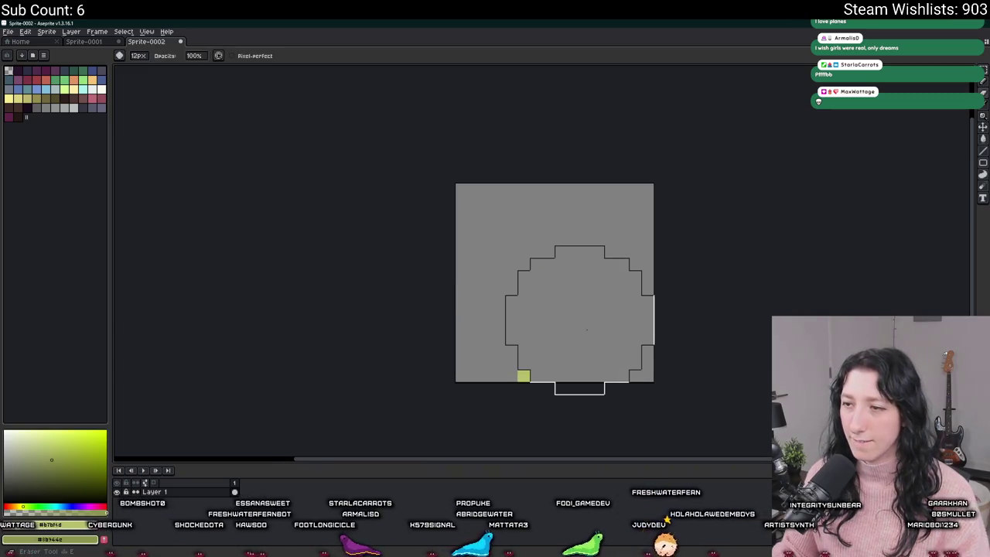
{"action": "left_click_drag", "start_coordinate": [586, 330], "coordinate": [587, 338]}
{"action": "key", "text": "ctrl+shift+e"}
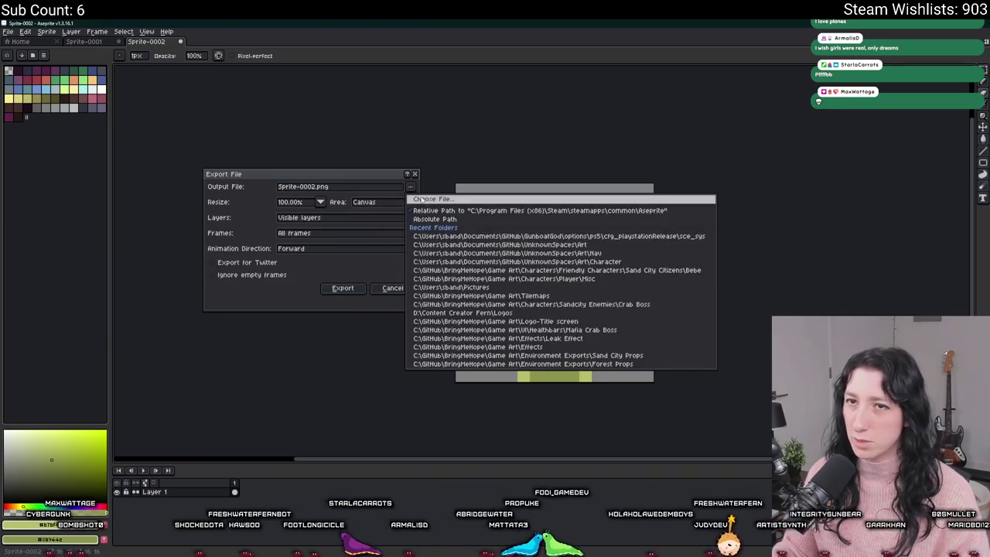
Browse to Documents > GitHub > UnknownSpaces > Art as the export location
{"action": "left_click", "coordinate": [410, 192]}
{"action": "left_click", "coordinate": [376, 264]}
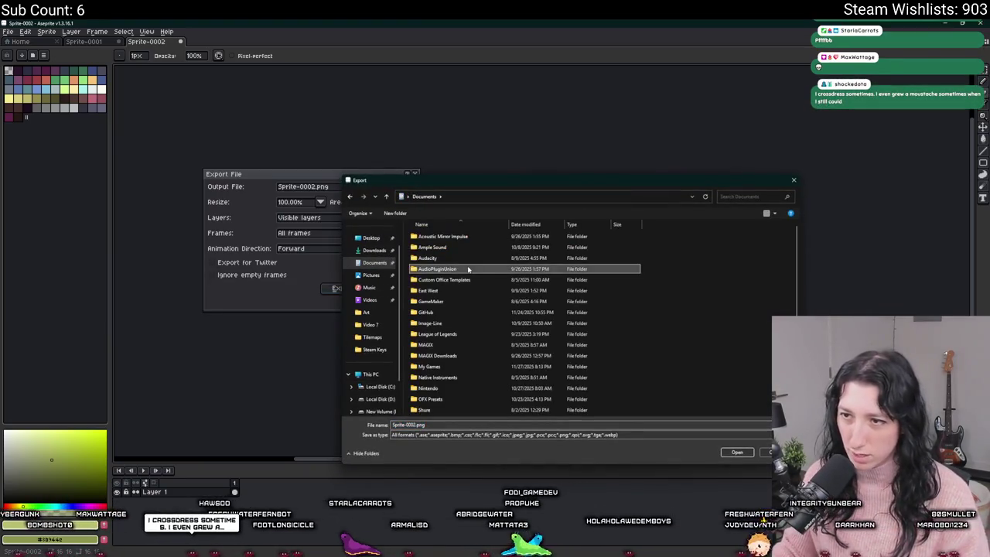
{"action": "double_click", "coordinate": [466, 290]}
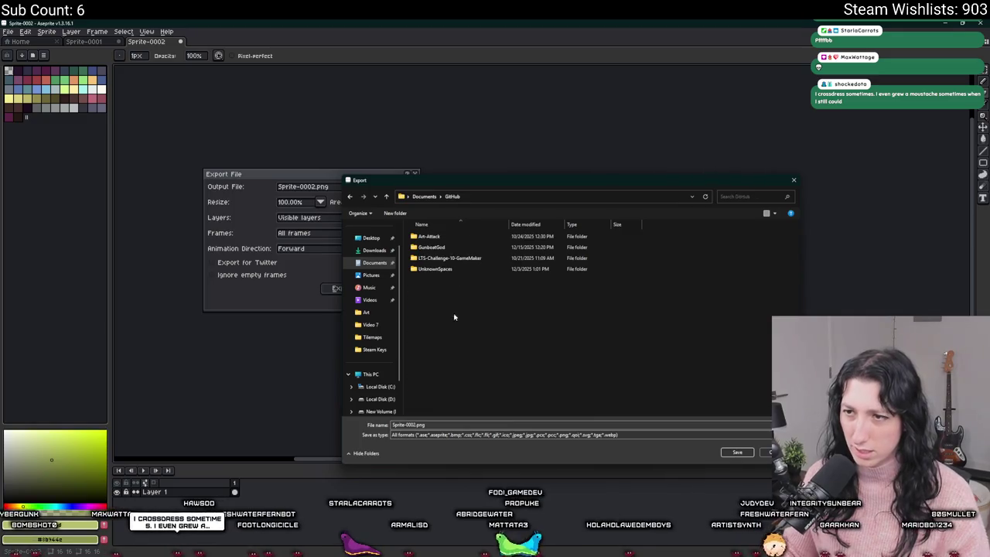
{"action": "double_click", "coordinate": [437, 268]}
{"action": "double_click", "coordinate": [452, 248]}
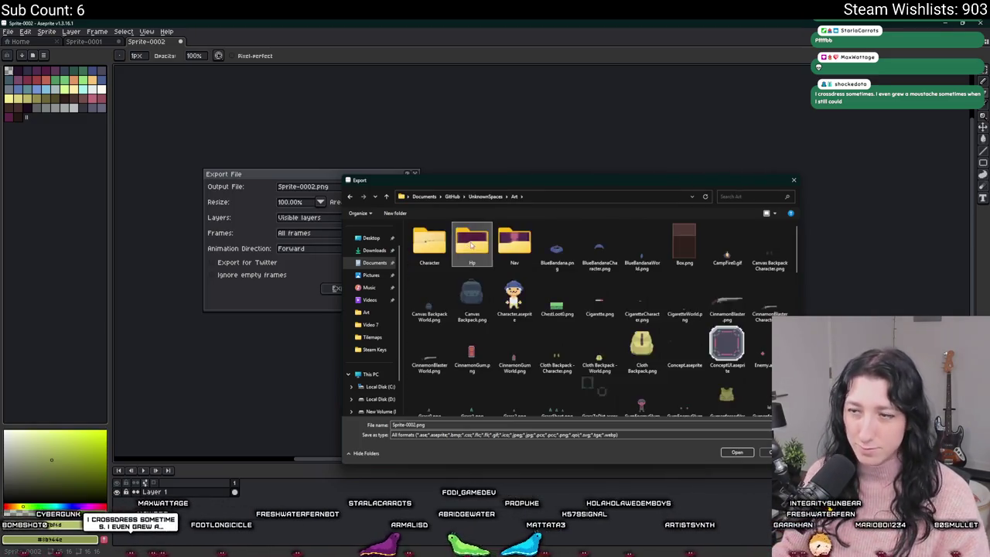
{"action": "scroll", "coordinate": [464, 309], "scroll_direction": "down", "scroll_amount": 3}
Export the sprite as SavannahGrass3.png, based on the SavannahGrass2.png name
{"action": "left_click", "coordinate": [429, 244]}
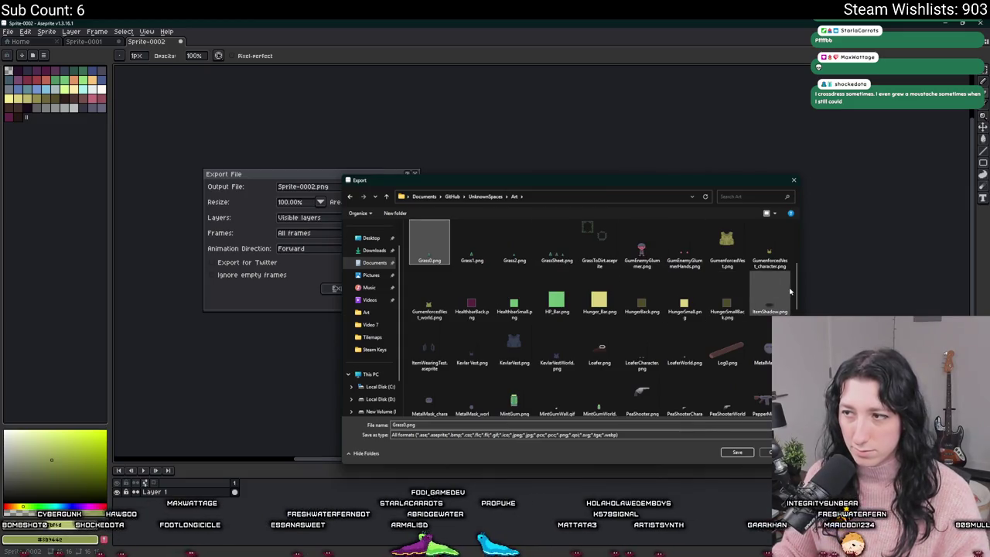
{"action": "scroll", "coordinate": [725, 323], "scroll_direction": "down", "scroll_amount": 10}
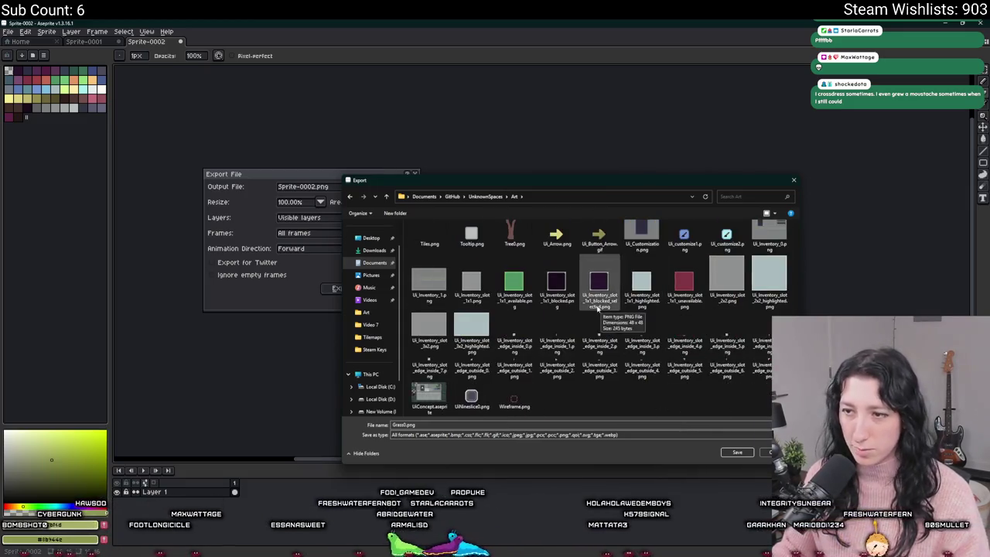
{"action": "scroll", "coordinate": [635, 294], "scroll_direction": "up", "scroll_amount": 8}
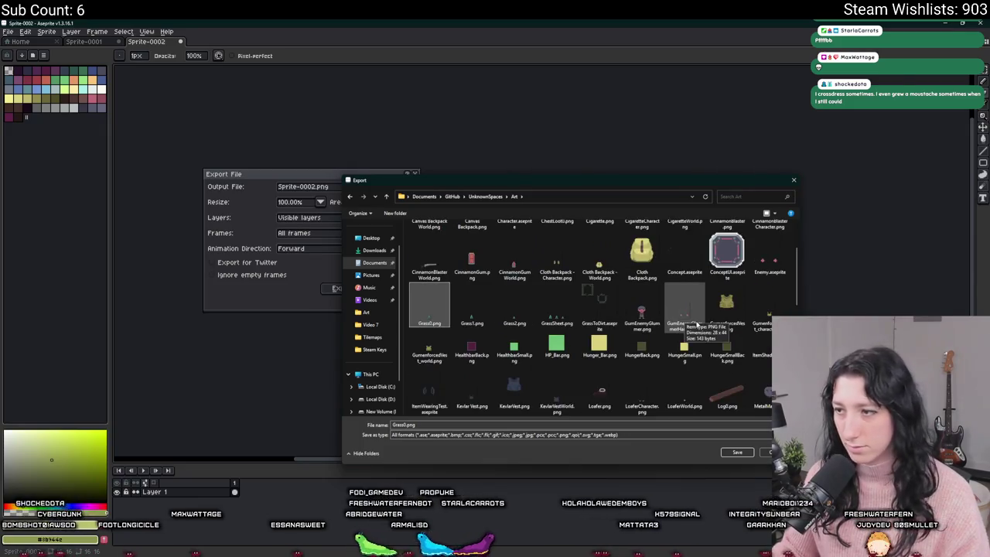
{"action": "left_click", "coordinate": [546, 302]}
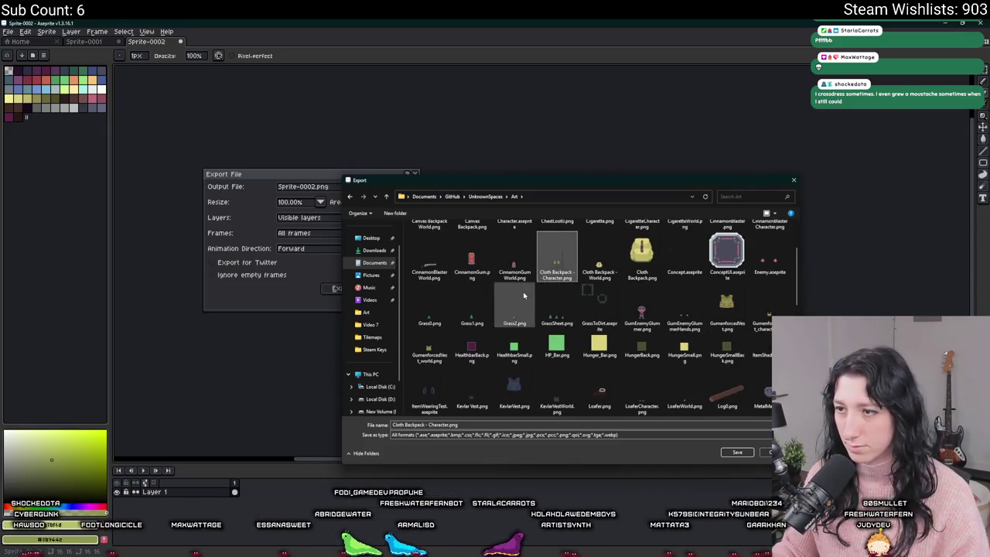
{"action": "scroll", "coordinate": [553, 269], "scroll_direction": "down", "scroll_amount": 3}
{"action": "scroll", "coordinate": [553, 270], "scroll_direction": "up", "scroll_amount": 3}
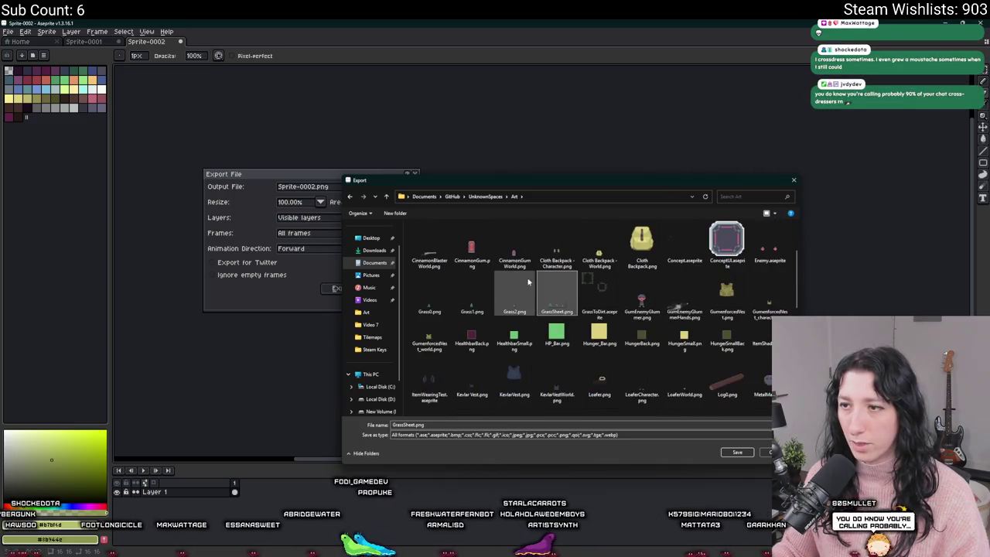
{"action": "scroll", "coordinate": [541, 294], "scroll_direction": "down", "scroll_amount": 3}
{"action": "left_click", "coordinate": [641, 396]}
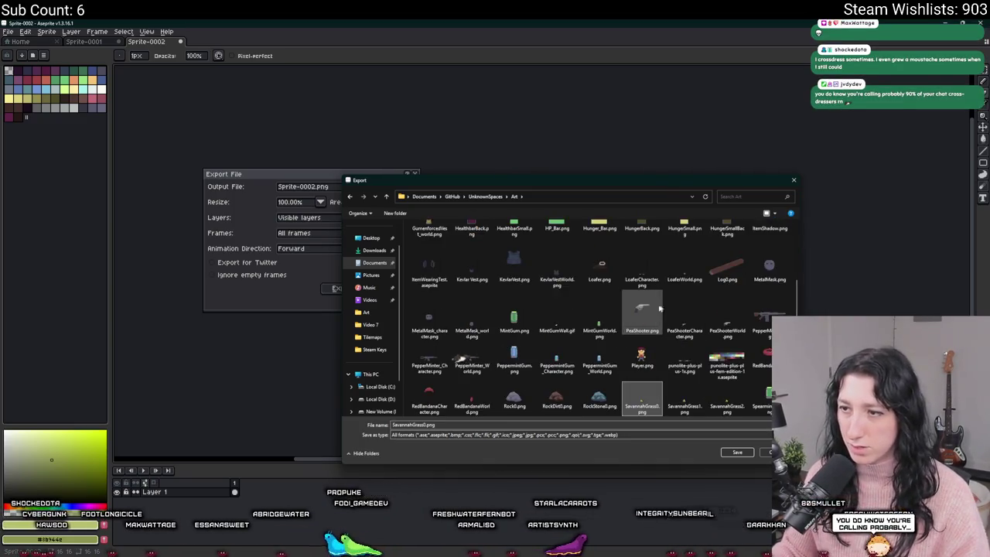
{"action": "left_click", "coordinate": [733, 407]}
{"action": "left_click", "coordinate": [412, 424]}
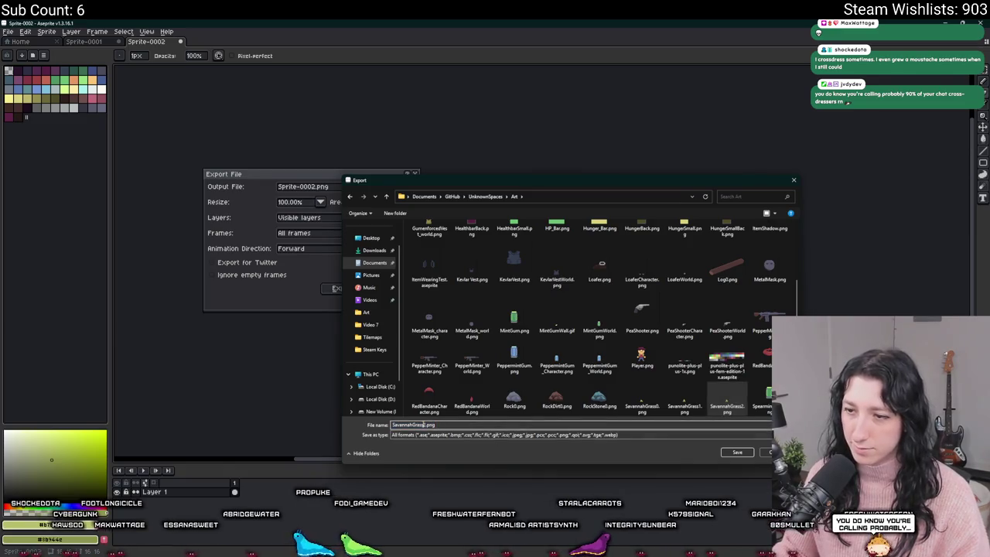
{"action": "key", "text": "BackSpace"}
{"action": "type", "text": "3"}
{"action": "key", "text": "Return"}
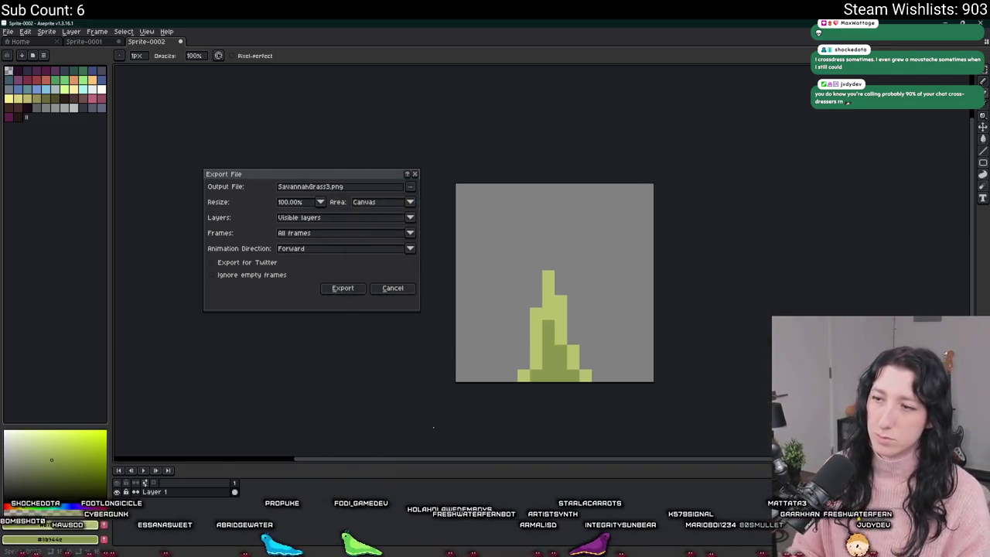
{"action": "left_click", "coordinate": [342, 288]}
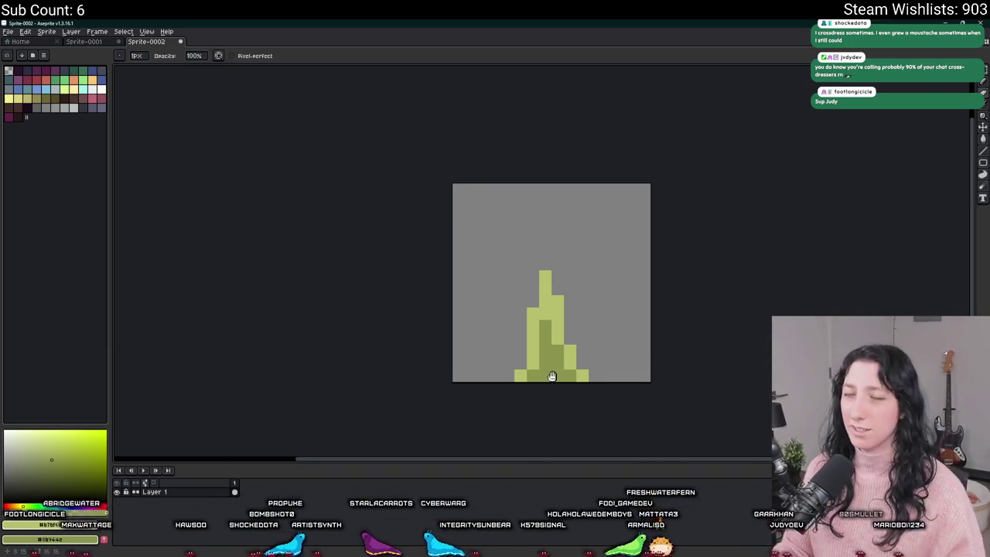
Pencil light-green staircase steps up the left and right sides of the blade and atop the column
{"action": "scroll", "coordinate": [539, 347], "scroll_direction": "up", "scroll_amount": 1}
{"action": "scroll", "coordinate": [539, 346], "scroll_direction": "up", "scroll_amount": 1}
{"action": "mouse_move", "coordinate": [517, 174]}
{"action": "left_mouse_down"}
{"action": "mouse_move", "coordinate": [517, 166]}
{"action": "mouse_move", "coordinate": [521, 186]}
{"action": "mouse_move", "coordinate": [495, 257]}
{"action": "left_mouse_up"}
{"action": "mouse_move", "coordinate": [466, 346]}
{"action": "left_mouse_down"}
{"action": "mouse_move", "coordinate": [466, 370]}
{"action": "mouse_move", "coordinate": [442, 395]}
{"action": "left_mouse_up"}
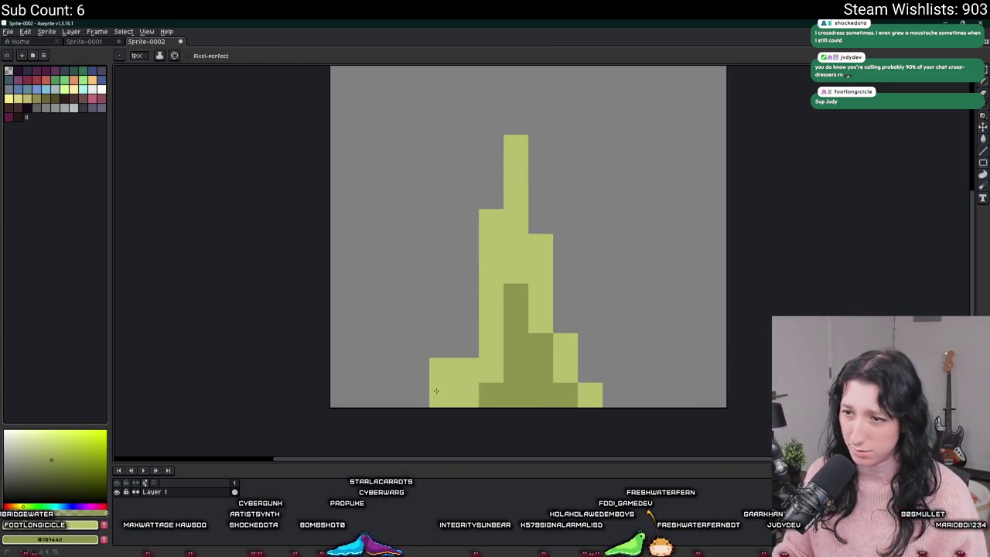
{"action": "left_click", "coordinate": [417, 395]}
{"action": "left_click", "coordinate": [614, 395]}
{"action": "left_click", "coordinate": [590, 370]}
{"action": "left_click_drag", "start_coordinate": [590, 345], "coordinate": [565, 296]}
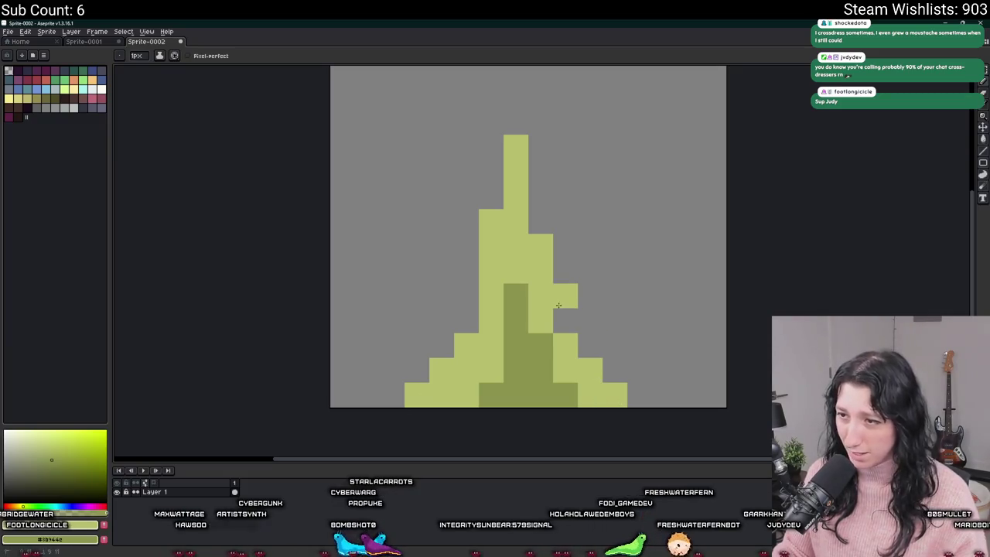
{"action": "left_click", "coordinate": [565, 321]}
{"action": "scroll", "coordinate": [575, 363], "scroll_direction": "down", "scroll_amount": 7}
{"action": "scroll", "coordinate": [565, 337], "scroll_direction": "up", "scroll_amount": 3}
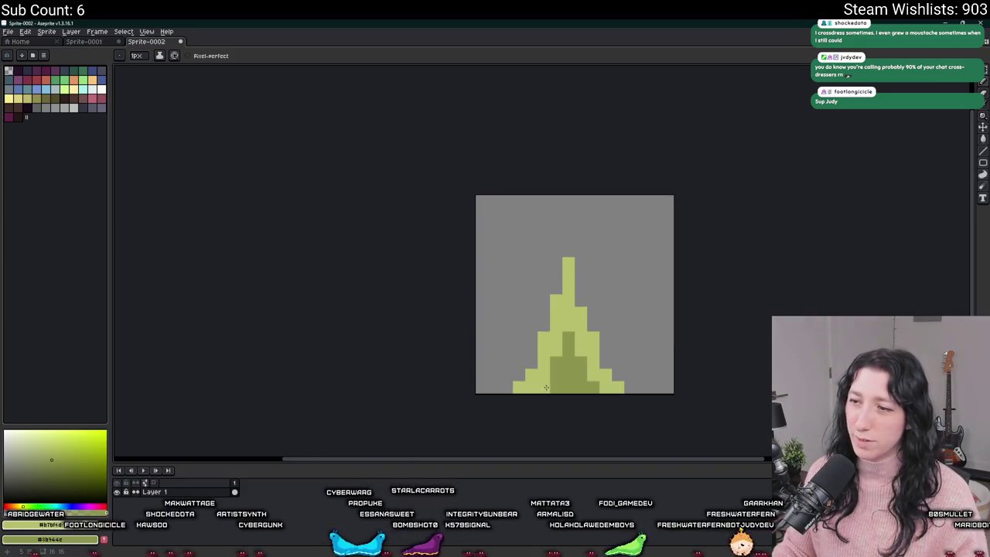
{"action": "scroll", "coordinate": [546, 388], "scroll_direction": "down", "scroll_amount": 5}
{"action": "scroll", "coordinate": [552, 387], "scroll_direction": "up", "scroll_amount": 5}
{"action": "scroll", "coordinate": [557, 387], "scroll_direction": "down", "scroll_amount": 7}
{"action": "scroll", "coordinate": [559, 377], "scroll_direction": "up", "scroll_amount": 1}
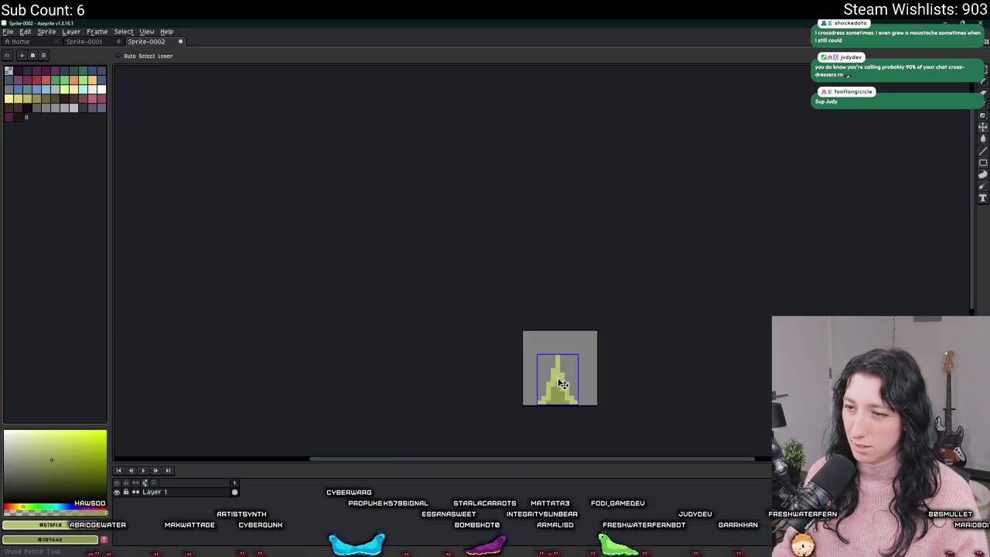
{"action": "scroll", "coordinate": [557, 378], "scroll_direction": "down", "scroll_amount": 4}
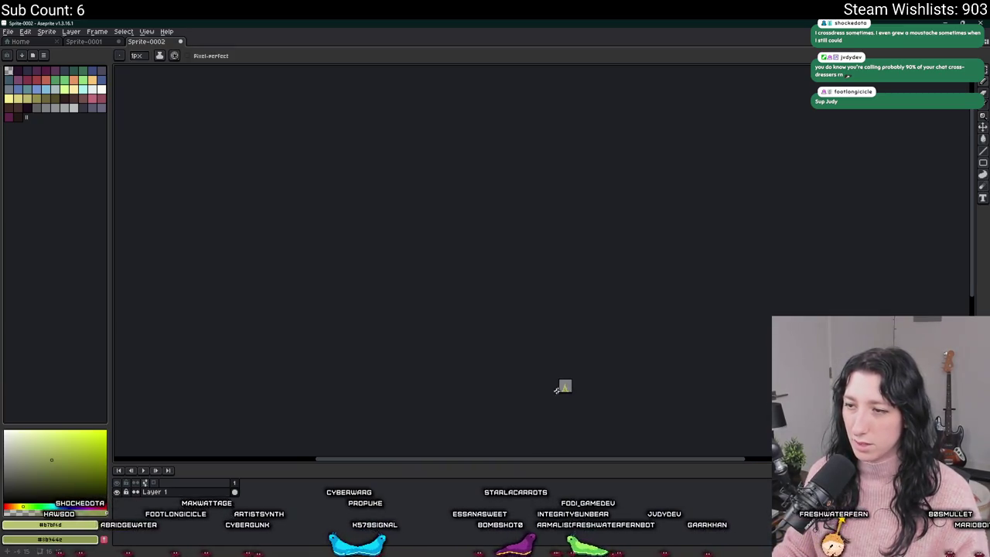
{"action": "scroll", "coordinate": [564, 388], "scroll_direction": "up", "scroll_amount": 6}
{"action": "scroll", "coordinate": [552, 394], "scroll_direction": "down", "scroll_amount": 2}
{"action": "scroll", "coordinate": [542, 400], "scroll_direction": "down", "scroll_amount": 2}
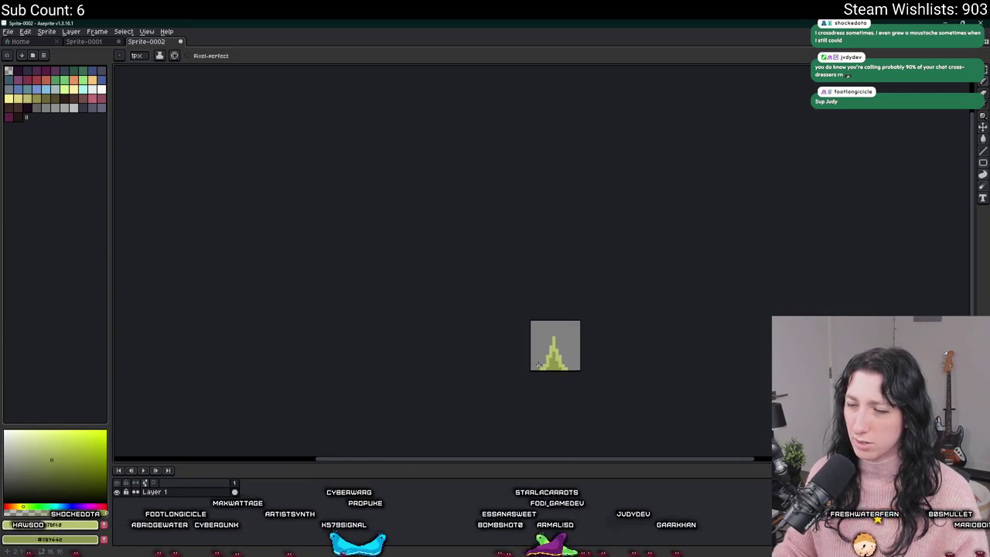
{"action": "scroll", "coordinate": [542, 368], "scroll_direction": "up", "scroll_amount": 2}
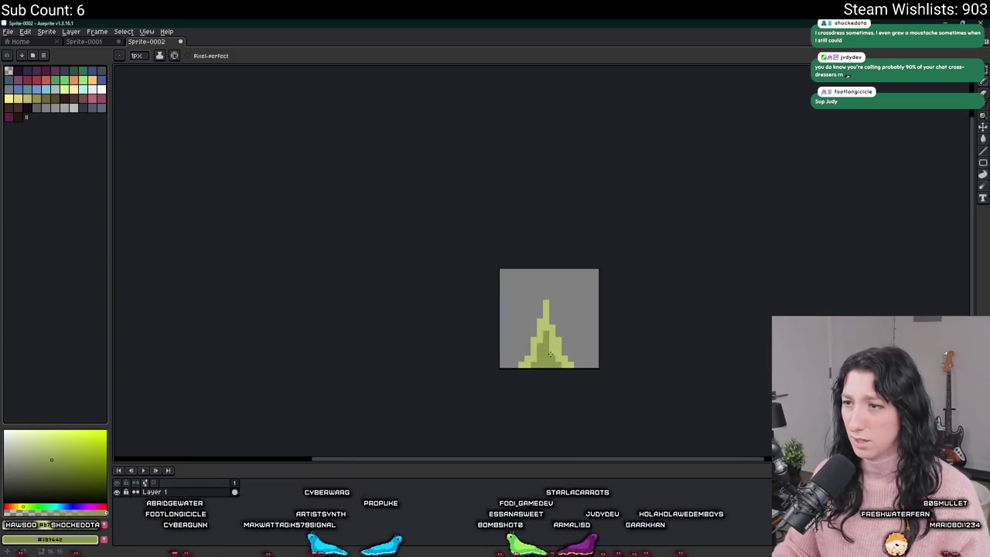
{"action": "scroll", "coordinate": [549, 360], "scroll_direction": "up", "scroll_amount": 3}
{"action": "scroll", "coordinate": [510, 360], "scroll_direction": "up", "scroll_amount": 1}
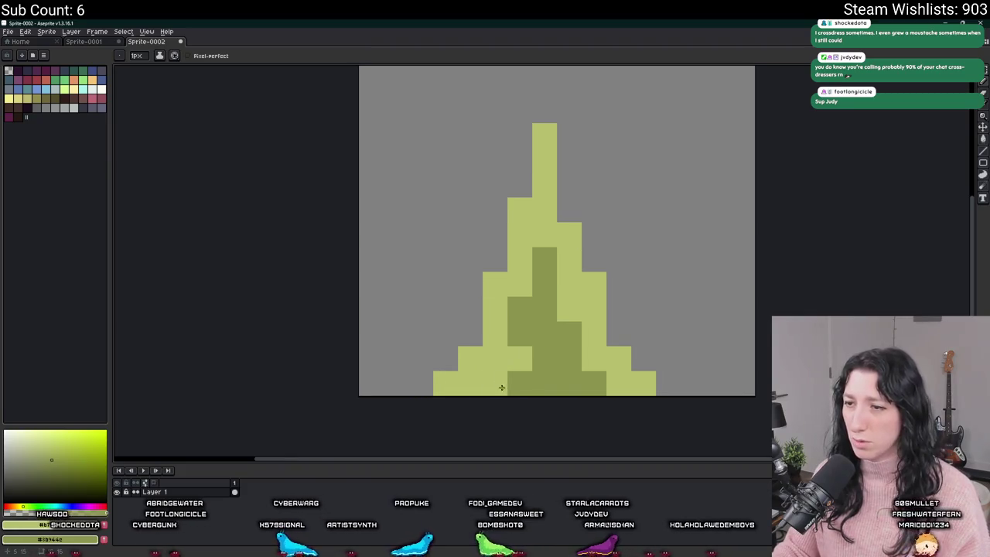
{"action": "scroll", "coordinate": [581, 375], "scroll_direction": "down", "scroll_amount": 5}
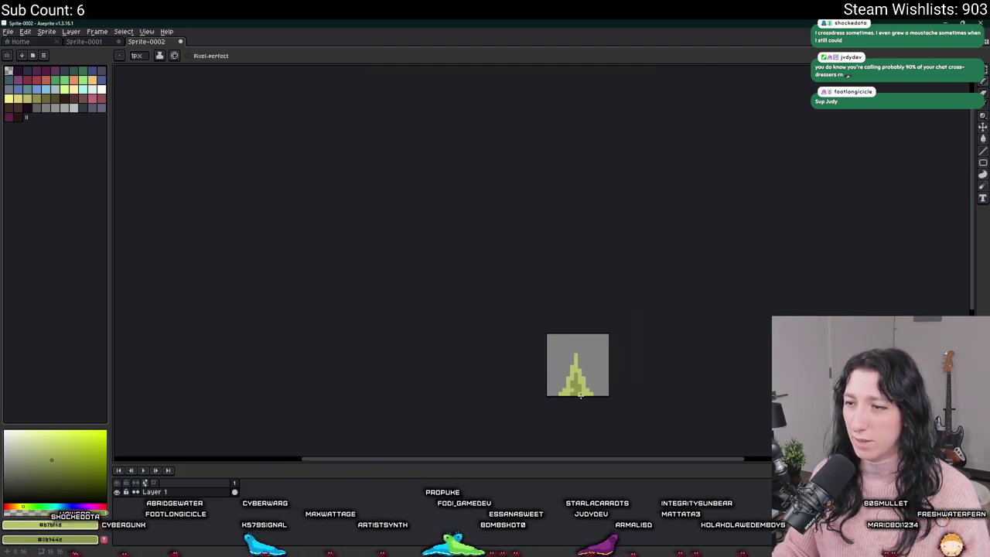
{"action": "scroll", "coordinate": [579, 391], "scroll_direction": "up", "scroll_amount": 2}
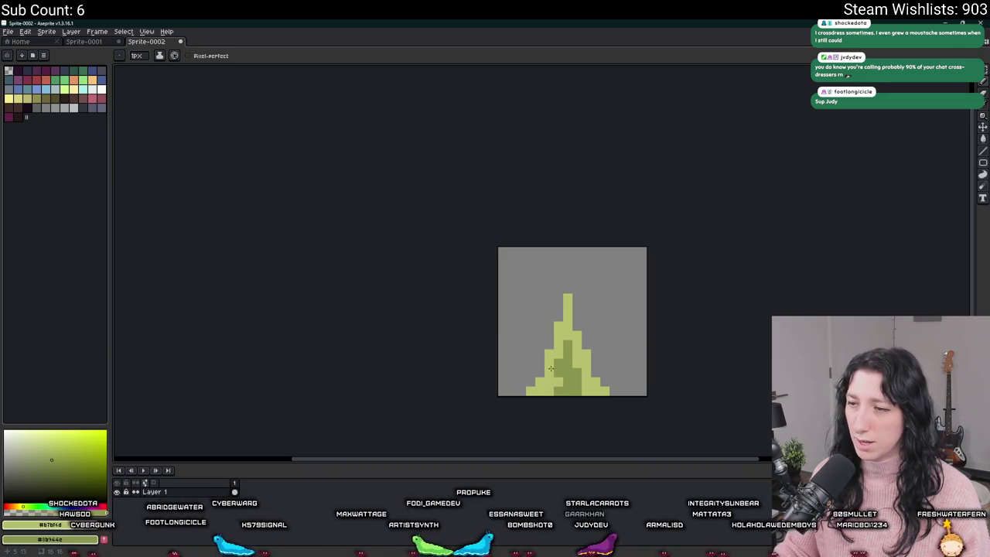
Undo some recent edits, then erase the stray block, top-left pixels and bottom-right block to slim the peak
{"action": "key", "text": "v"}
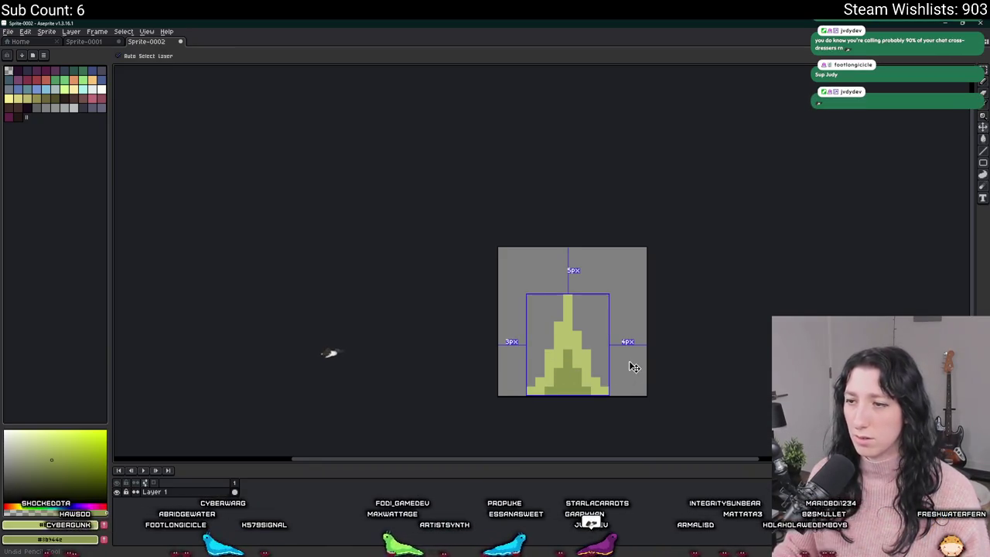
{"action": "key", "text": "ctrl+z"}
{"action": "key", "text": "b"}
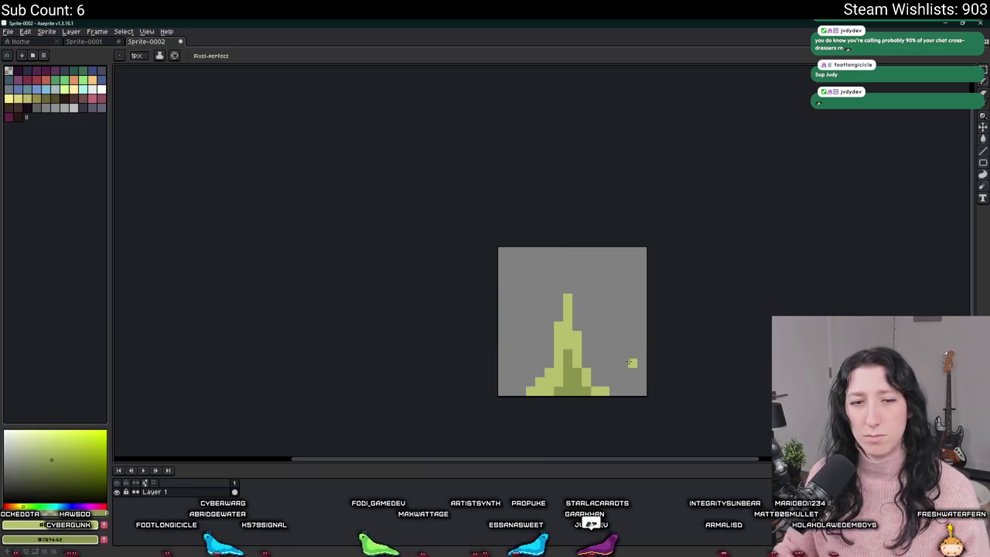
{"action": "scroll", "coordinate": [591, 328], "scroll_direction": "up", "scroll_amount": 1}
{"action": "key", "text": "ctrl+z"}
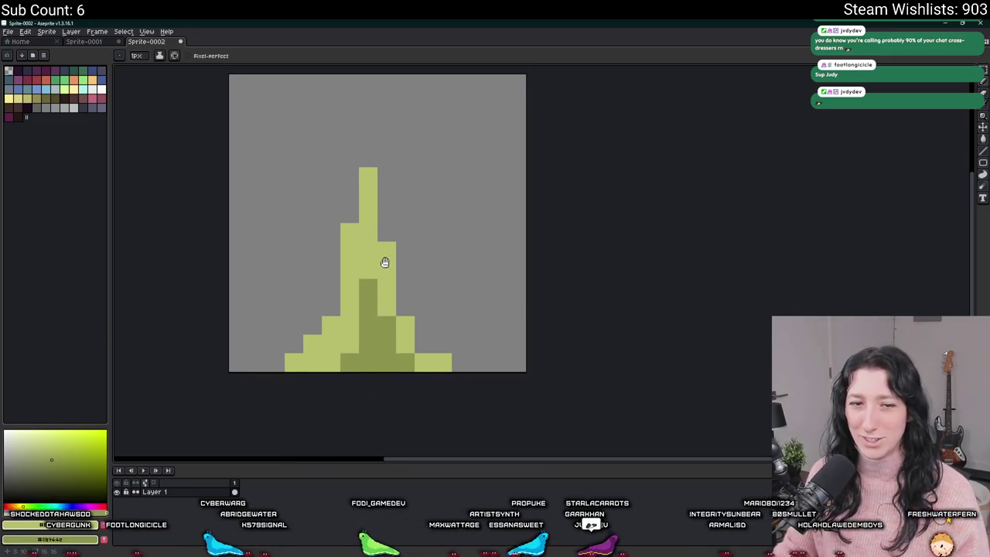
{"action": "key", "text": "e"}
{"action": "scroll", "coordinate": [389, 270], "scroll_direction": "up", "scroll_amount": 2}
{"action": "scroll", "coordinate": [410, 287], "scroll_direction": "down", "scroll_amount": 1}
{"action": "left_click", "coordinate": [387, 265]}
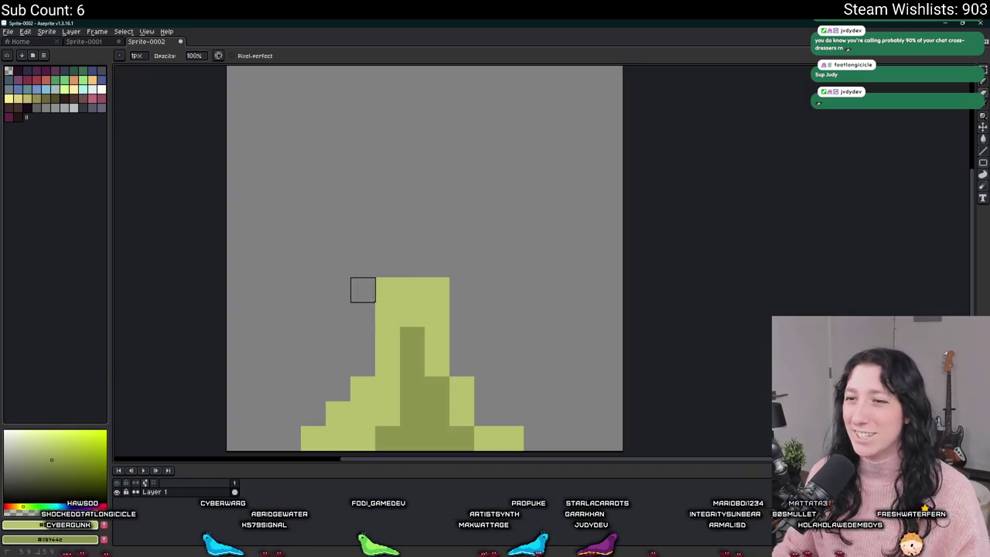
{"action": "left_click_drag", "start_coordinate": [387, 289], "coordinate": [387, 314]}
{"action": "left_click", "coordinate": [436, 290]}
{"action": "left_click", "coordinate": [436, 314]}
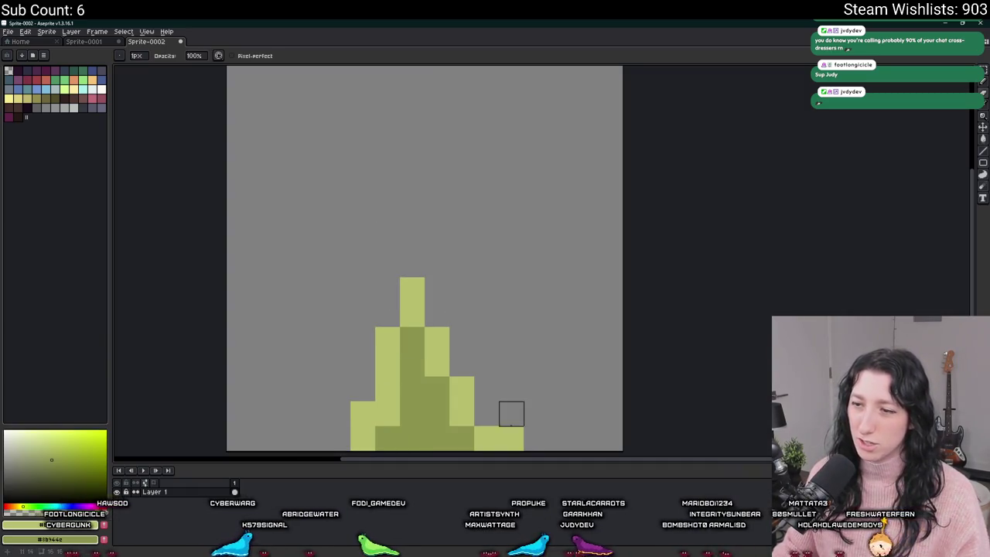
{"action": "left_click", "coordinate": [511, 437]}
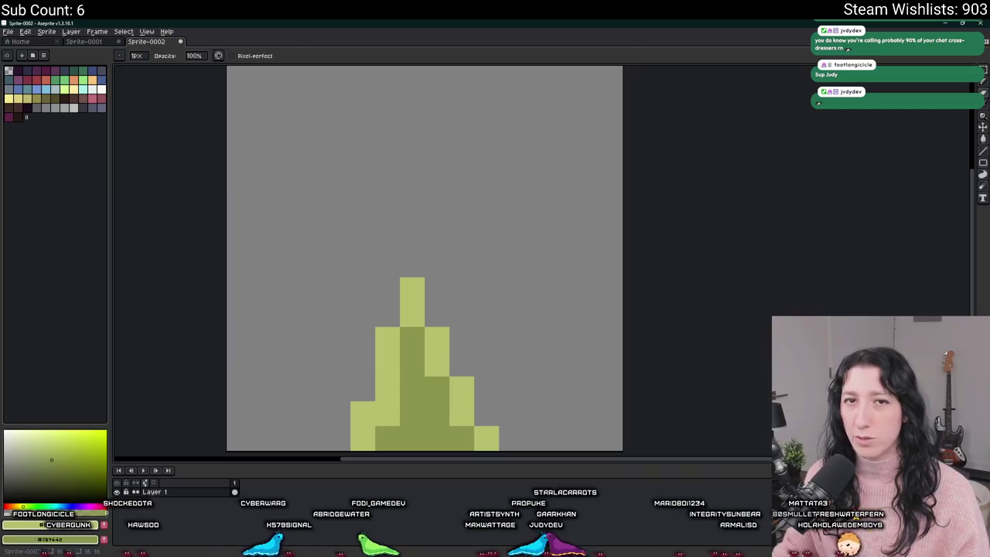
{"action": "scroll", "coordinate": [263, 313], "scroll_direction": "up", "scroll_amount": 2}
Repaint the top cell, bottom-row cells and central dark-green column light green
{"action": "key", "text": "b"}
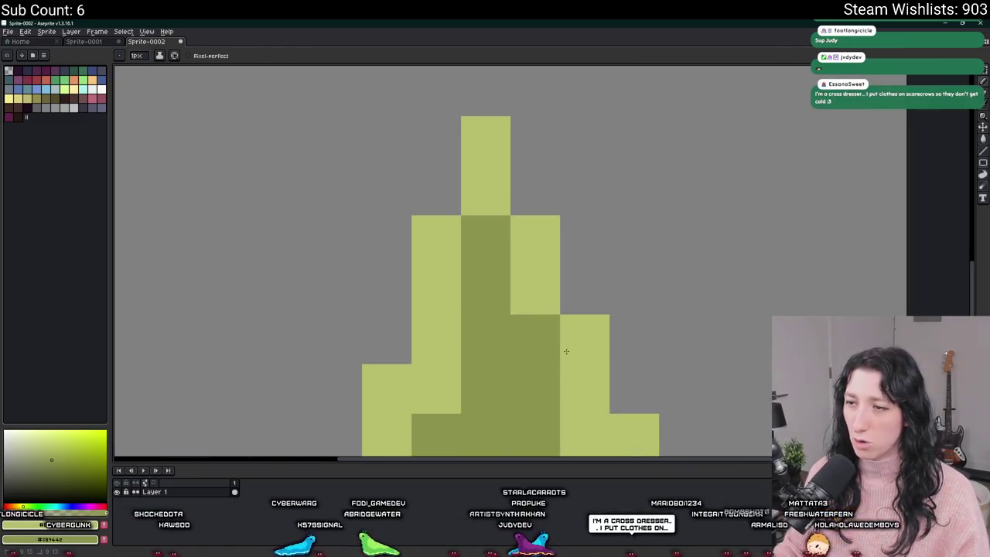
{"action": "left_click", "coordinate": [541, 340]}
{"action": "scroll", "coordinate": [426, 280], "scroll_direction": "down", "scroll_amount": 2}
{"action": "scroll", "coordinate": [421, 279], "scroll_direction": "up", "scroll_amount": 1}
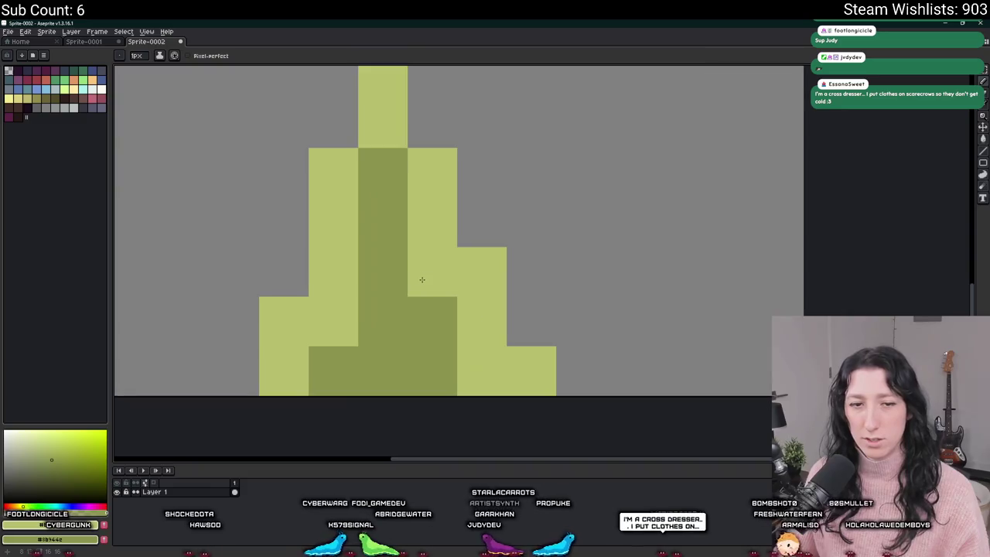
{"action": "scroll", "coordinate": [371, 296], "scroll_direction": "down", "scroll_amount": 1}
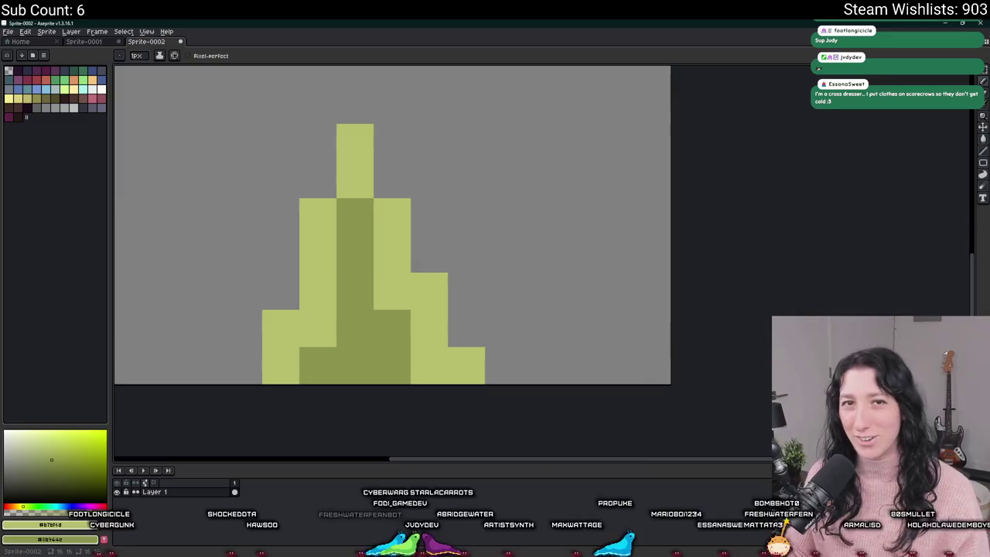
{"action": "left_click", "coordinate": [355, 220]}
{"action": "scroll", "coordinate": [361, 297], "scroll_direction": "down", "scroll_amount": 2}
{"action": "scroll", "coordinate": [361, 297], "scroll_direction": "up", "scroll_amount": 1}
{"action": "scroll", "coordinate": [361, 297], "scroll_direction": "down", "scroll_amount": 1}
{"action": "left_click", "coordinate": [362, 337]}
{"action": "left_click", "coordinate": [344, 337]}
{"action": "left_click", "coordinate": [332, 338]}
{"action": "left_click_drag", "start_coordinate": [344, 318], "coordinate": [338, 281]}
{"action": "scroll", "coordinate": [338, 281], "scroll_direction": "down", "scroll_amount": 1}
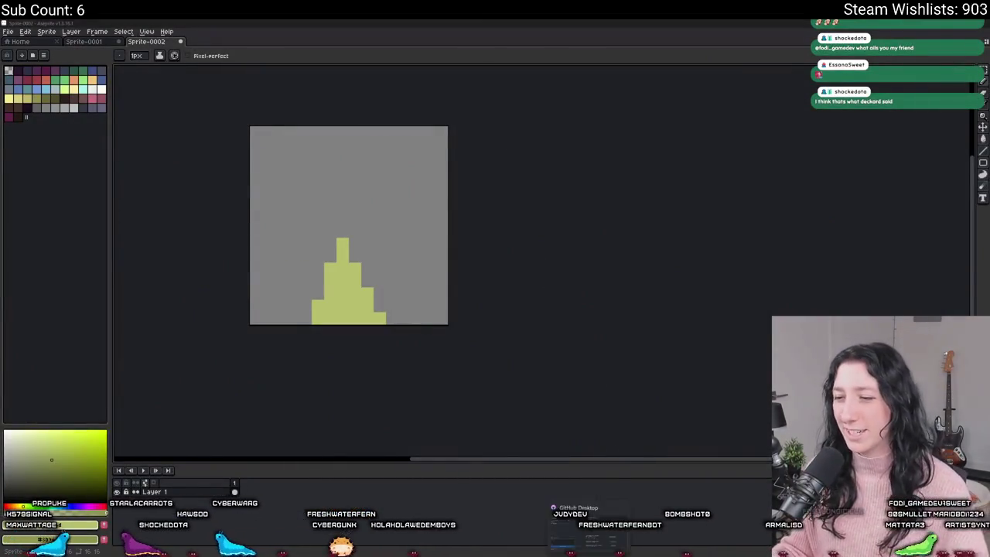
Import the new grass PNG into spr_savannah_grass and confirm replacing its image
{"action": "key", "text": "alt+Tab"}
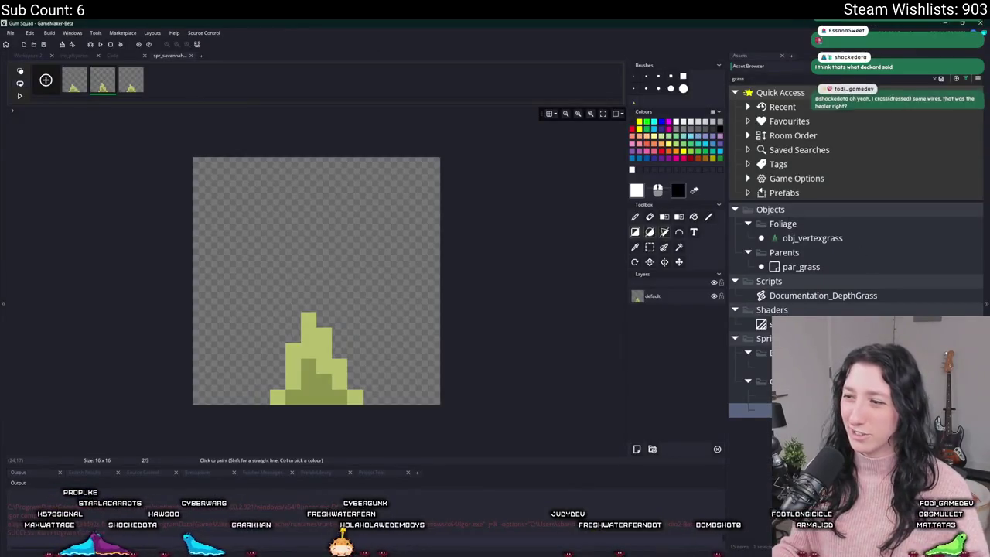
{"action": "left_click", "coordinate": [103, 201]}
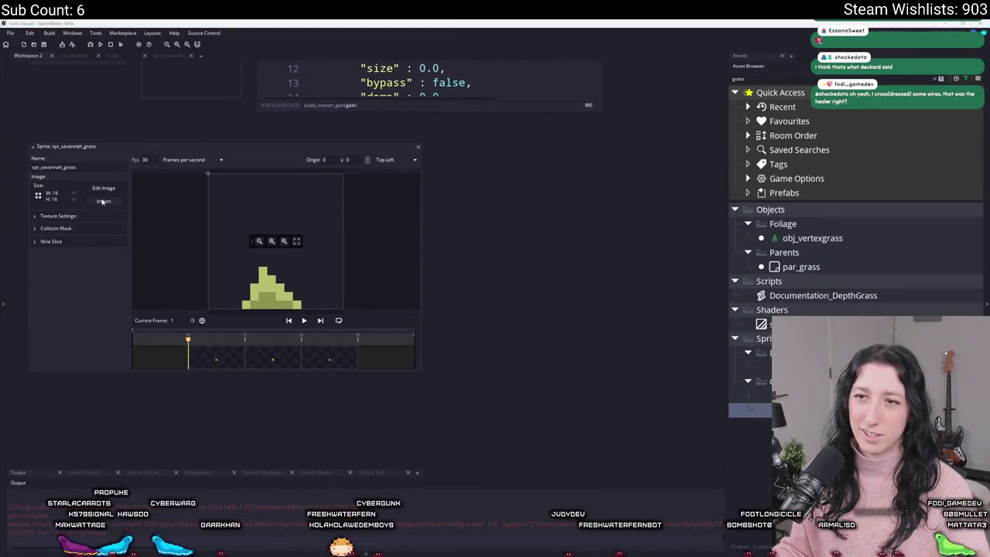
{"action": "scroll", "coordinate": [242, 181], "scroll_direction": "down", "scroll_amount": 15}
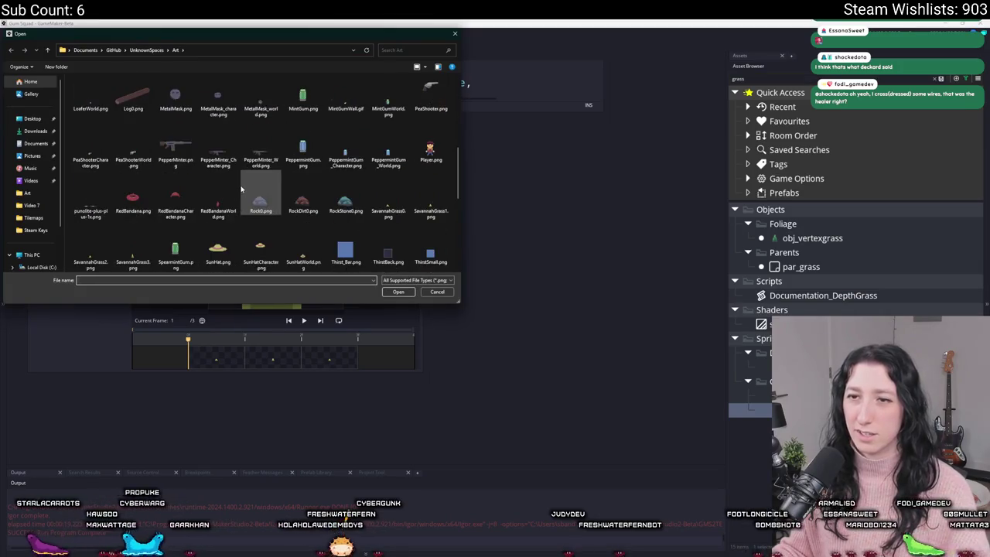
{"action": "left_click", "coordinate": [388, 185]}
{"action": "double_click", "coordinate": [133, 244]}
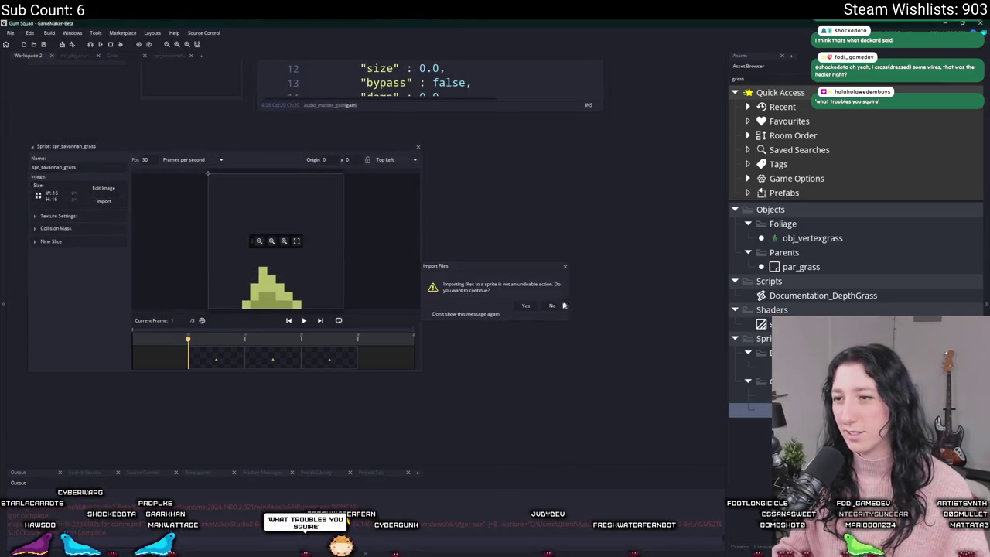
{"action": "left_click", "coordinate": [525, 306]}
Resize the canvas to 16x16 frames, apply it, and launch a test run with F5
{"action": "left_click", "coordinate": [125, 107]}
{"action": "double_click", "coordinate": [177, 121]}
{"action": "type", "text": "16"}
{"action": "double_click", "coordinate": [177, 131]}
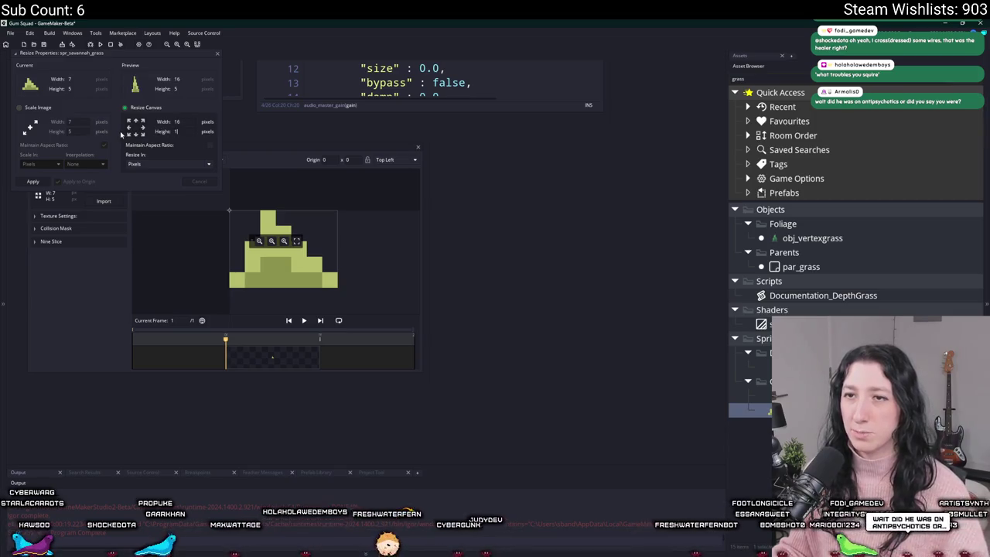
{"action": "type", "text": "16"}
{"action": "key", "text": "Return"}
{"action": "left_click", "coordinate": [33, 181]}
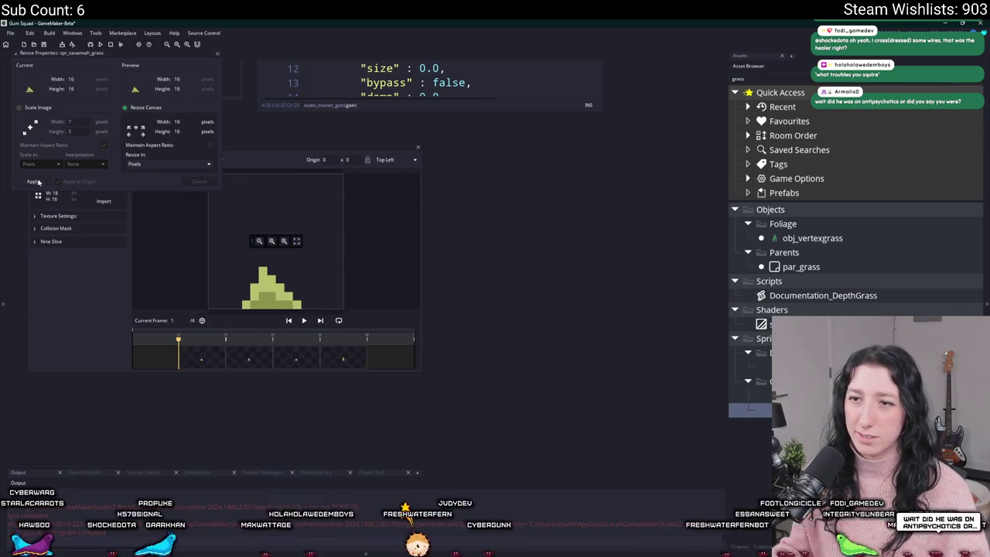
{"action": "left_click", "coordinate": [344, 356]}
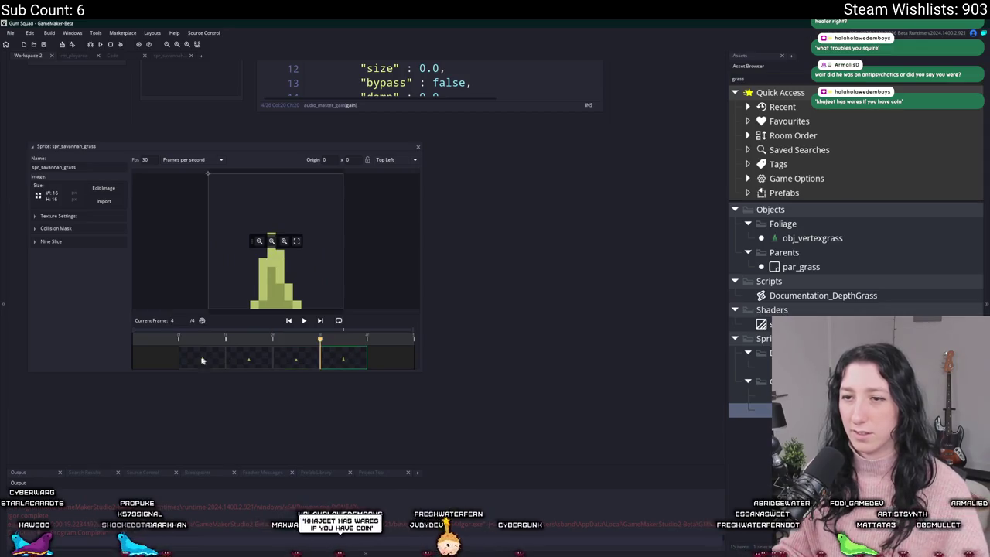
{"action": "key", "text": "F5"}
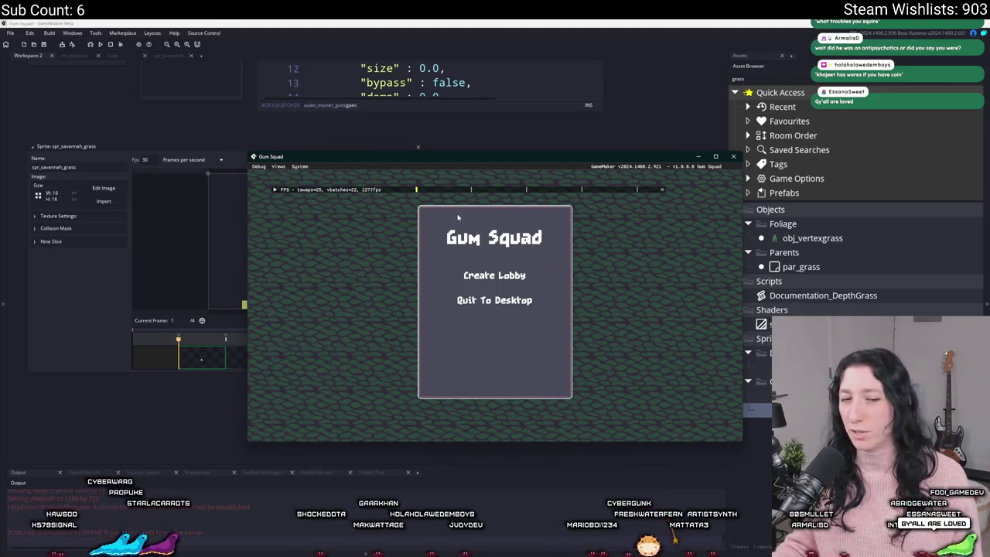
Choose Create Lobby on the main menu and walk the character north and left across the savanna
{"action": "left_click", "coordinate": [495, 274]}
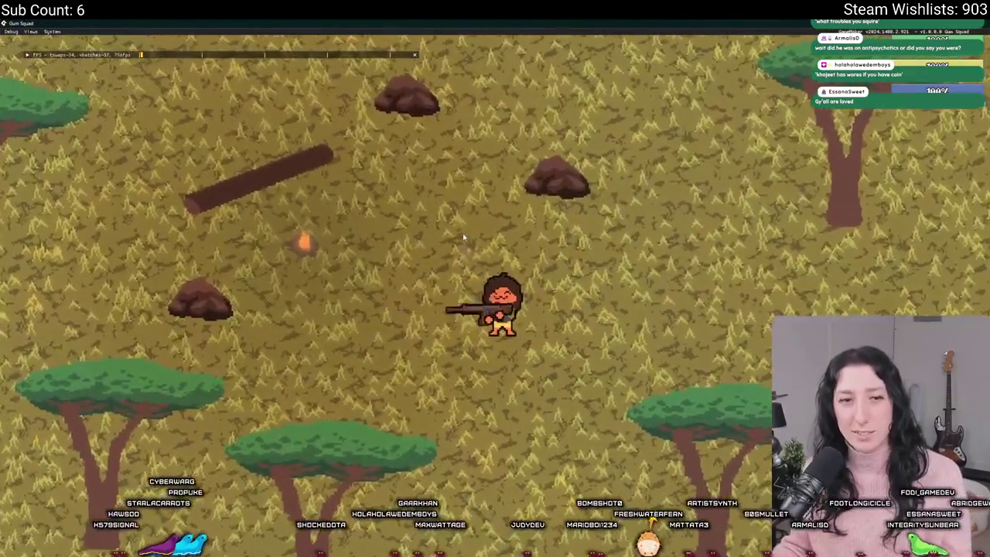
{"action": "key", "text": "w"}
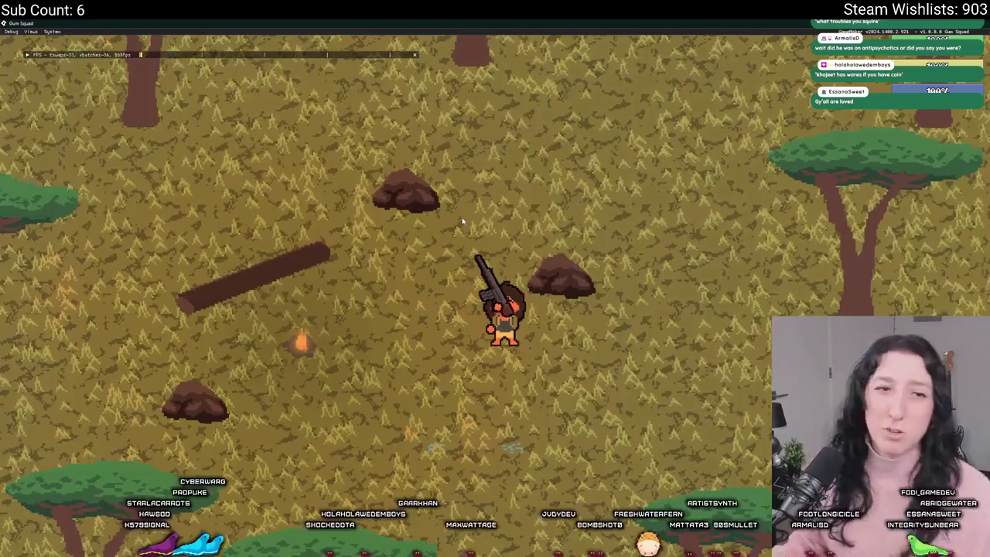
{"action": "key", "text": "a"}
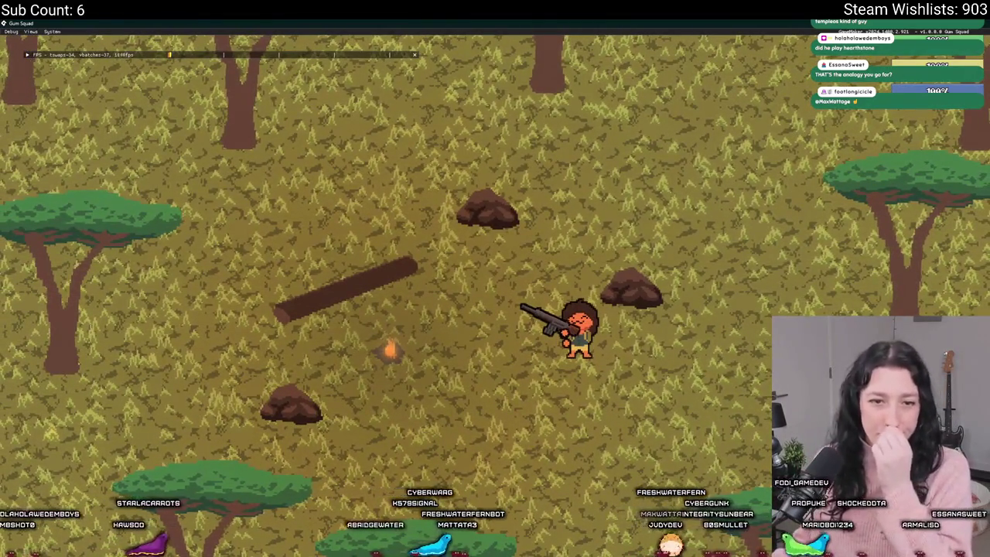
In the inventory, drag the rifle out of the weapon slot and equip the pistol
{"action": "key", "text": "a"}
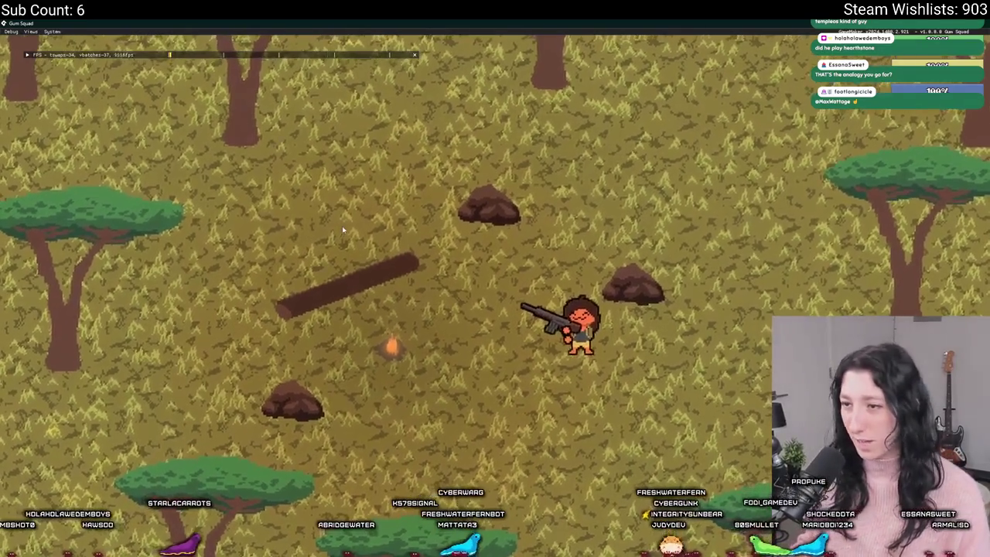
{"action": "key", "text": "w"}
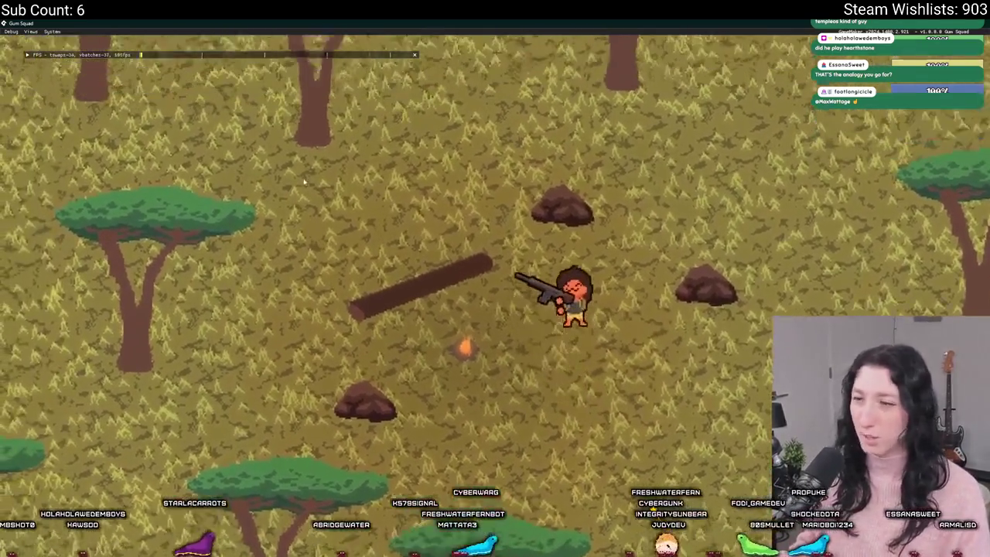
{"action": "key", "text": "Tab"}
{"action": "left_click_drag", "start_coordinate": [553, 214], "coordinate": [198, 447]}
{"action": "right_click", "coordinate": [290, 336]}
{"action": "key", "text": "Tab"}
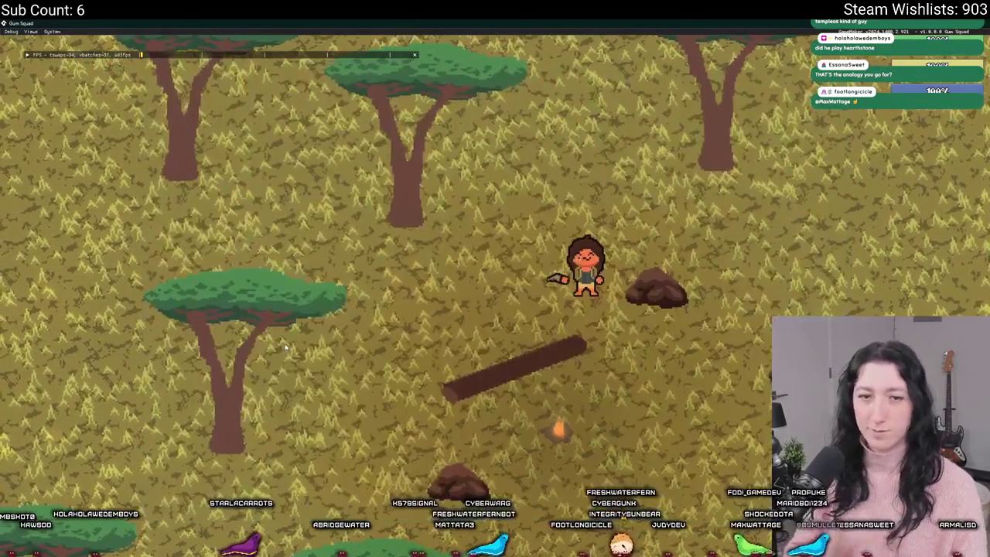
Roam the character around the savanna in all directions as night falls
{"action": "key", "text": "w"}
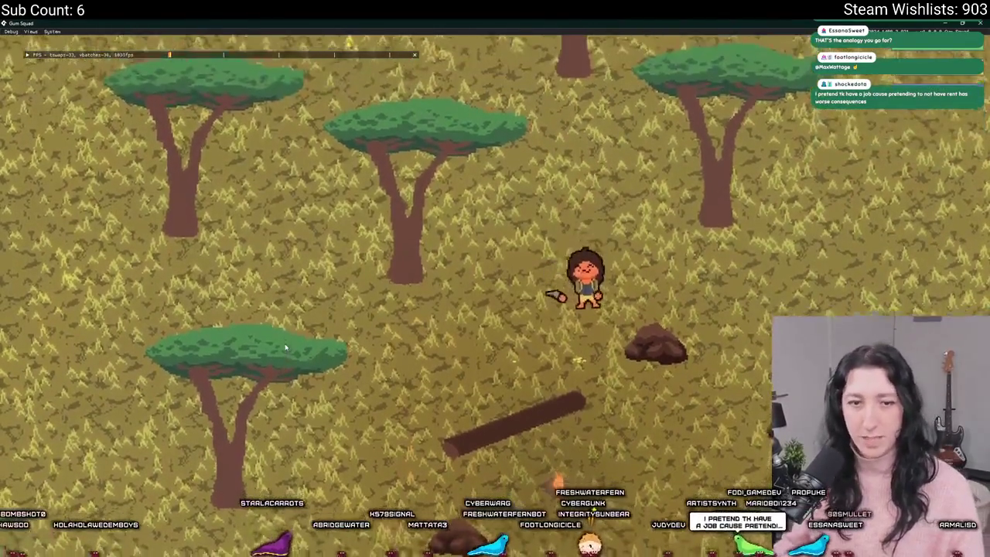
{"action": "key", "text": "a"}
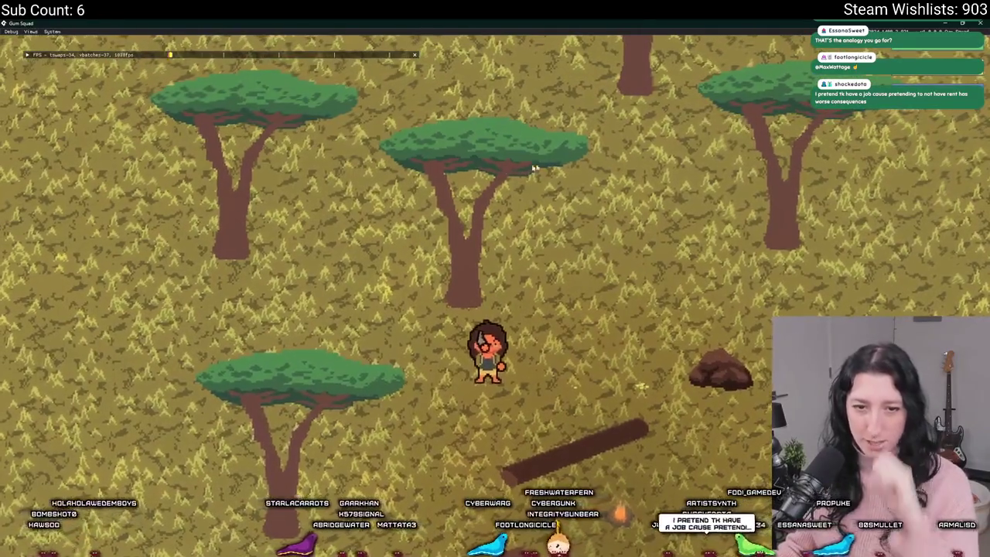
{"action": "key", "text": "s"}
{"action": "key", "text": "d"}
{"action": "key", "text": "w"}
{"action": "key", "text": "a"}
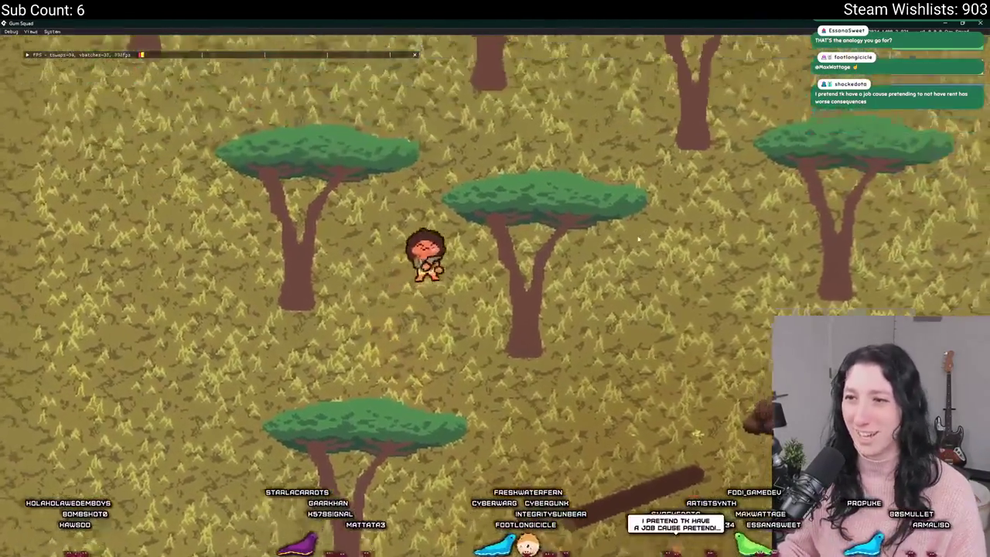
{"action": "key", "text": "w"}
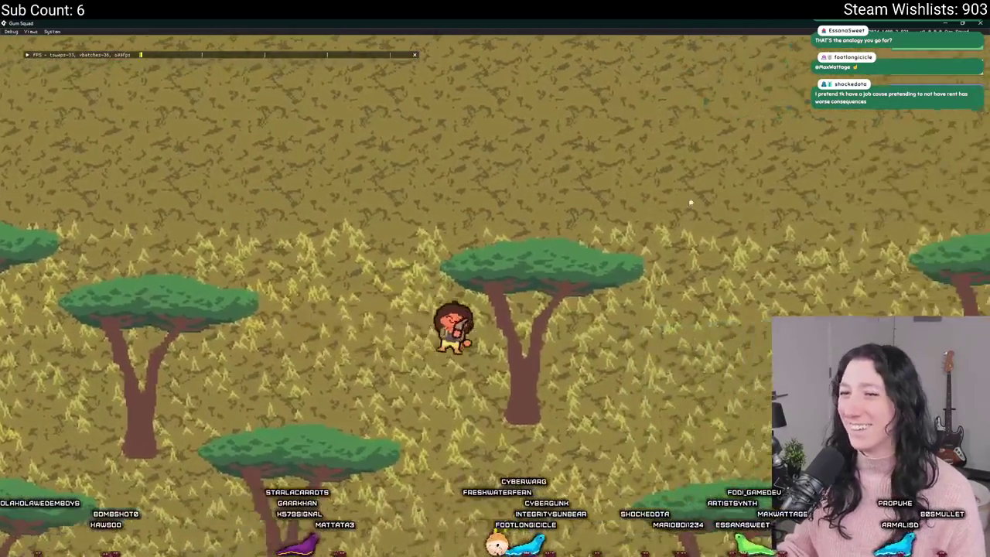
{"action": "key", "text": "s"}
{"action": "key", "text": "d"}
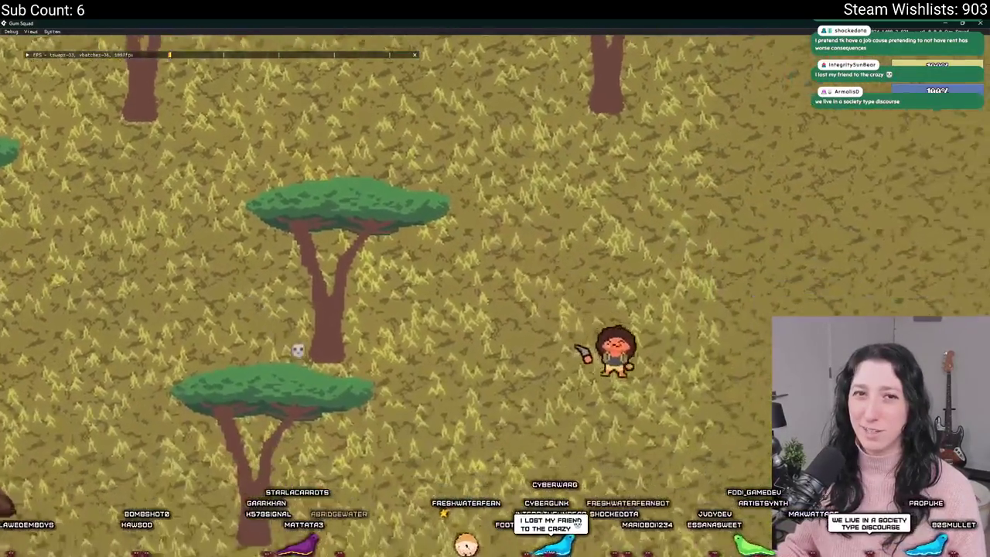
{"action": "key", "text": "w"}
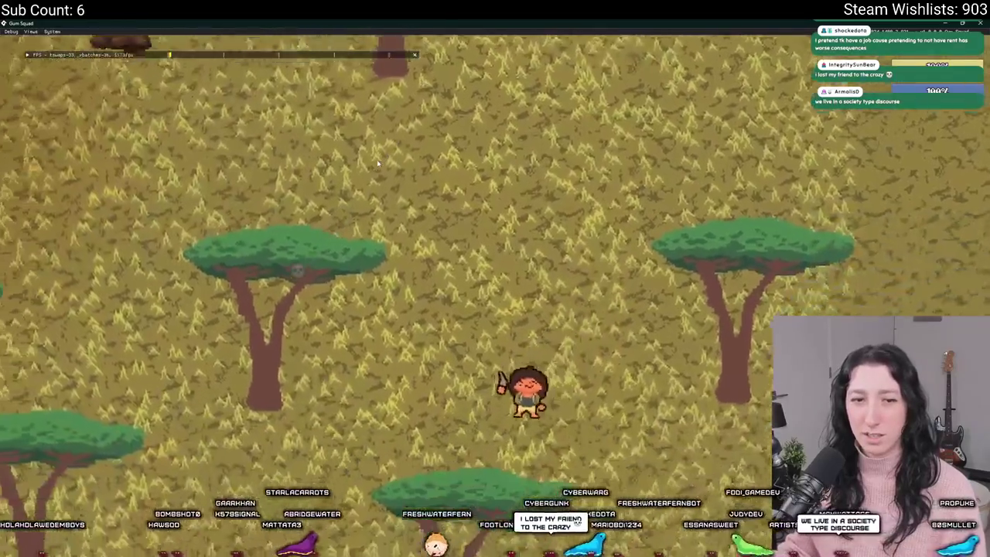
{"action": "key", "text": "s"}
{"action": "key", "text": "a"}
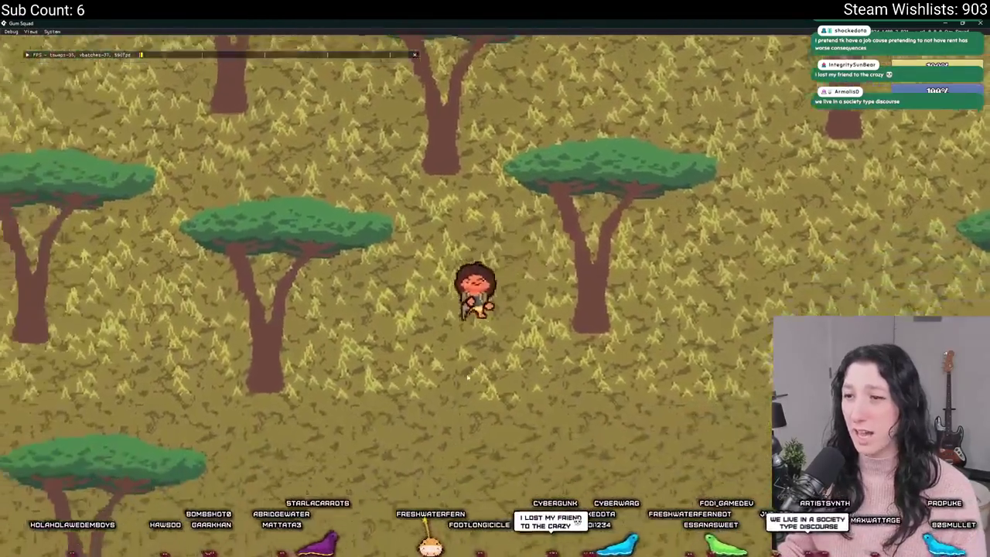
{"action": "key", "text": "s"}
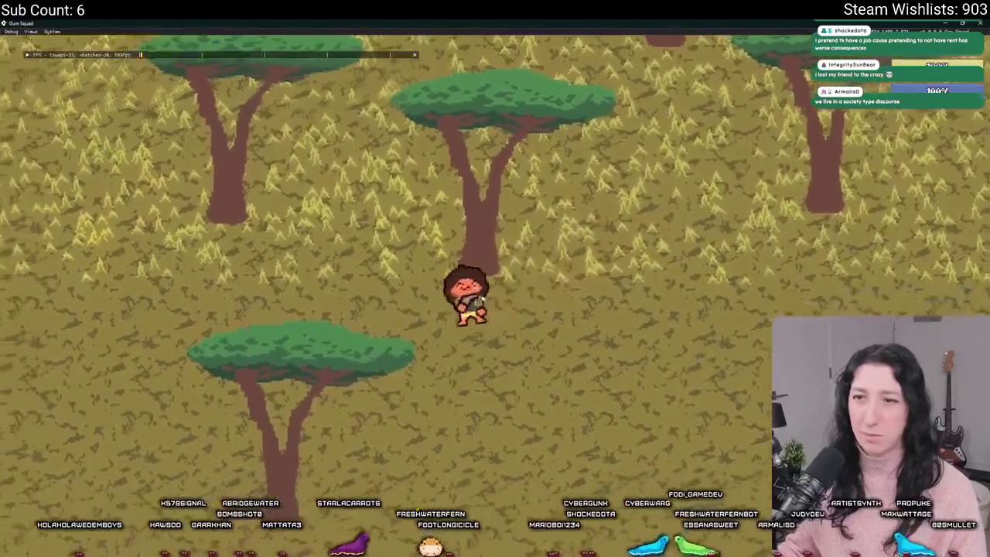
{"action": "key", "text": "d"}
{"action": "key", "text": "w"}
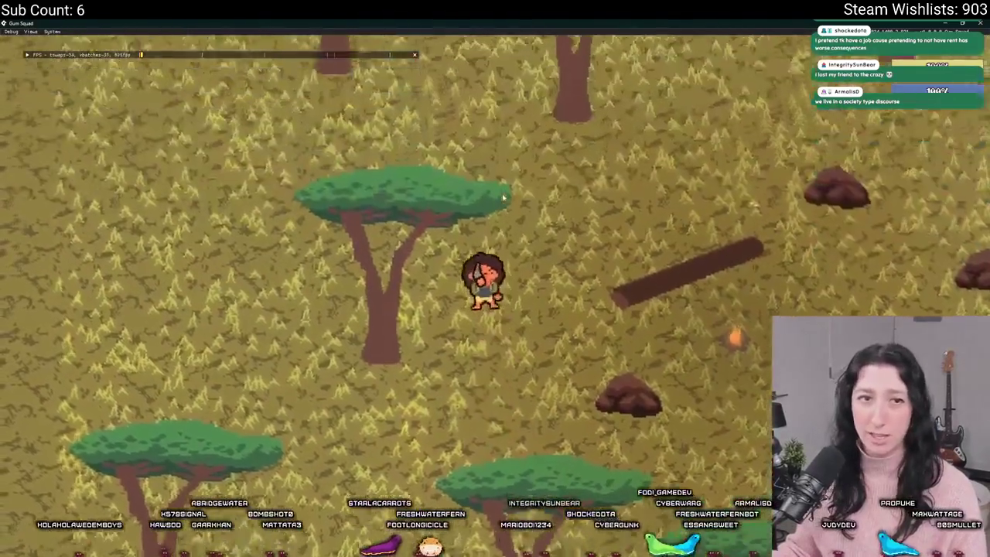
{"action": "key", "text": "d"}
{"action": "key", "text": "w"}
{"action": "key", "text": "d"}
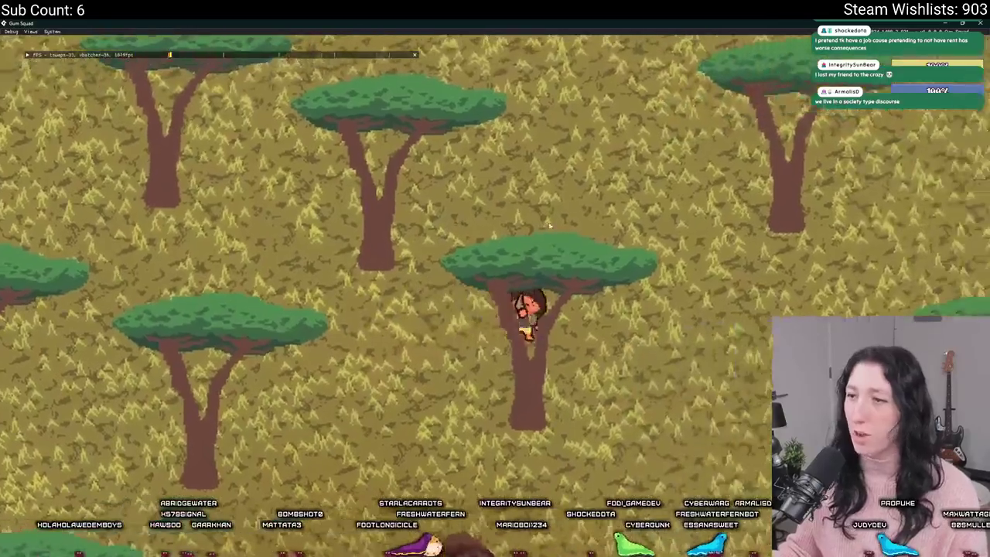
{"action": "key", "text": "s"}
{"action": "key", "text": "a"}
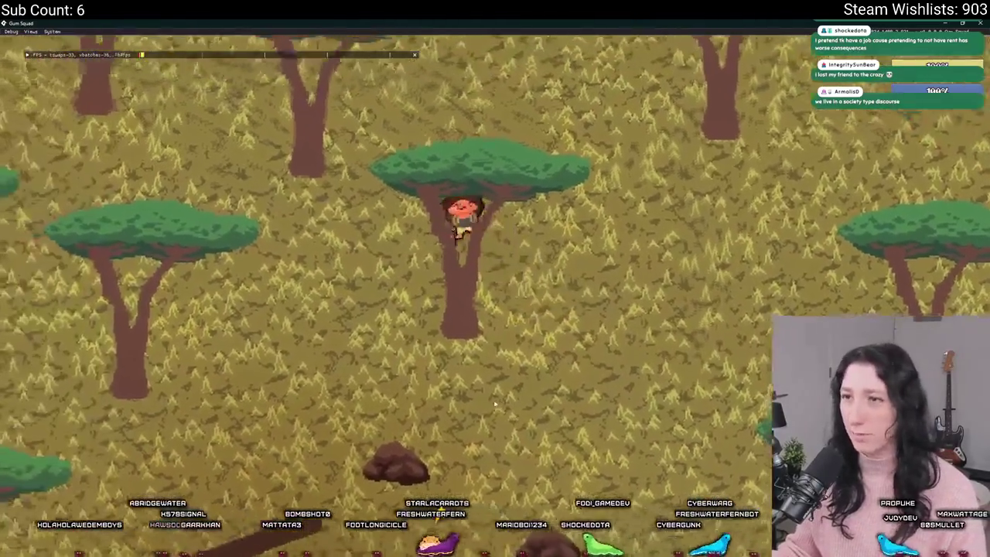
{"action": "key", "text": "s"}
{"action": "key", "text": "s"}
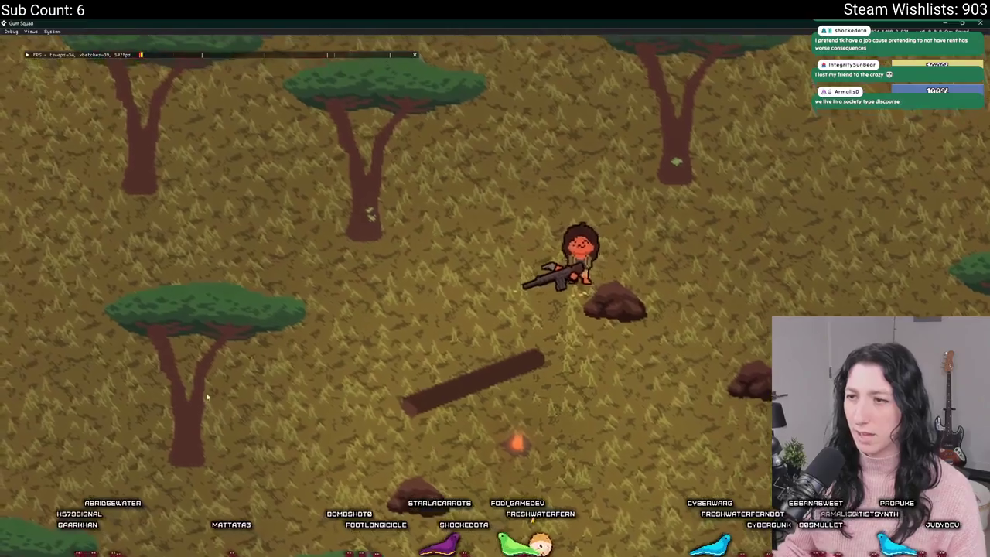
{"action": "key", "text": "a"}
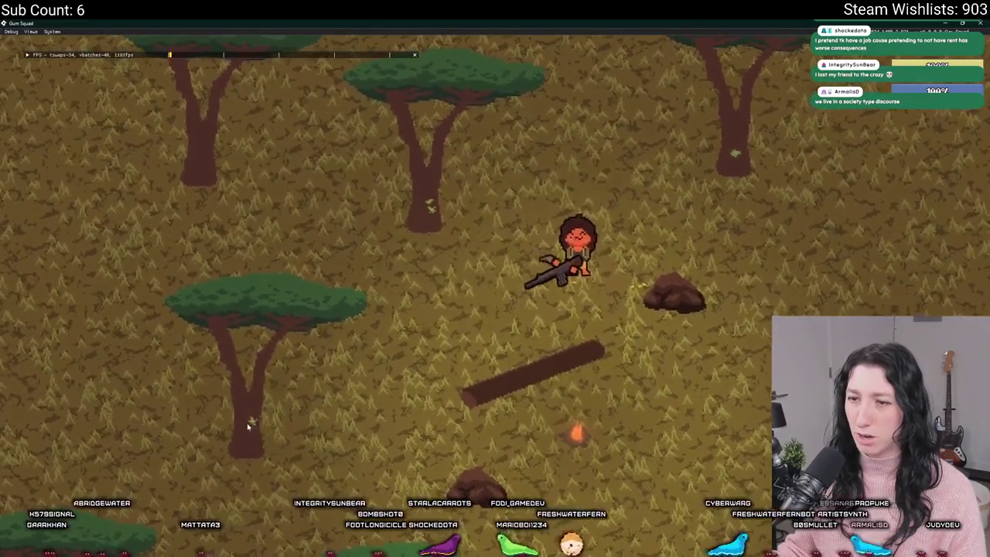
{"action": "key", "text": "s"}
{"action": "key", "text": "a"}
{"action": "key", "text": "s"}
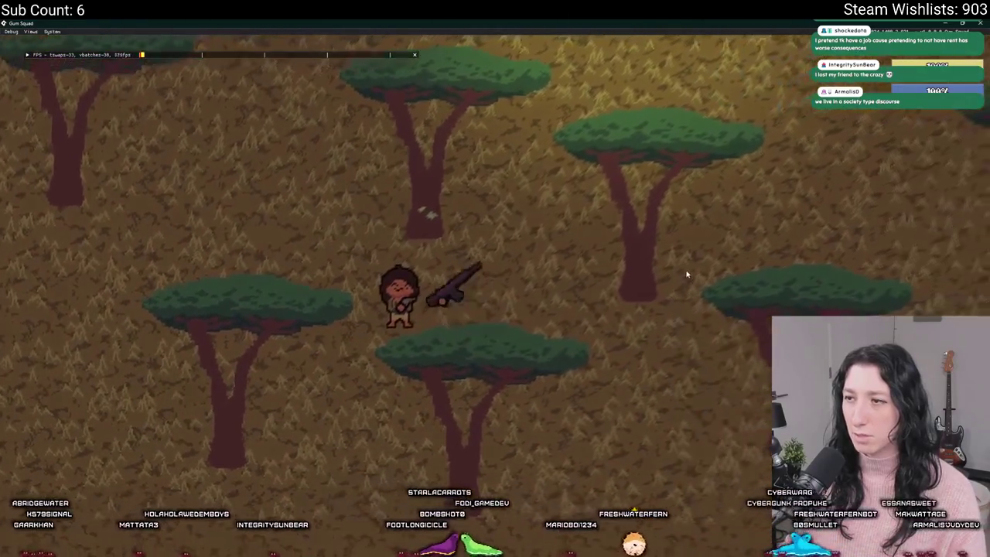
Walk back toward the campfire, then close the game and run it again
{"action": "key", "text": "w"}
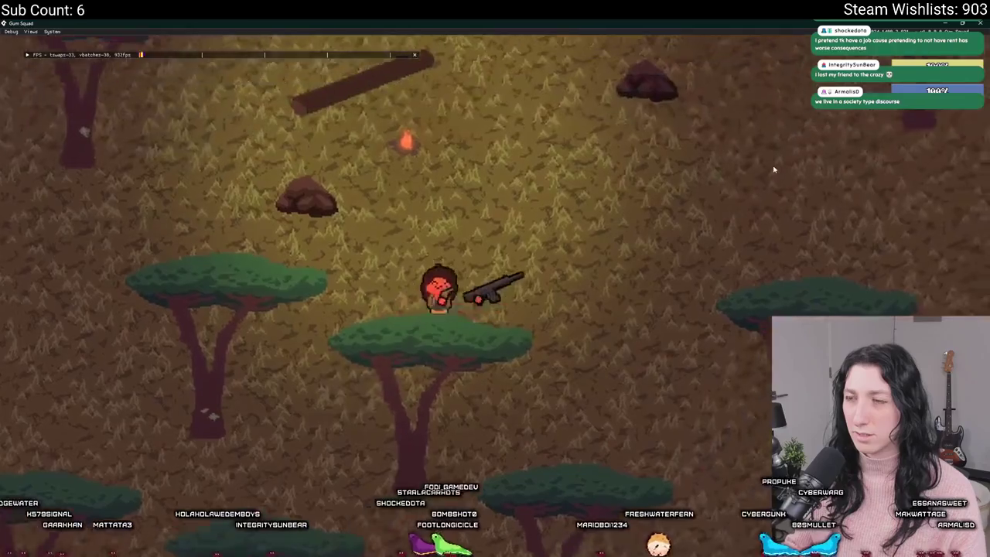
{"action": "key", "text": "d"}
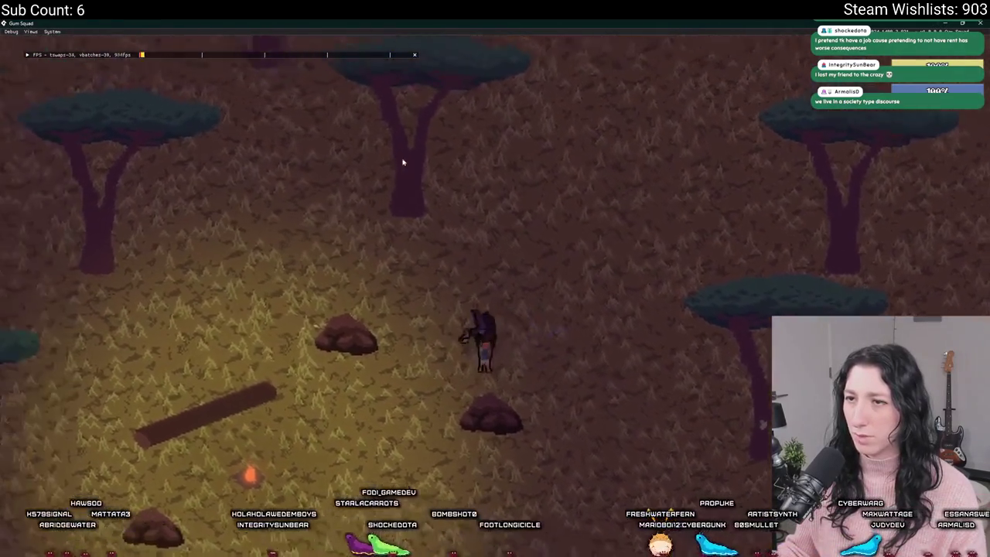
{"action": "key", "text": "w"}
{"action": "key", "text": "a"}
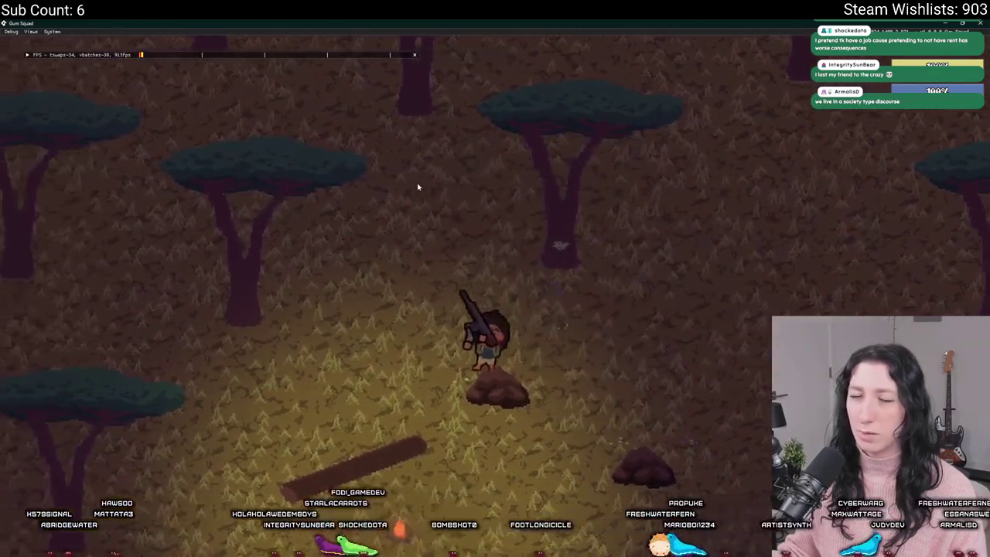
{"action": "key", "text": "s"}
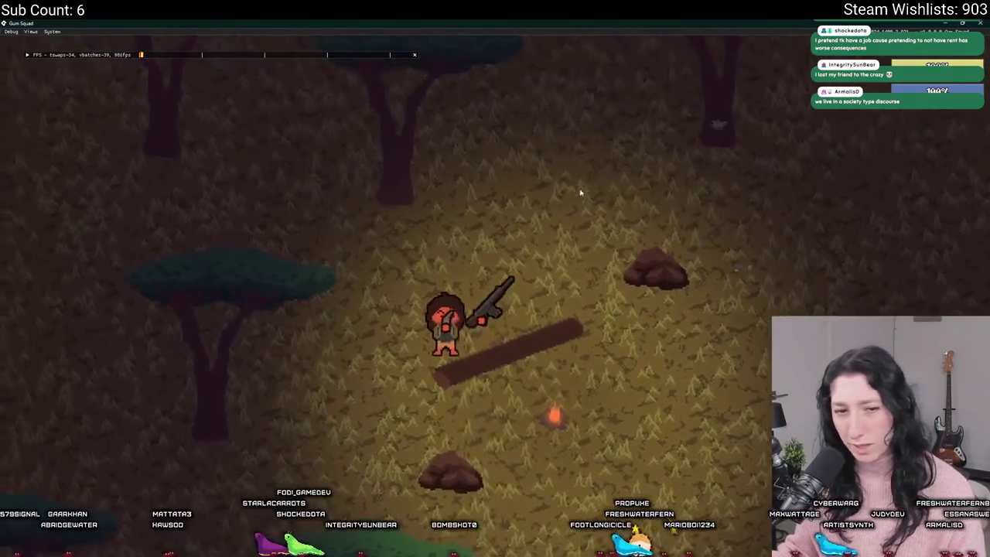
{"action": "left_click", "coordinate": [979, 23]}
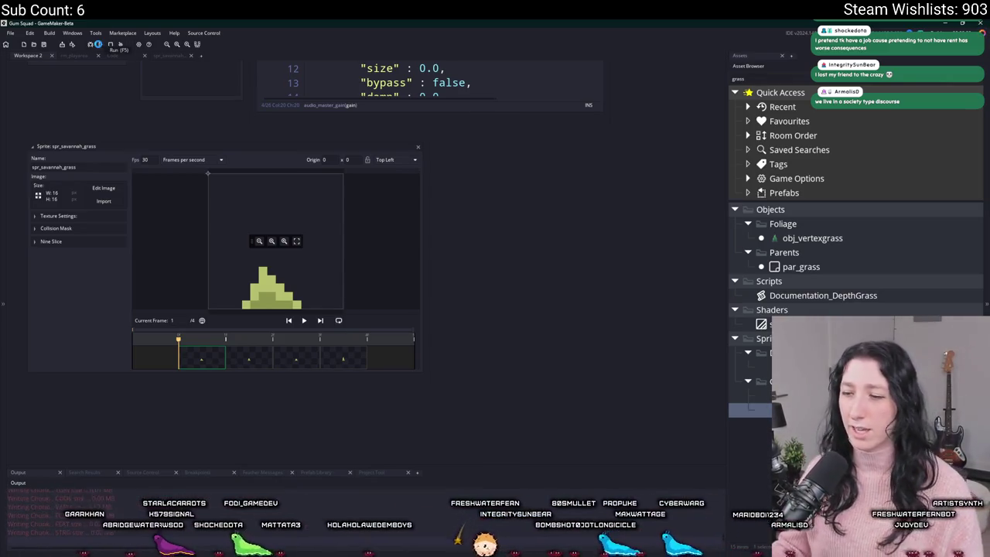
{"action": "left_click", "coordinate": [499, 278]}
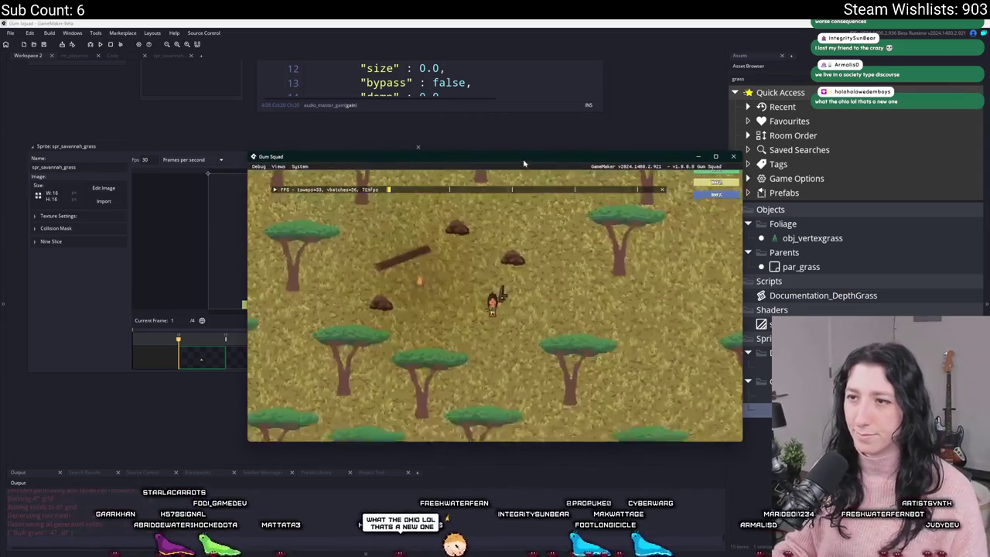
Maximize the game window and walk the character down-left past the trees
{"action": "double_click", "coordinate": [523, 158]}
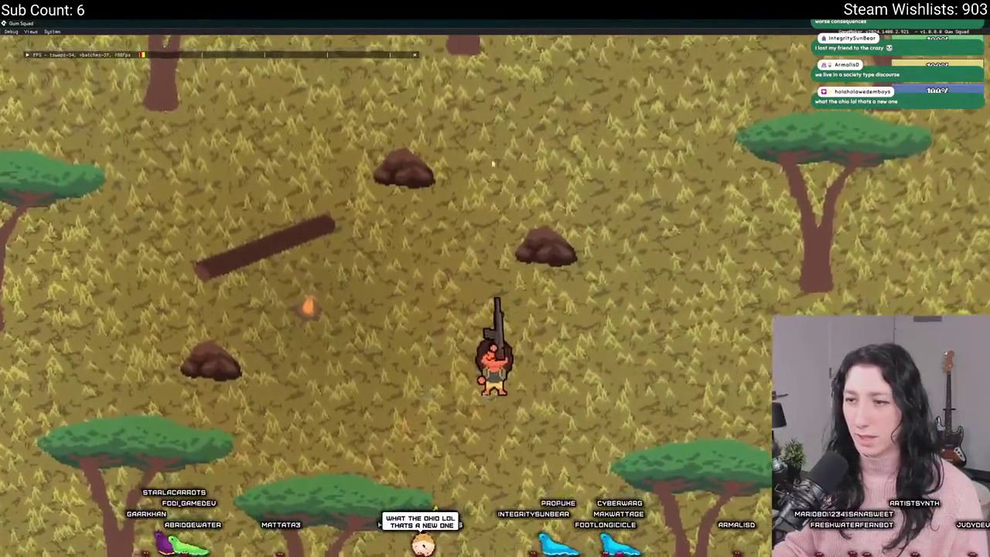
{"action": "key", "text": "a"}
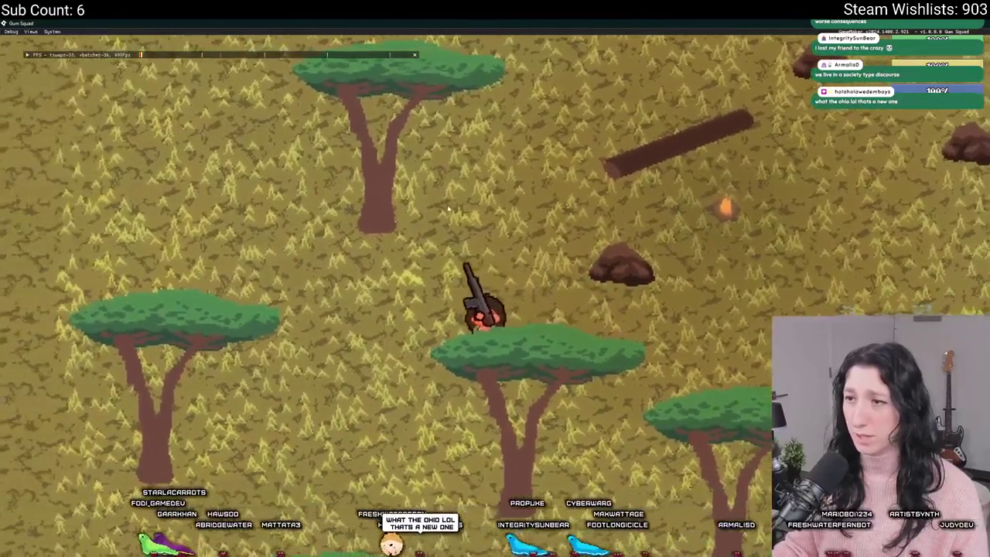
{"action": "key", "text": "s"}
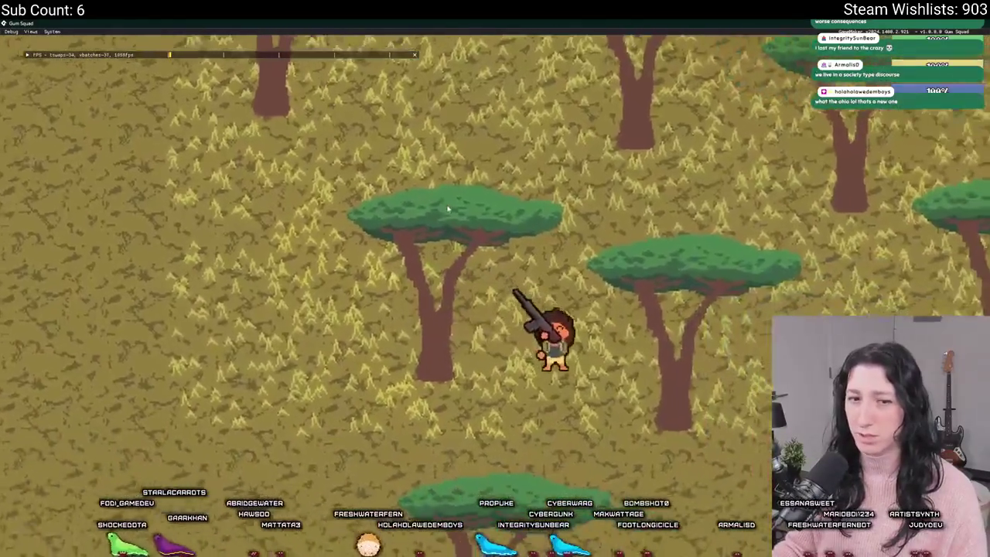
{"action": "key", "text": "a"}
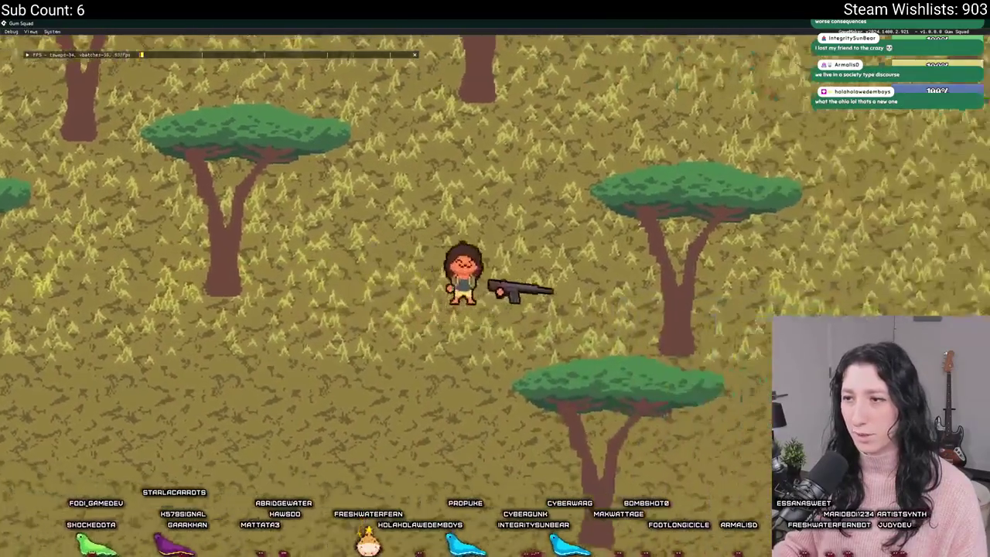
{"action": "key", "text": "s"}
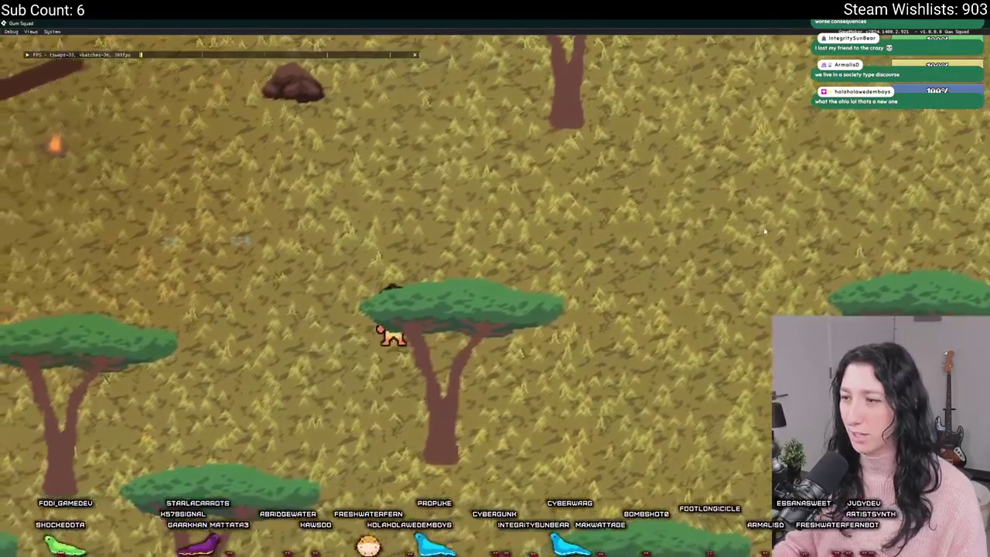
{"action": "key", "text": "w"}
{"action": "key", "text": "a"}
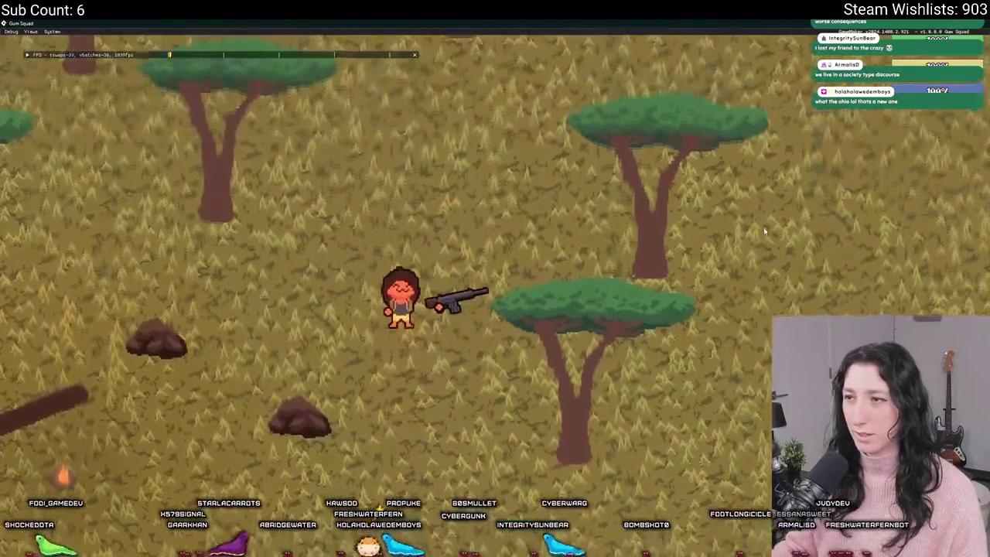
{"action": "key", "text": "a"}
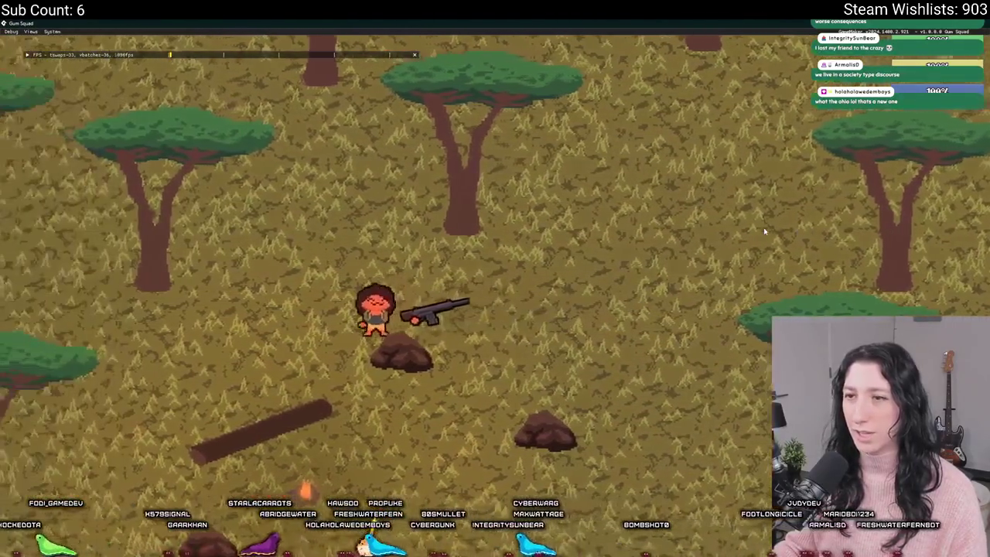
Walk up, right and down to check tree overlap, then close the game with Escape
{"action": "key", "text": "w"}
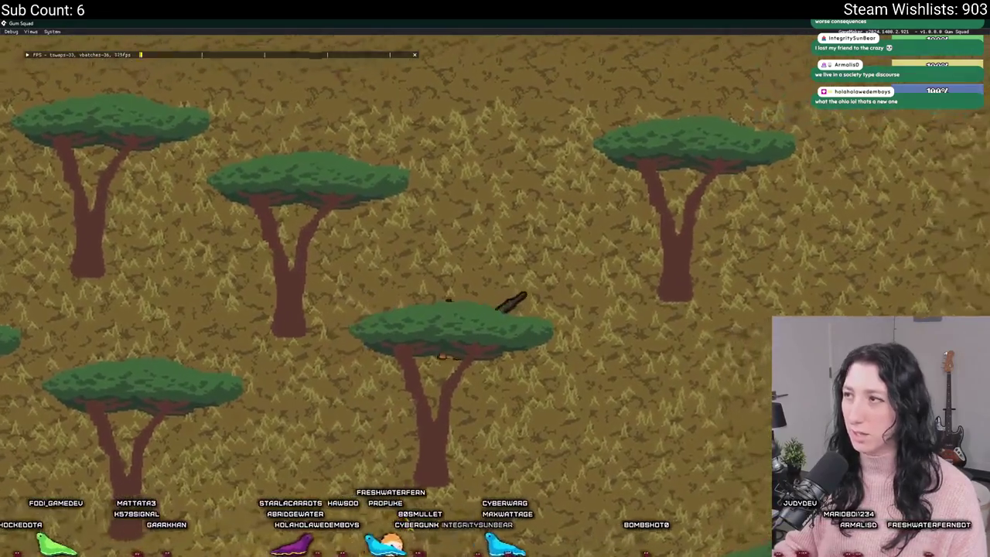
{"action": "key", "text": "d"}
{"action": "key", "text": "a"}
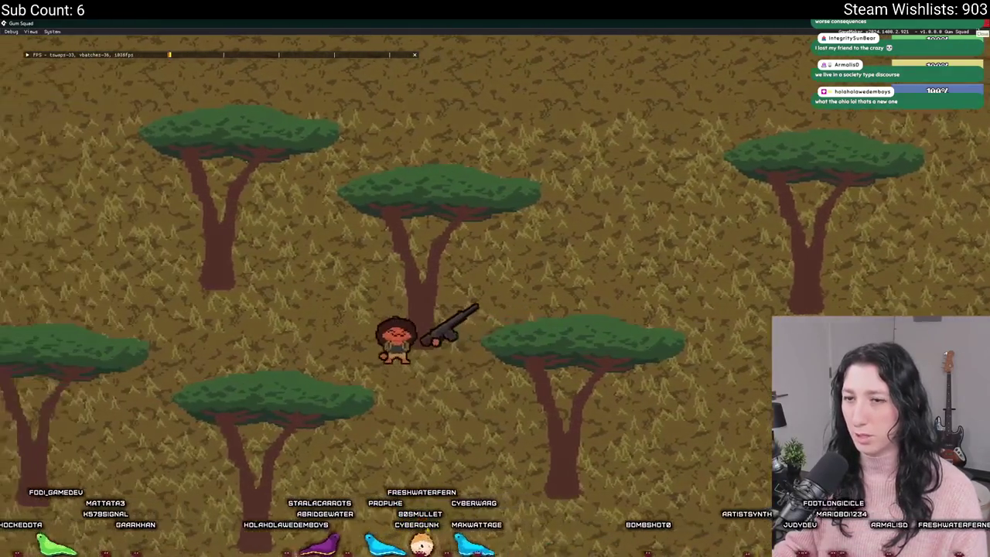
{"action": "key", "text": "a"}
{"action": "key", "text": "s"}
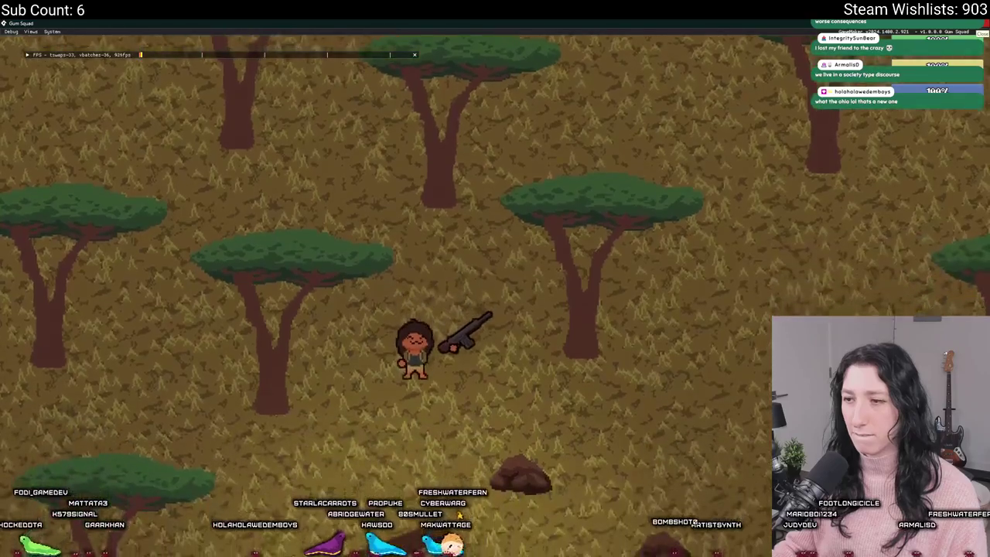
{"action": "key", "text": "s"}
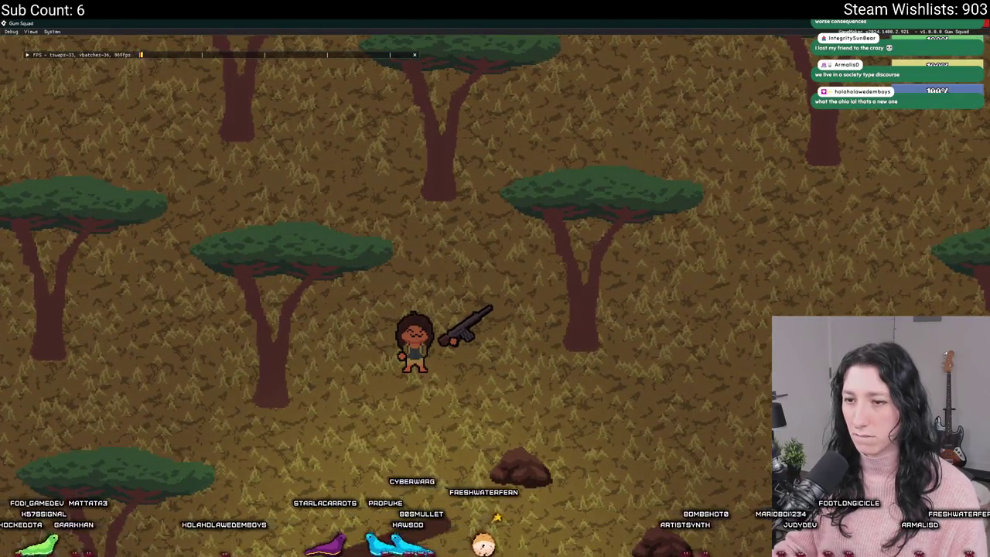
{"action": "key", "text": "Escape"}
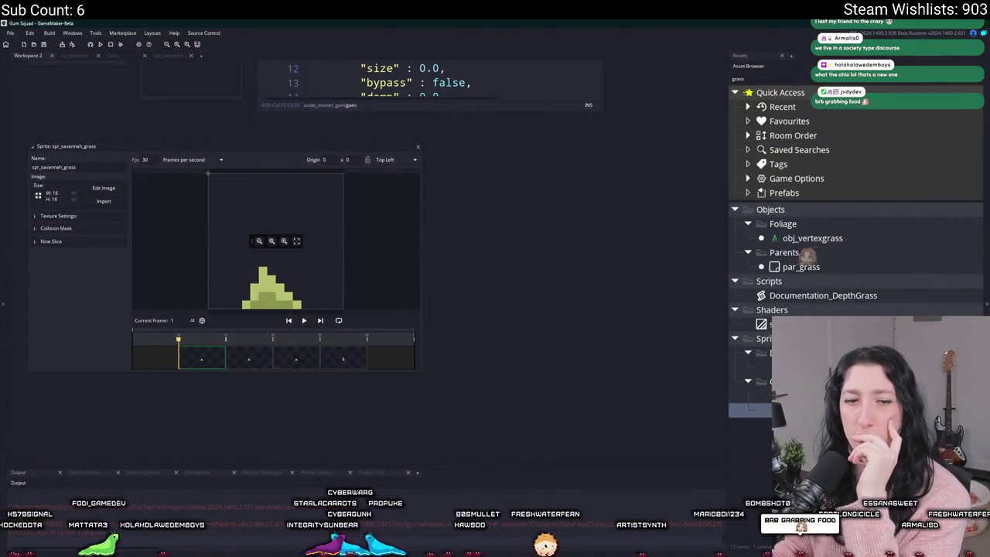
Close the grass sprite editor and open the scr_macros script through the Ctrl+T search
{"action": "left_click", "coordinate": [417, 146]}
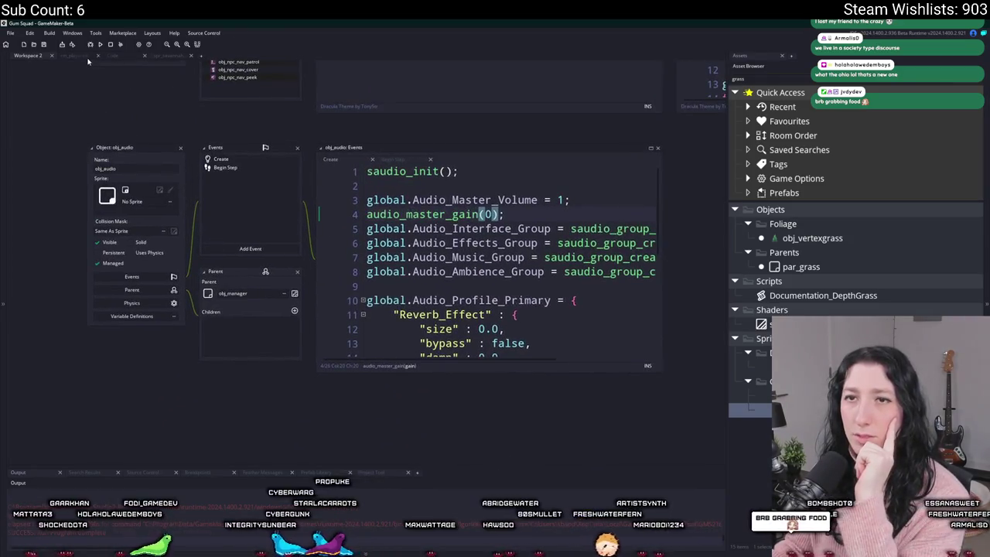
{"action": "left_click", "coordinate": [88, 57]}
{"action": "left_click", "coordinate": [179, 58]}
{"action": "key", "text": "ctrl+t"}
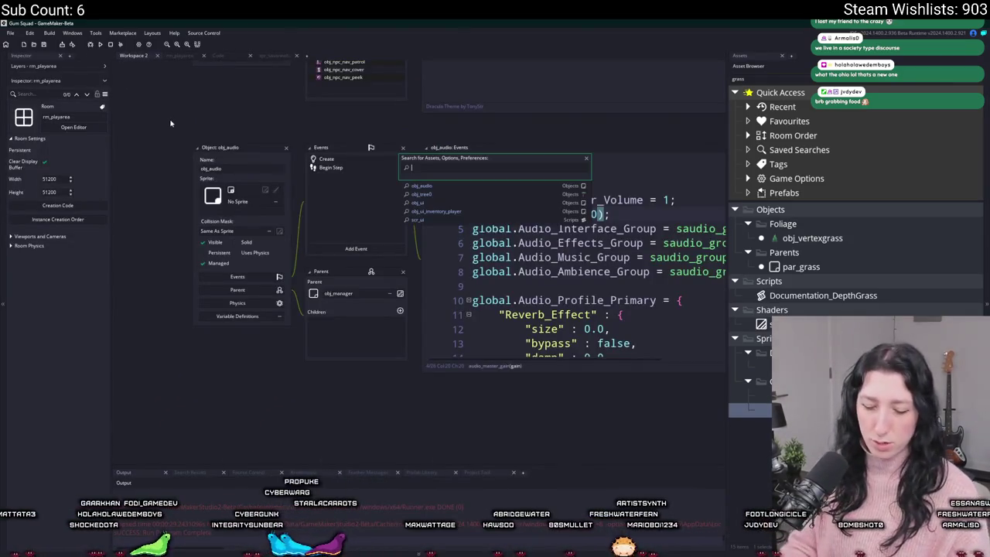
{"action": "type", "text": "depth"}
{"action": "key", "text": "Down"}
{"action": "key", "text": "Down"}
{"action": "key", "text": "Down"}
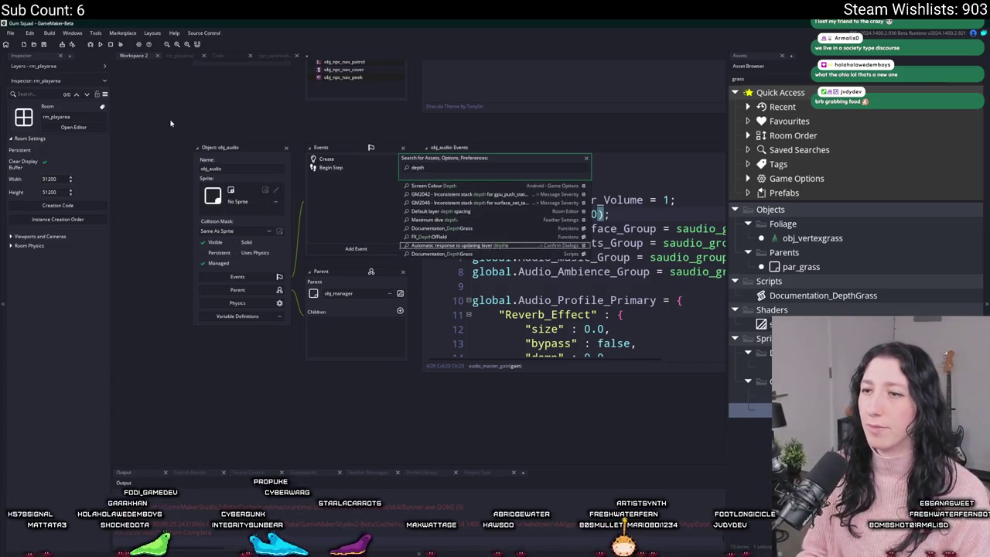
{"action": "key", "text": "BackSpace"}
{"action": "key", "text": "BackSpace"}
{"action": "key", "text": "BackSpace"}
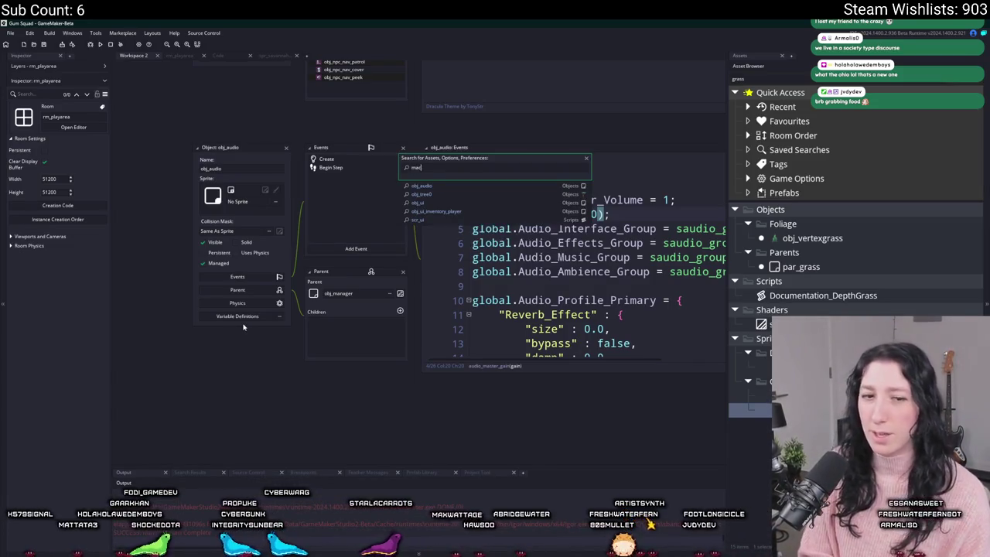
{"action": "key", "text": "Return"}
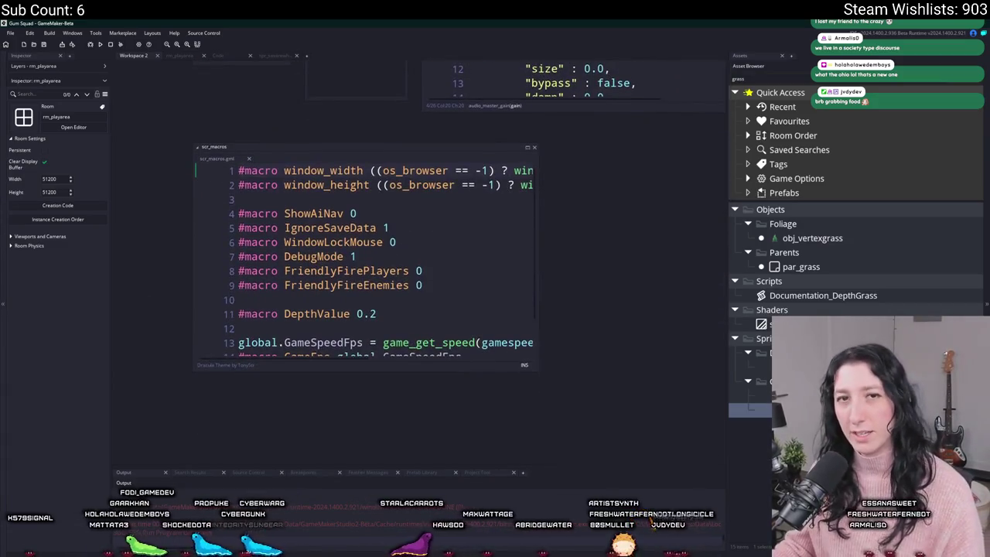
Change DepthValue in scr_macros to 0.5 and run the game with F5
{"action": "left_click", "coordinate": [416, 344]}
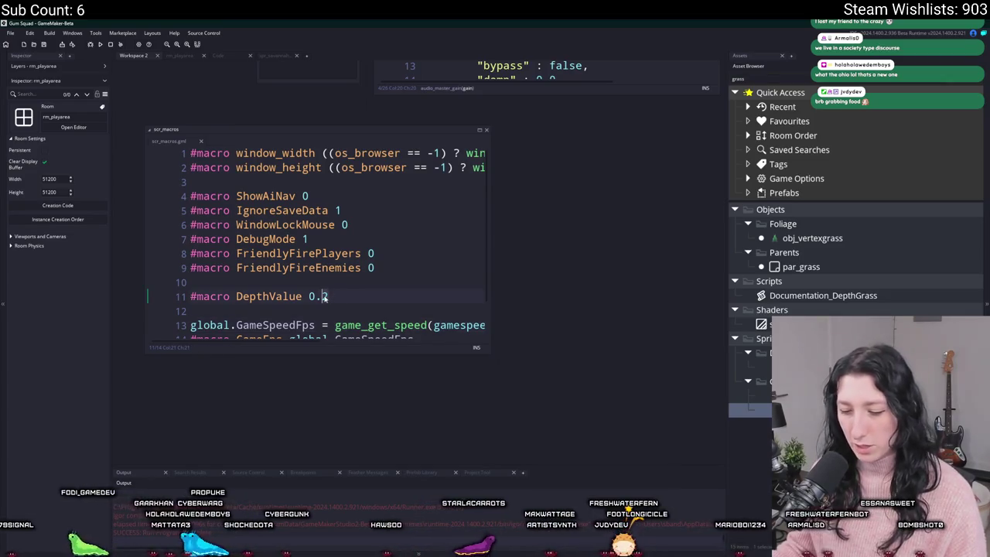
{"action": "left_click", "coordinate": [336, 296]}
{"action": "type", "text": "3"}
{"action": "key", "text": "BackSpace"}
{"action": "type", "text": "5"}
{"action": "key", "text": "F5"}
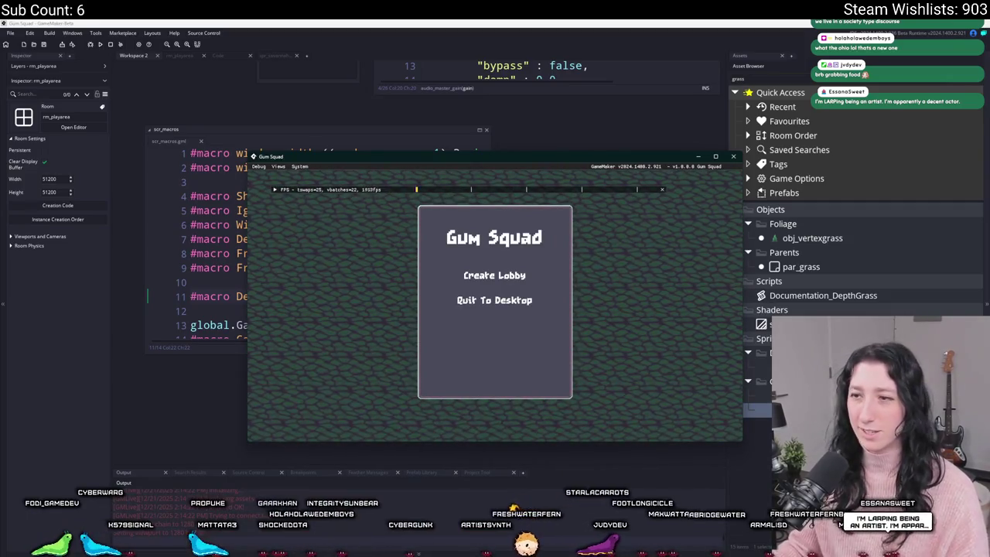
Create a lobby and walk the character up through the trees, past the rocks and log
{"action": "left_click", "coordinate": [494, 275]}
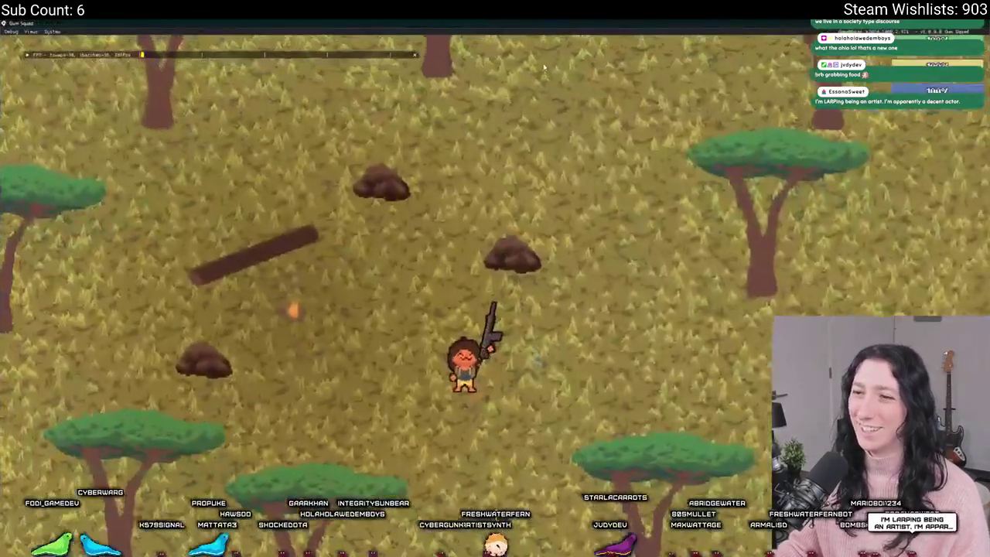
{"action": "key", "text": "w"}
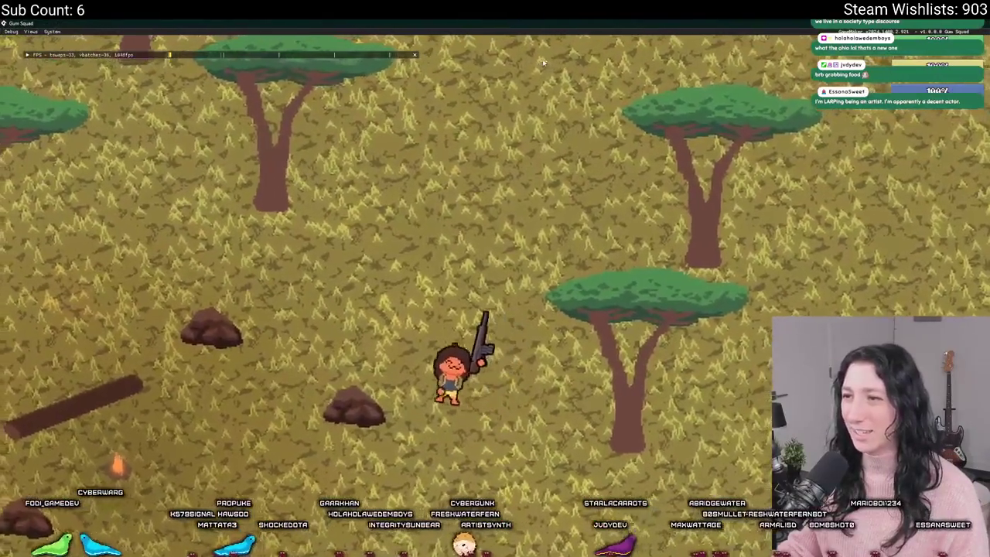
{"action": "key", "text": "w"}
{"action": "key", "text": "a"}
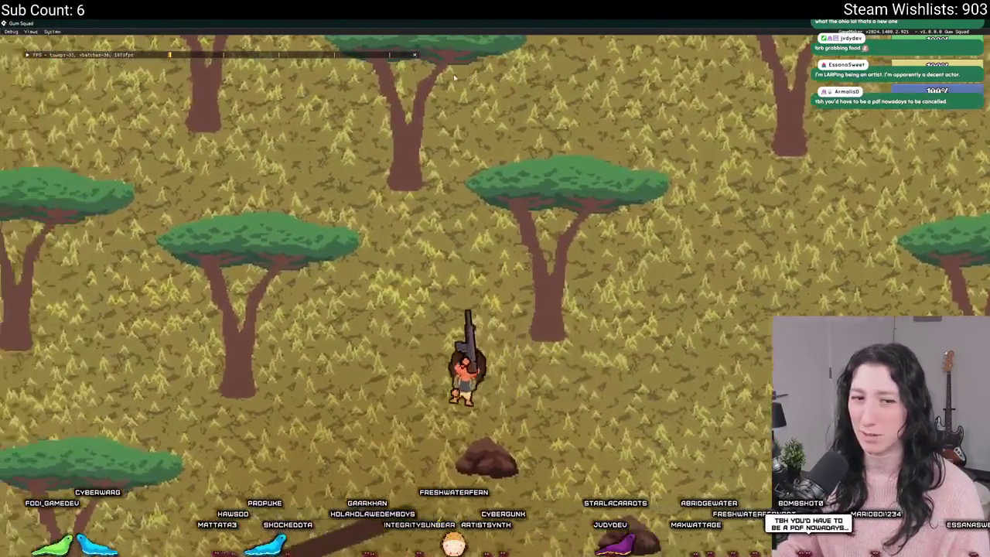
{"action": "key", "text": "w"}
{"action": "key", "text": "a"}
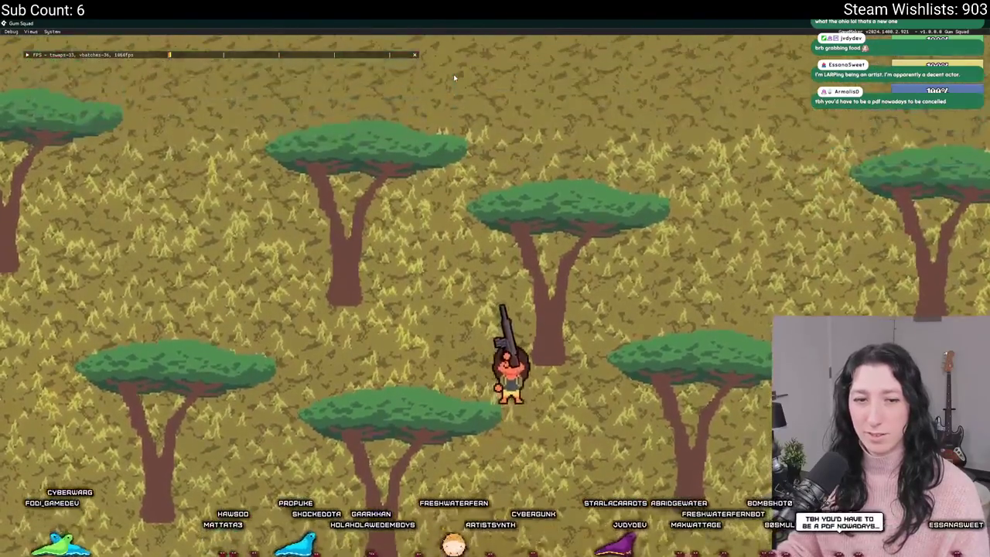
{"action": "key", "text": "a"}
{"action": "key", "text": "w"}
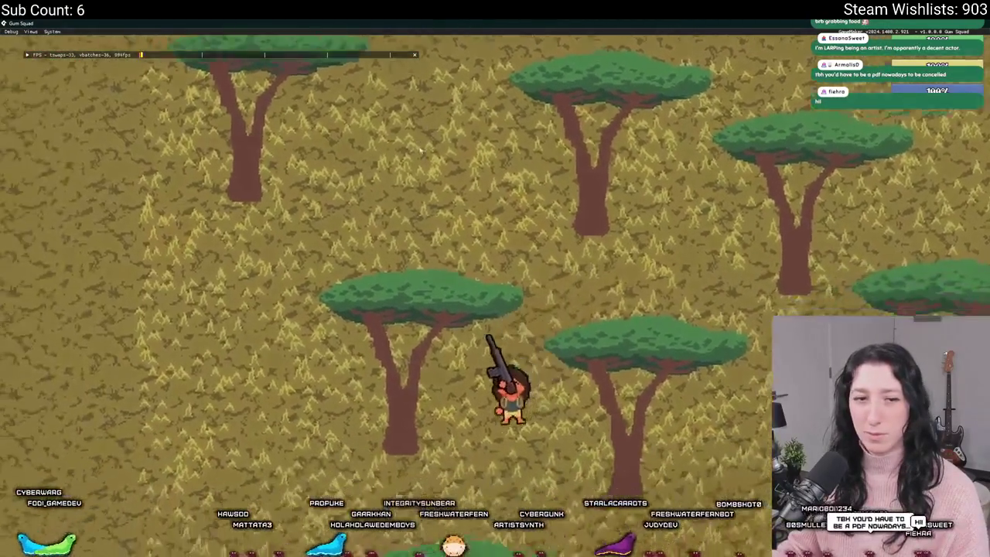
{"action": "key", "text": "w"}
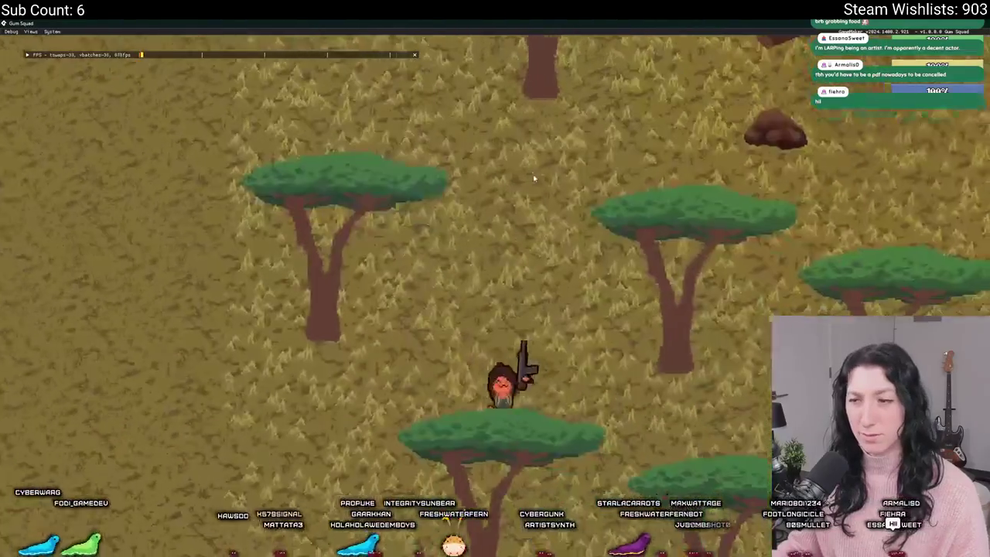
{"action": "key", "text": "w"}
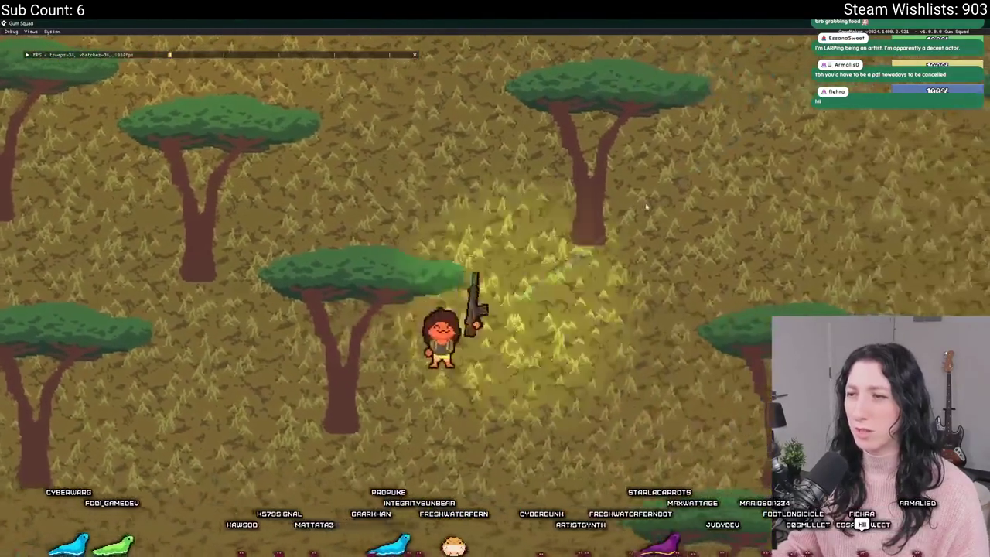
{"action": "key", "text": "w"}
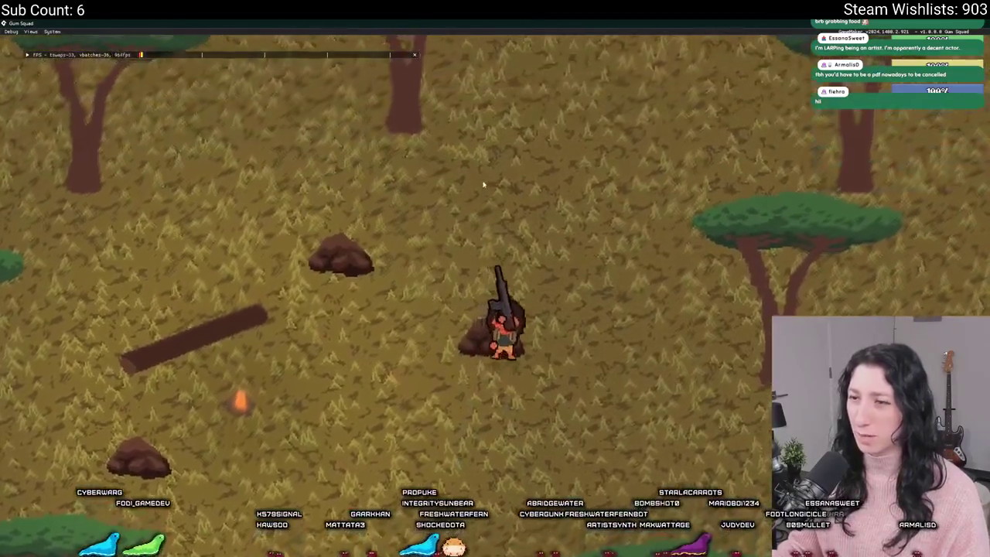
{"action": "key", "text": "w"}
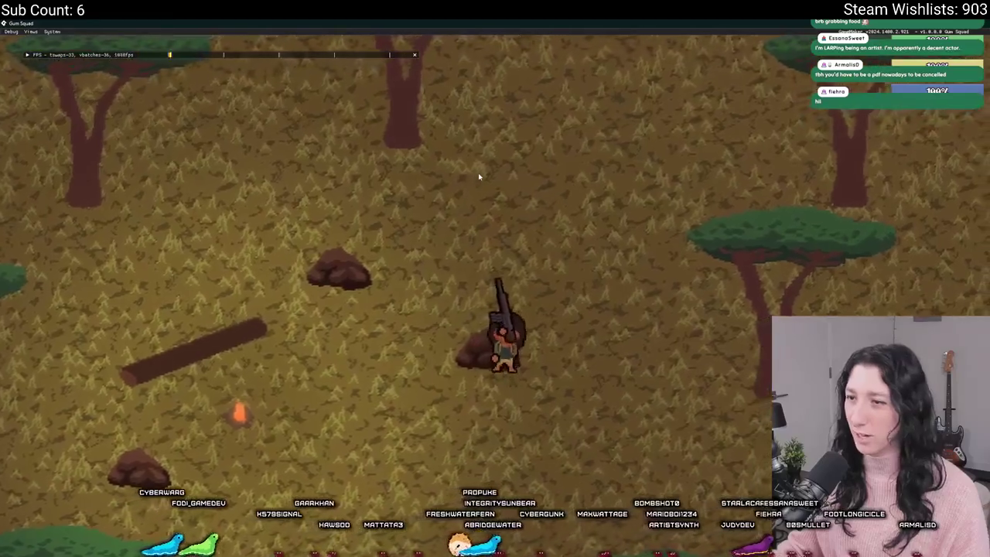
Walk back toward the campfire, then close the game and the scr_macros script window
{"action": "key", "text": "a"}
{"action": "key", "text": "s"}
{"action": "key", "text": "s"}
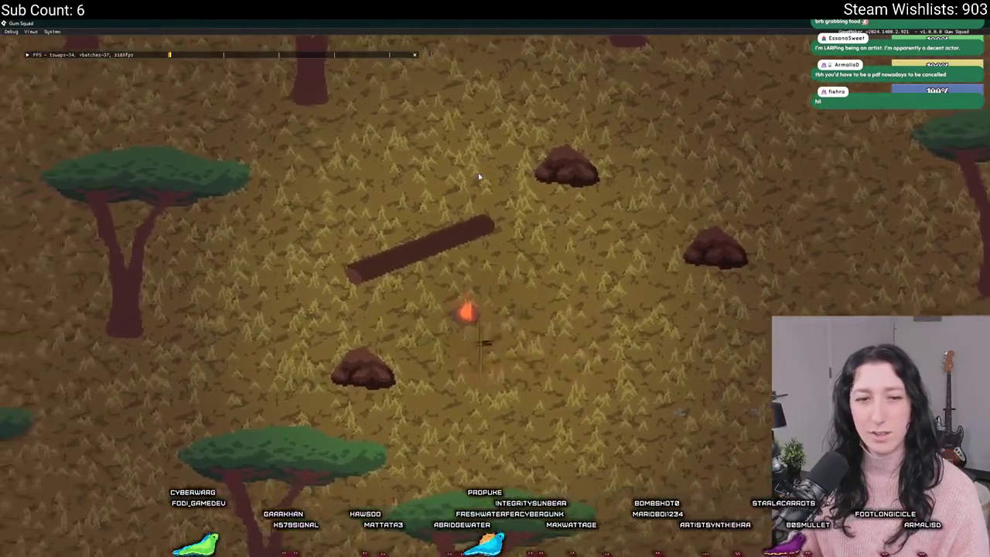
{"action": "key", "text": "d"}
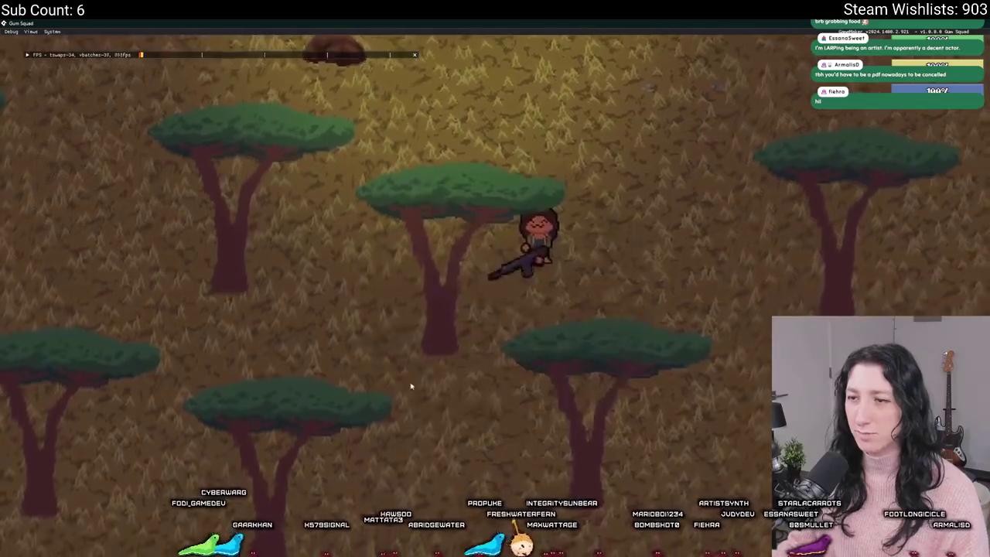
{"action": "key", "text": "w"}
{"action": "key", "text": "a"}
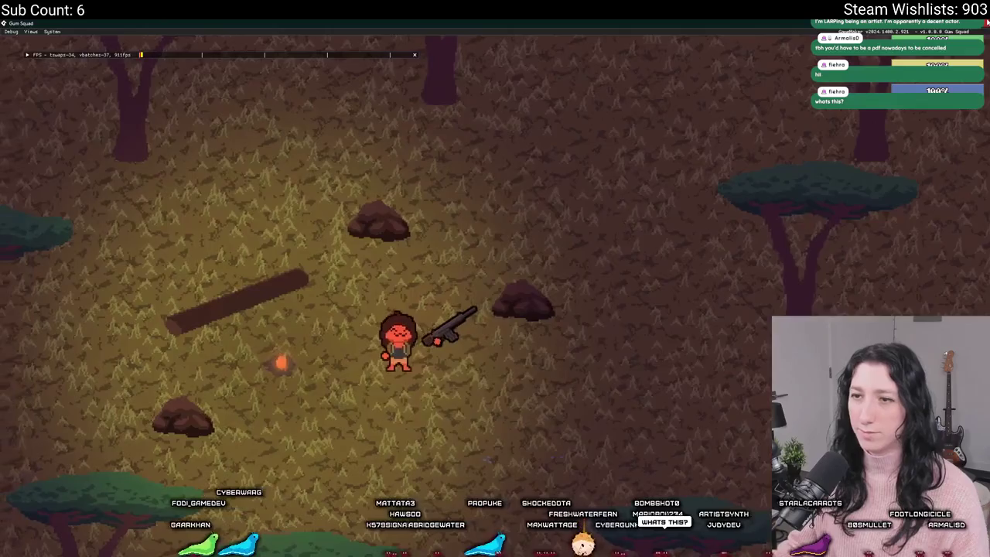
{"action": "key", "text": "Escape"}
{"action": "left_click", "coordinate": [487, 132]}
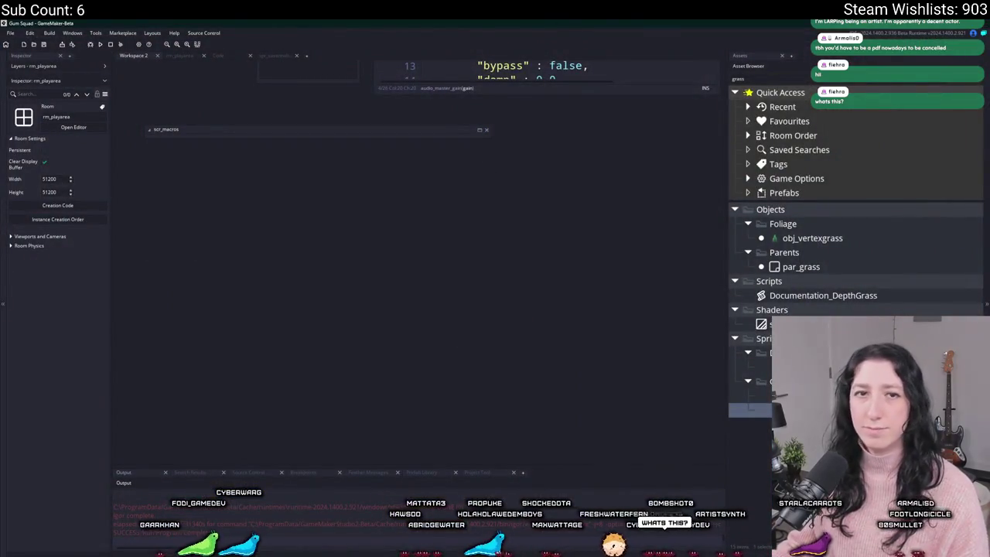
Scroll the GameMaker workspace up and switch over to Aseprite
{"action": "scroll", "coordinate": [207, 268], "scroll_direction": "up", "scroll_amount": 3}
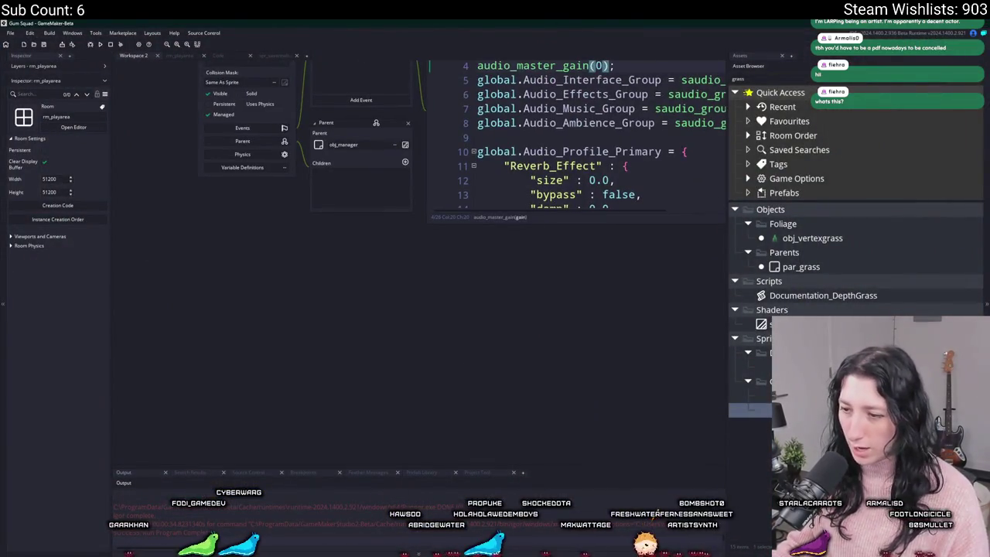
{"action": "key", "text": "alt+Tab"}
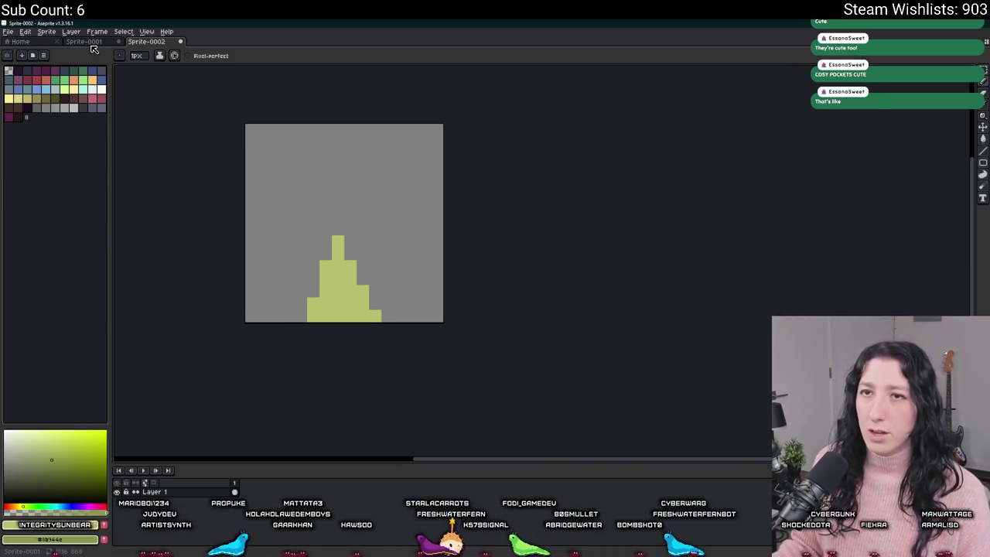
Open pic0.png from the Home page's recent files as an animation, then close it
{"action": "left_click", "coordinate": [21, 41]}
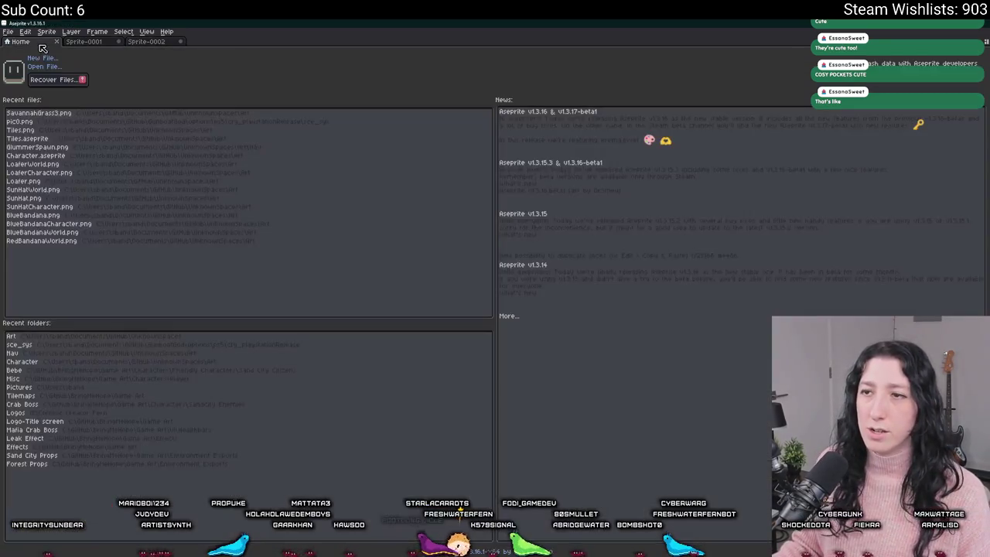
{"action": "left_click", "coordinate": [59, 124]}
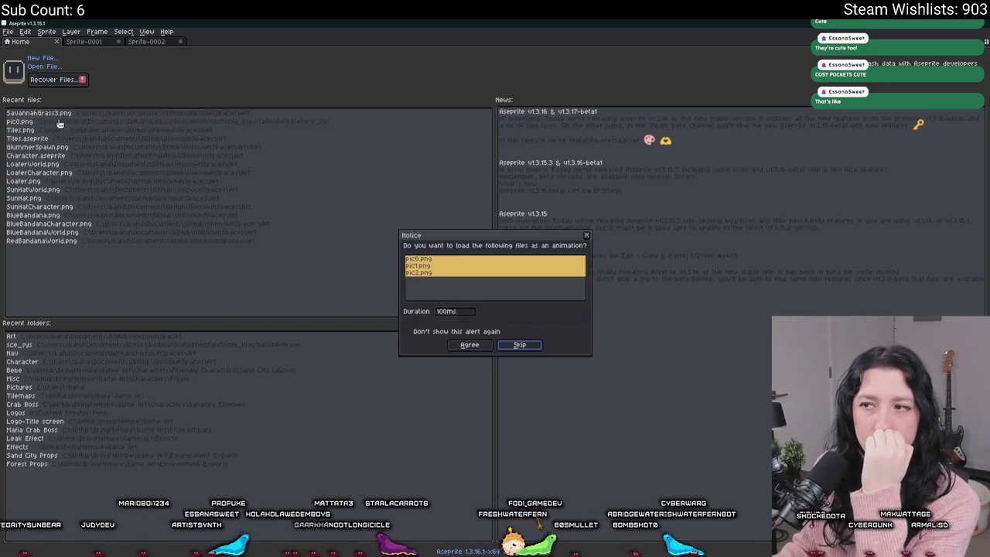
{"action": "left_click", "coordinate": [478, 346]}
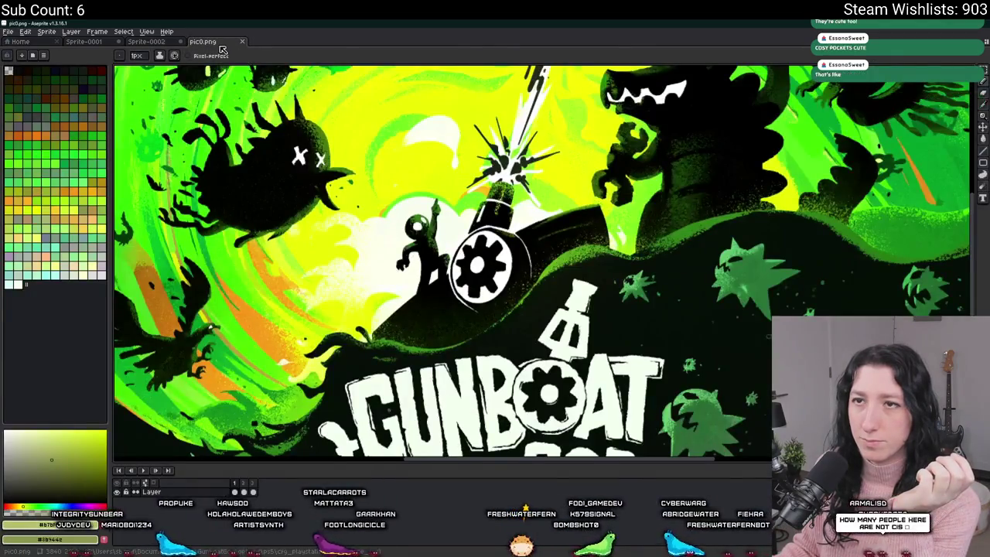
{"action": "key", "text": "ctrl+w"}
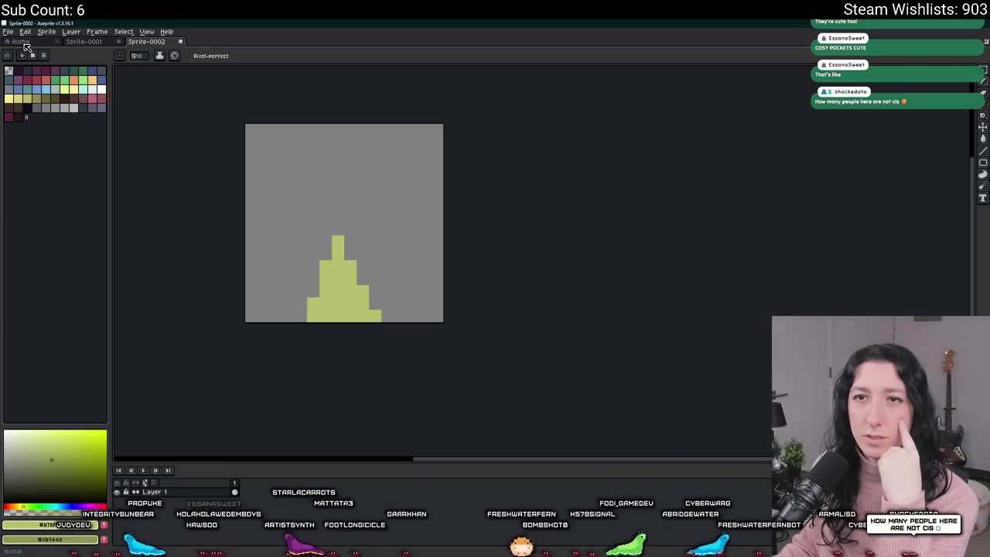
Return to Aseprite's Home page, then switch to GameMaker and open the rm_playarea room
{"action": "left_click", "coordinate": [22, 43]}
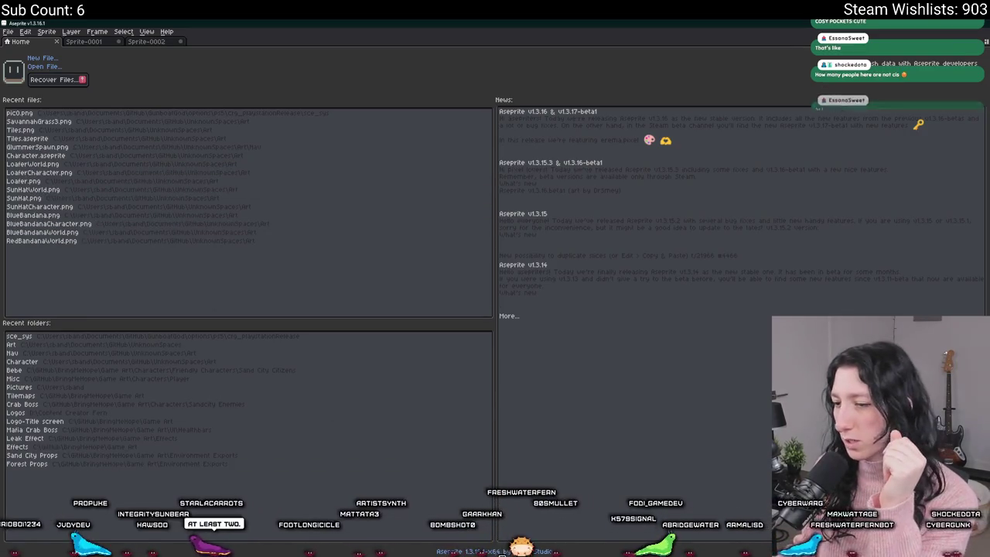
{"action": "key", "text": "alt+Tab"}
{"action": "left_click", "coordinate": [167, 55]}
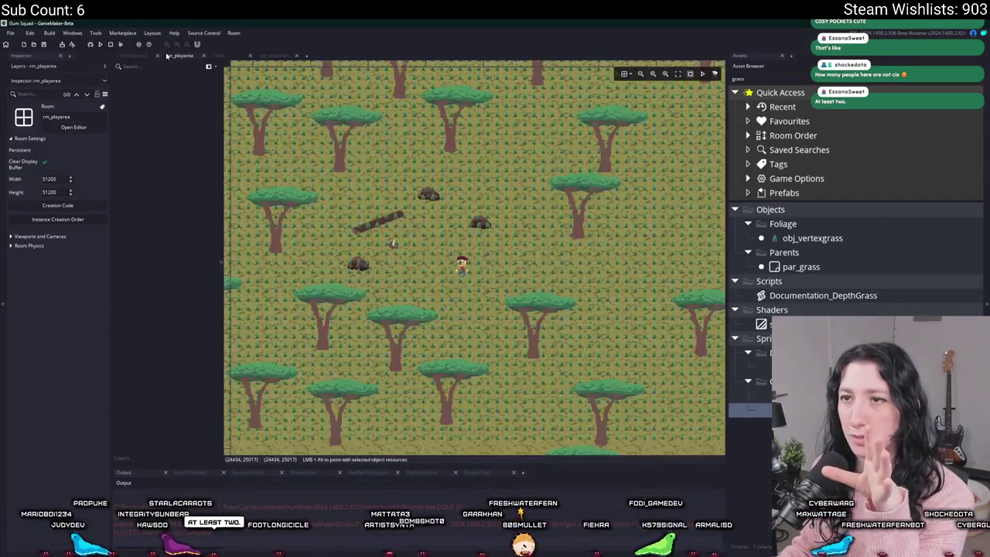
In rm_playarea, select the Foliage layer and move a grass instance further down the room
{"action": "left_click", "coordinate": [133, 56]}
{"action": "left_click", "coordinate": [184, 55]}
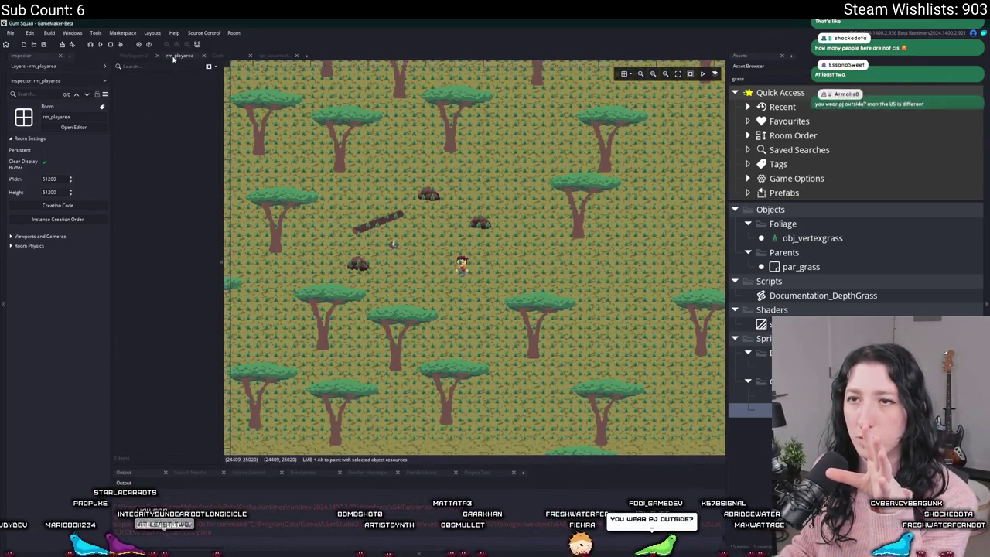
{"action": "left_click", "coordinate": [104, 66]}
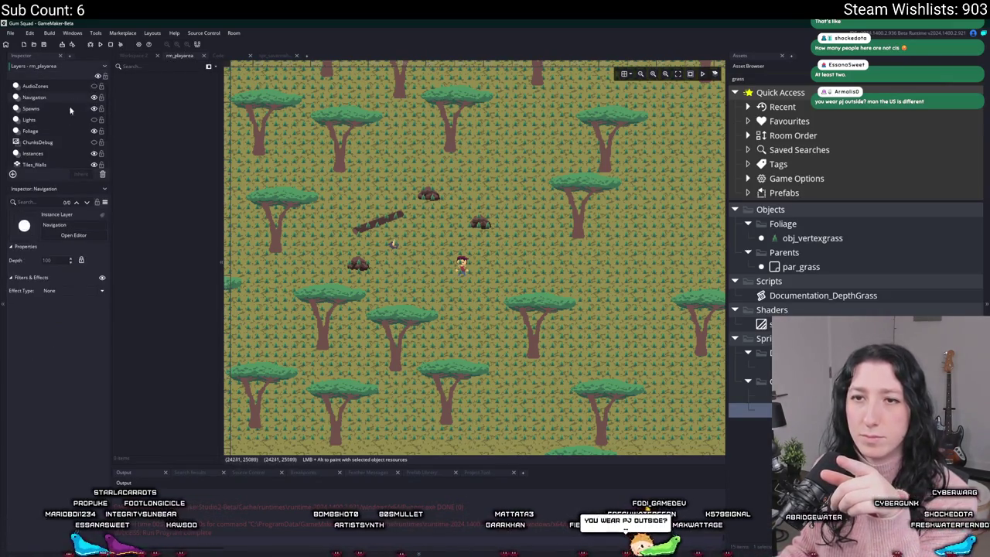
{"action": "left_click", "coordinate": [30, 131]}
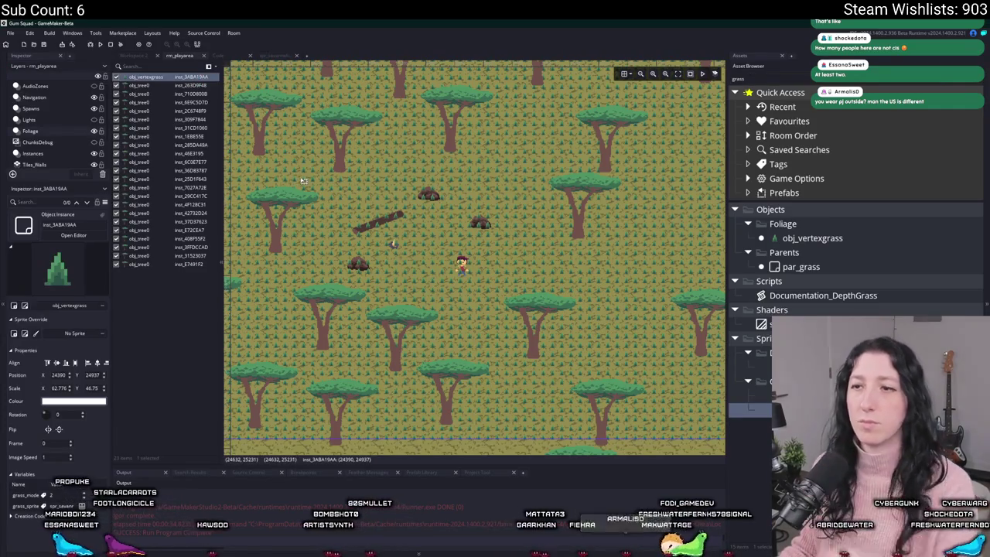
{"action": "scroll", "coordinate": [296, 179], "scroll_direction": "down", "scroll_amount": 2}
{"action": "scroll", "coordinate": [315, 175], "scroll_direction": "down", "scroll_amount": 2}
{"action": "scroll", "coordinate": [315, 174], "scroll_direction": "down", "scroll_amount": 1}
{"action": "left_click_drag", "start_coordinate": [320, 209], "coordinate": [518, 206]}
{"action": "scroll", "coordinate": [564, 342], "scroll_direction": "up", "scroll_amount": 2}
{"action": "scroll", "coordinate": [362, 261], "scroll_direction": "down", "scroll_amount": 2}
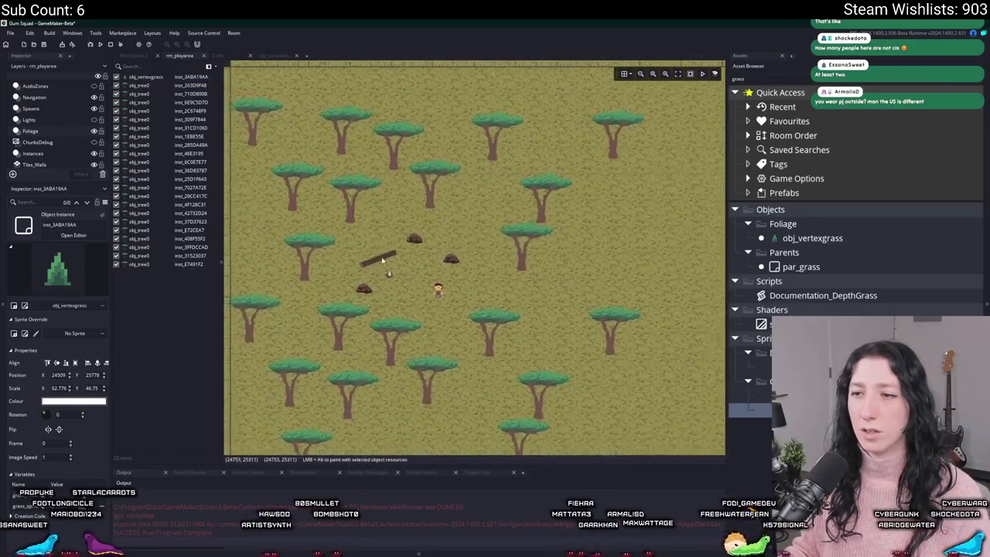
{"action": "scroll", "coordinate": [563, 333], "scroll_direction": "up", "scroll_amount": 3}
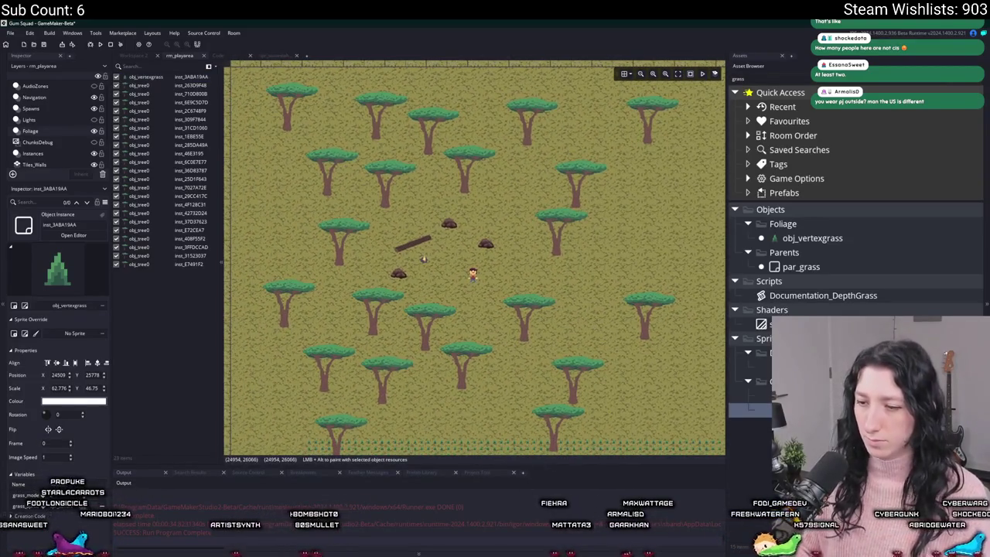
Capture the visible room view with Snipping Tool, then return to Aseprite
{"action": "key", "text": "super"}
{"action": "type", "text": "sn"}
{"action": "left_click", "coordinate": [414, 348]}
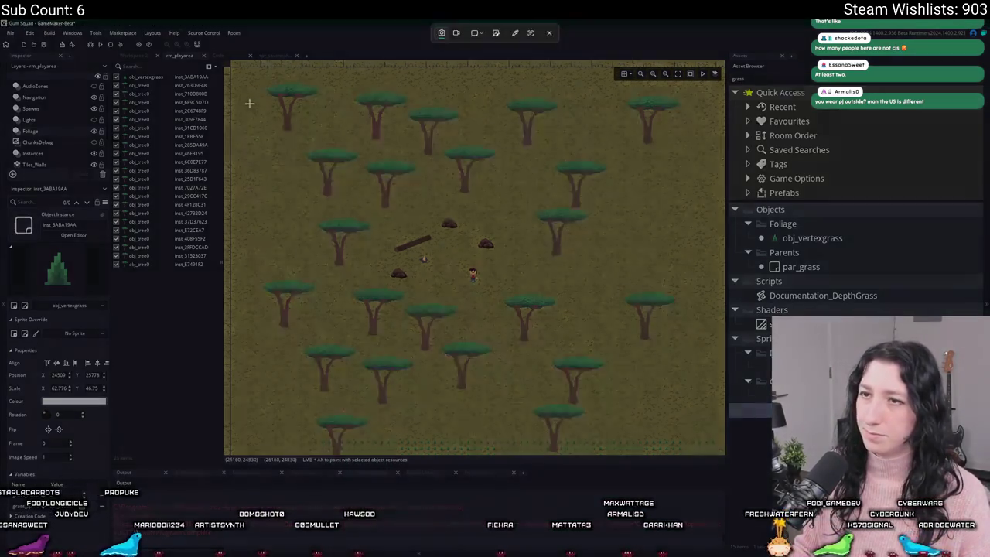
{"action": "mouse_move", "coordinate": [246, 81]}
{"action": "left_mouse_down"}
{"action": "mouse_move", "coordinate": [328, 186]}
{"action": "mouse_move", "coordinate": [630, 426]}
{"action": "mouse_move", "coordinate": [670, 427]}
{"action": "left_mouse_up"}
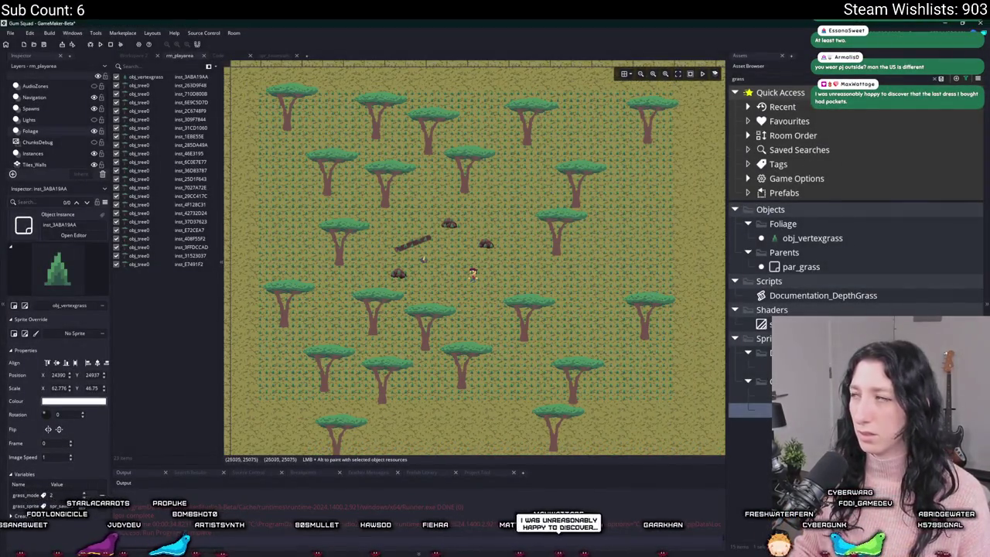
{"action": "key", "text": "alt+Tab"}
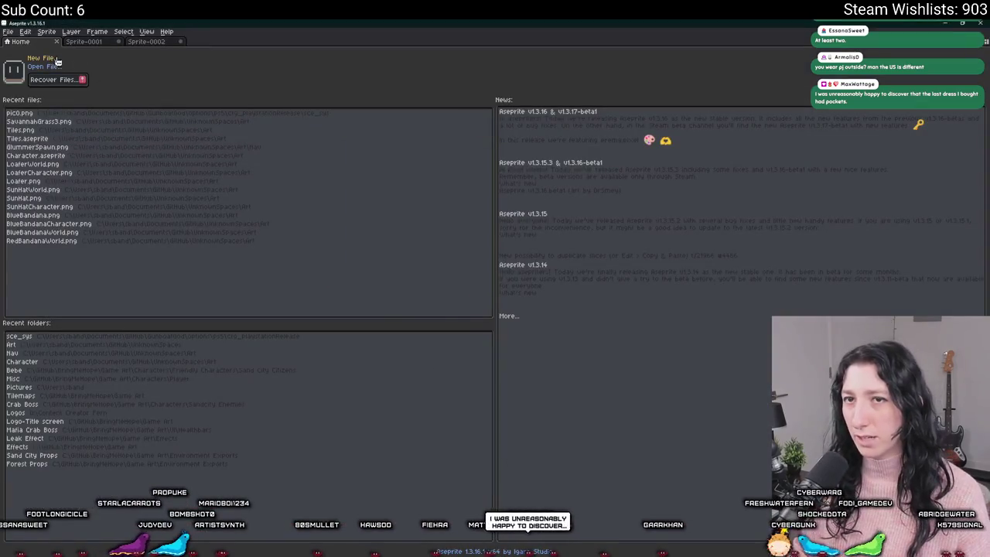
Create a new sprite and paste the captured room screenshot into it
{"action": "key", "text": "ctrl+n"}
{"action": "key", "text": "Return"}
{"action": "key", "text": "ctrl+v"}
Load a different colour palette from a file and shift the map view
{"action": "left_click", "coordinate": [44, 55]}
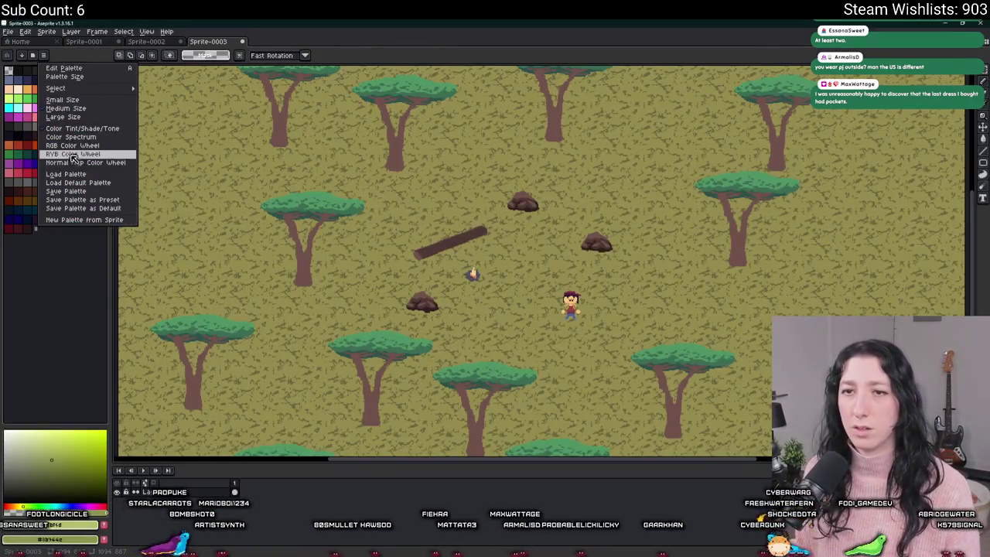
{"action": "left_click", "coordinate": [66, 174]}
{"action": "scroll", "coordinate": [555, 325], "scroll_direction": "down", "scroll_amount": 10}
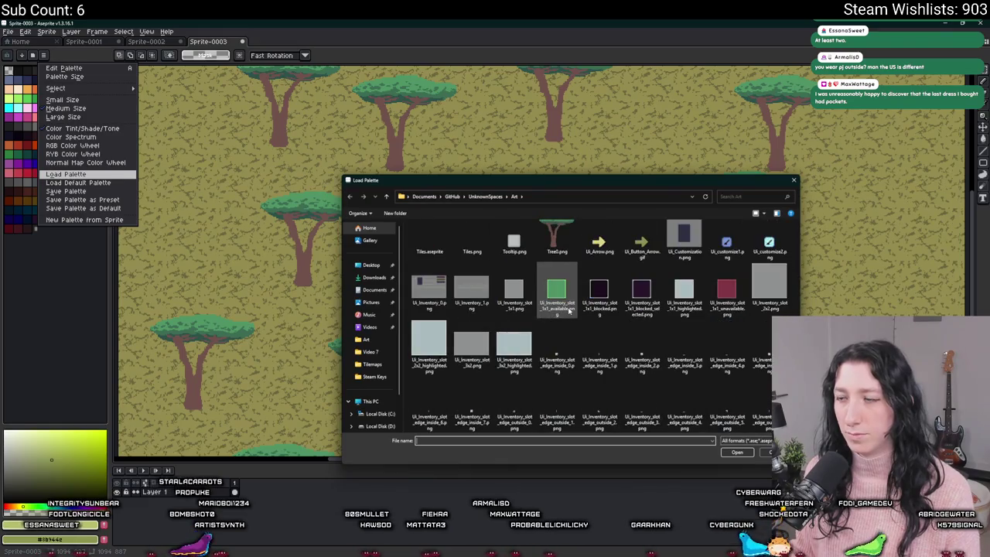
{"action": "double_click", "coordinate": [714, 245]}
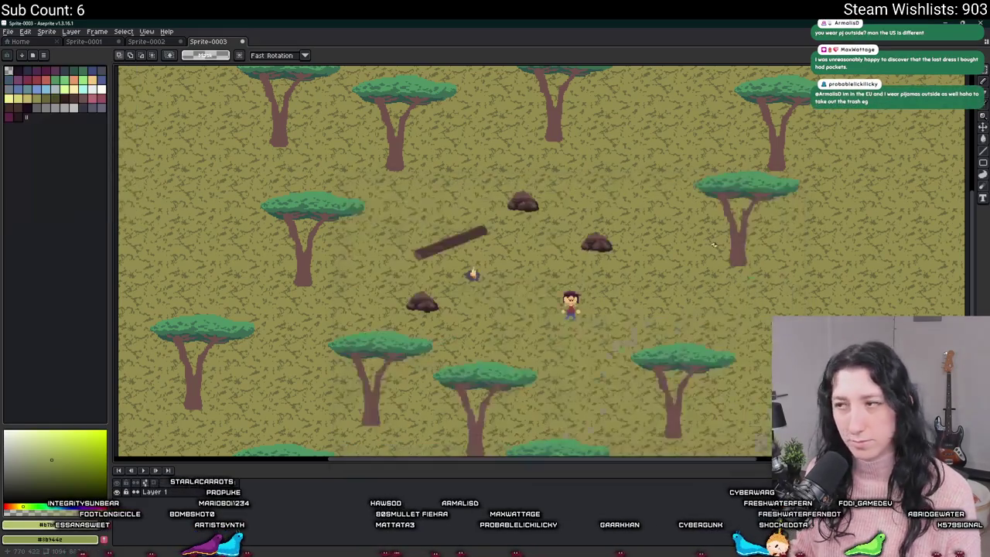
{"action": "left_click_drag", "start_coordinate": [432, 249], "coordinate": [392, 218]}
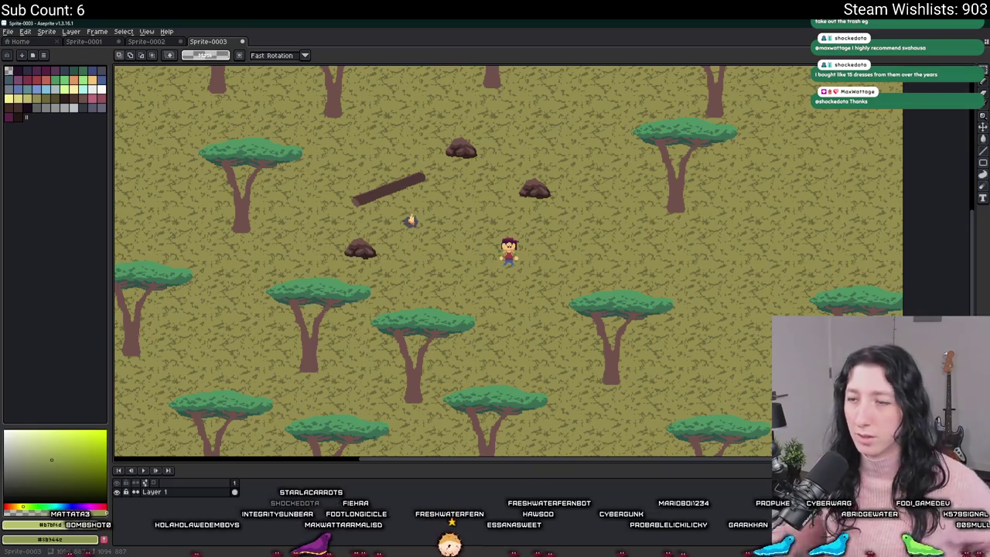
{"action": "scroll", "coordinate": [496, 244], "scroll_direction": "down", "scroll_amount": 2}
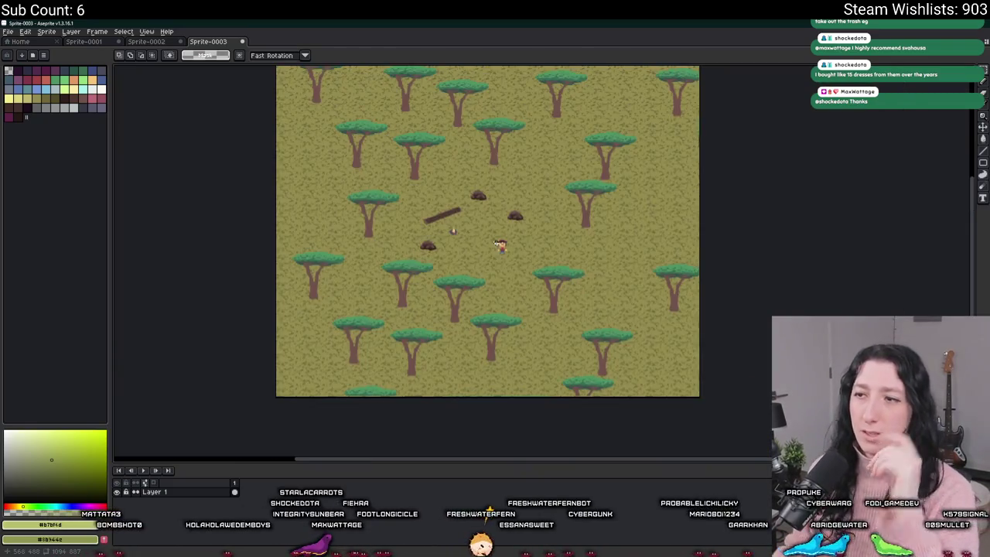
Add a new layer above the pasted map and pan around the savanna screenshot
{"action": "key", "text": "shift+n"}
{"action": "scroll", "coordinate": [547, 214], "scroll_direction": "up", "scroll_amount": 5}
{"action": "scroll", "coordinate": [547, 214], "scroll_direction": "down", "scroll_amount": 2}
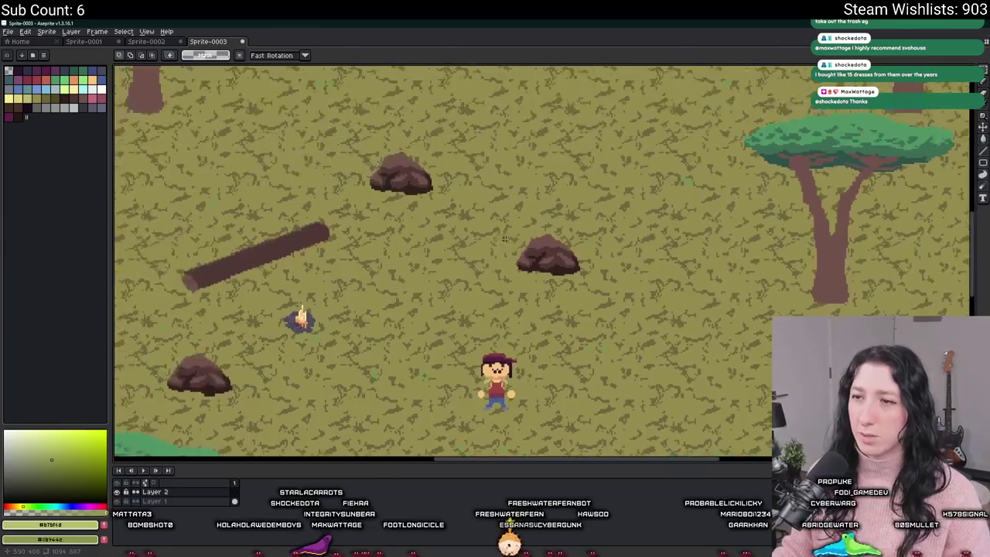
{"action": "left_click_drag", "start_coordinate": [526, 224], "coordinate": [578, 226]}
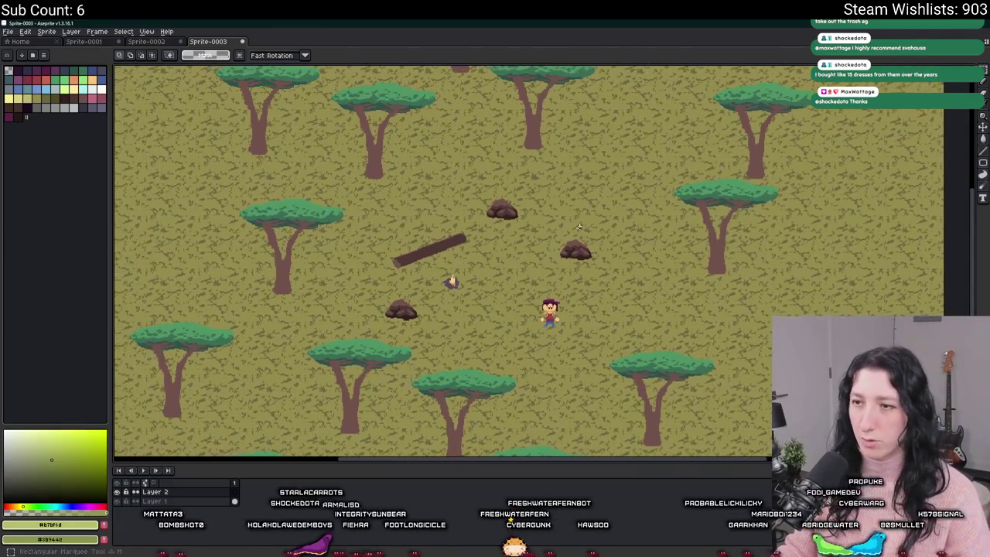
{"action": "mouse_move", "coordinate": [487, 212]}
{"action": "left_mouse_down"}
{"action": "mouse_move", "coordinate": [444, 245]}
{"action": "mouse_move", "coordinate": [464, 247]}
{"action": "left_mouse_up"}
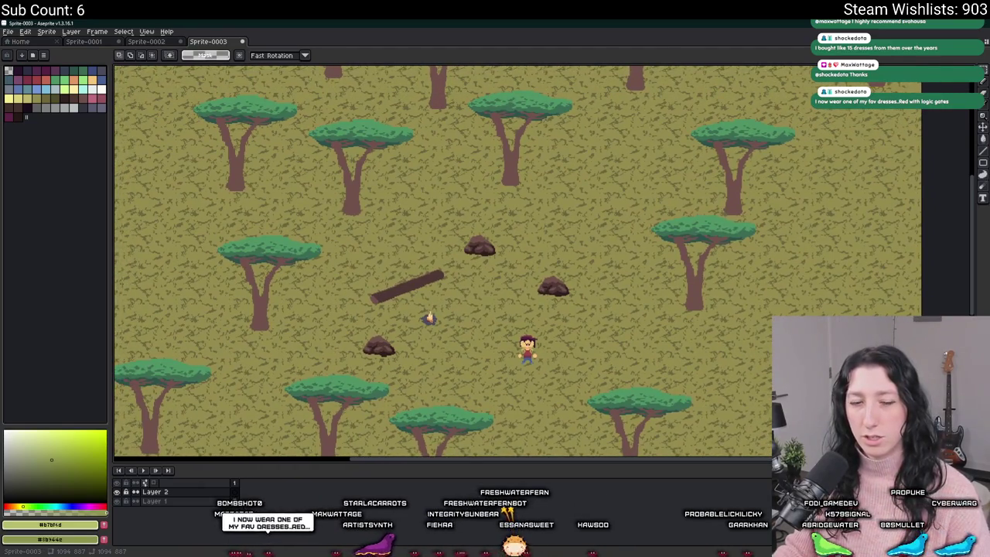
{"action": "left_click_drag", "start_coordinate": [535, 196], "coordinate": [566, 196]}
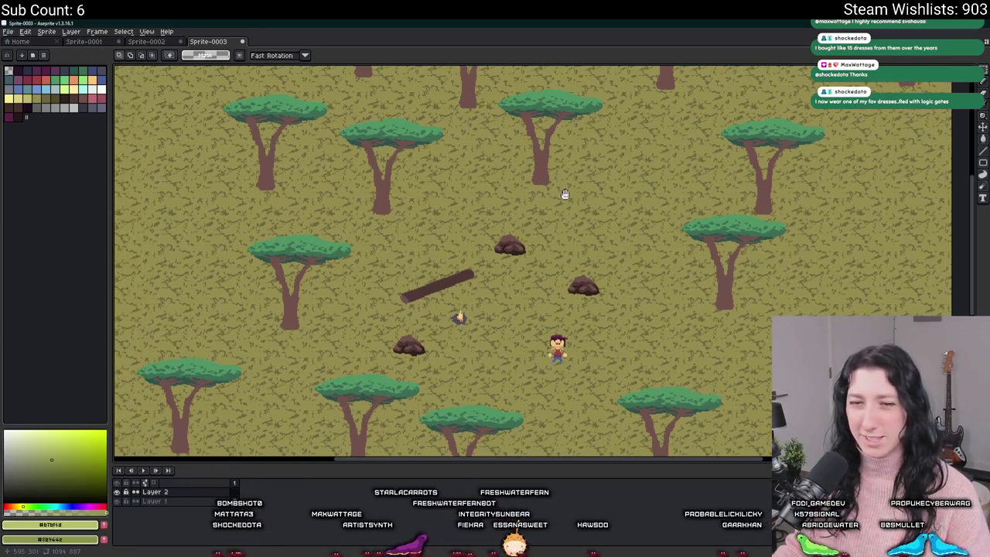
{"action": "scroll", "coordinate": [542, 235], "scroll_direction": "down", "scroll_amount": 2}
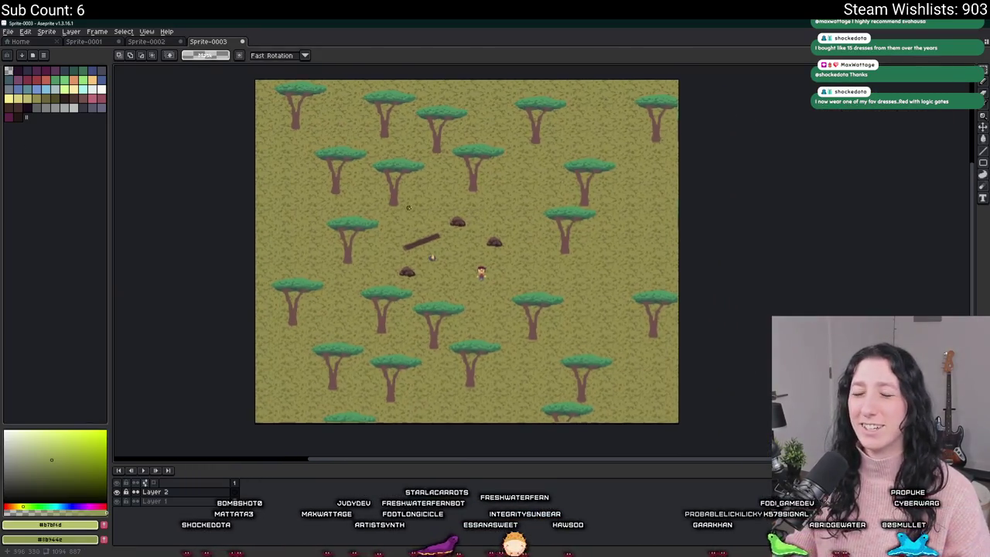
{"action": "scroll", "coordinate": [409, 207], "scroll_direction": "up", "scroll_amount": 3}
{"action": "scroll", "coordinate": [386, 190], "scroll_direction": "down", "scroll_amount": 2}
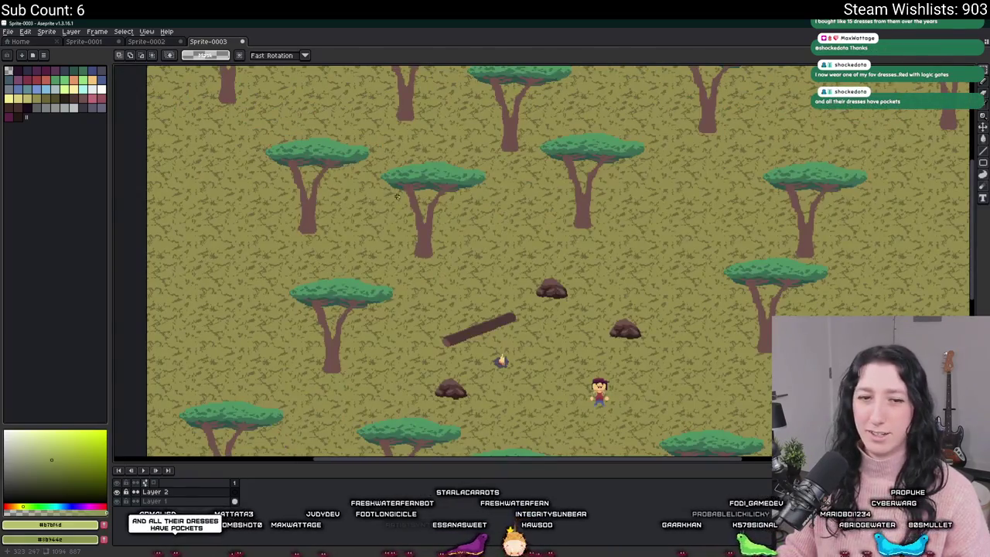
{"action": "scroll", "coordinate": [318, 218], "scroll_direction": "up", "scroll_amount": 1}
{"action": "mouse_move", "coordinate": [318, 218]}
{"action": "left_mouse_down"}
{"action": "mouse_move", "coordinate": [250, 210]}
{"action": "mouse_move", "coordinate": [326, 275]}
{"action": "left_mouse_up"}
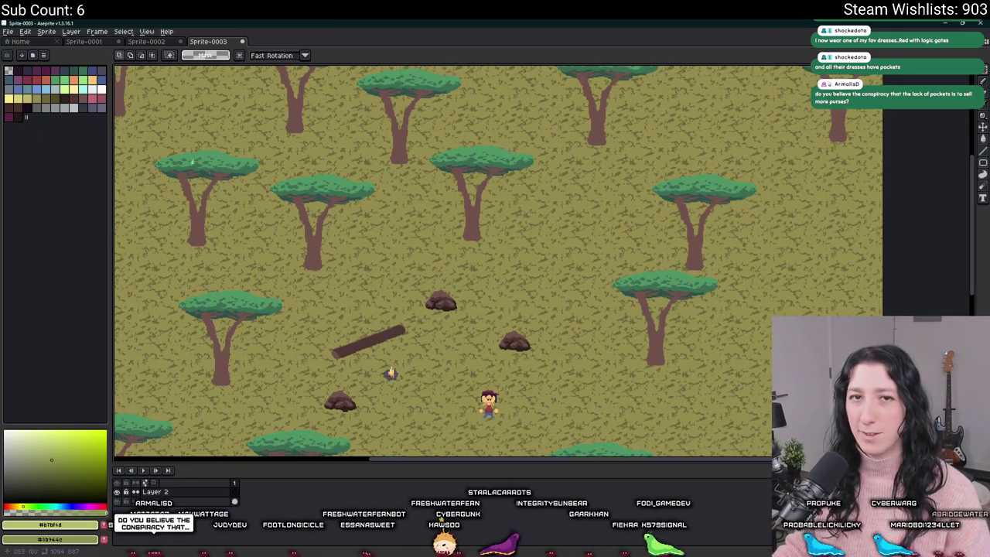
Sample the acacia trunks' brown as the drawing colour with the Eyedropper
{"action": "scroll", "coordinate": [371, 324], "scroll_direction": "up", "scroll_amount": 3}
{"action": "key", "text": "i"}
{"action": "scroll", "coordinate": [325, 228], "scroll_direction": "down", "scroll_amount": 1}
{"action": "key", "text": "w"}
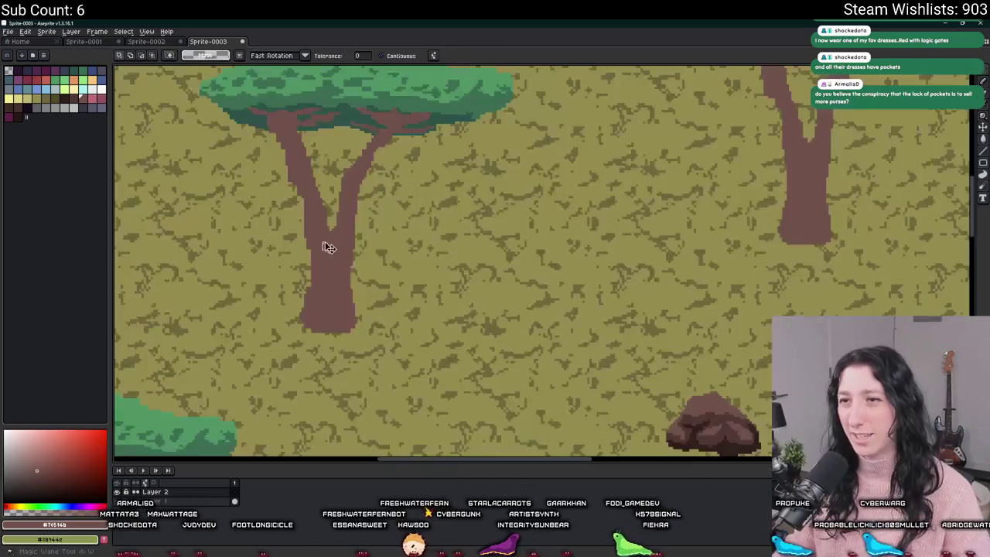
{"action": "scroll", "coordinate": [379, 247], "scroll_direction": "down", "scroll_amount": 1}
{"action": "scroll", "coordinate": [354, 269], "scroll_direction": "down", "scroll_amount": 1}
{"action": "scroll", "coordinate": [469, 264], "scroll_direction": "right", "scroll_amount": 10}
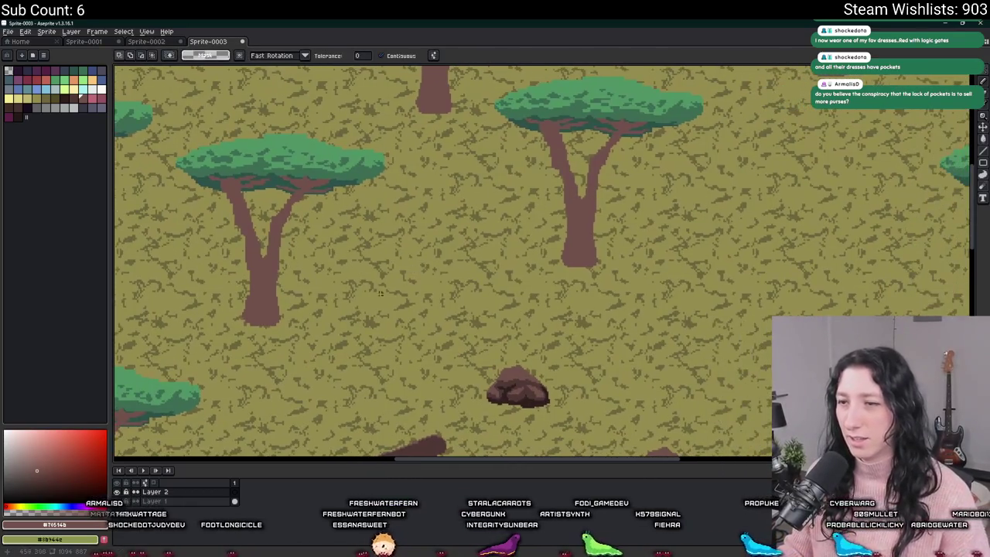
Try trunk strokes at several brush sizes, keeping only a short diagonal stroke
{"action": "key", "text": "b"}
{"action": "left_click_drag", "start_coordinate": [477, 311], "coordinate": [472, 204]}
{"action": "key", "text": "ctrl+z"}
{"action": "key", "text": "plus"}
{"action": "key", "text": "plus"}
{"action": "key", "text": "plus"}
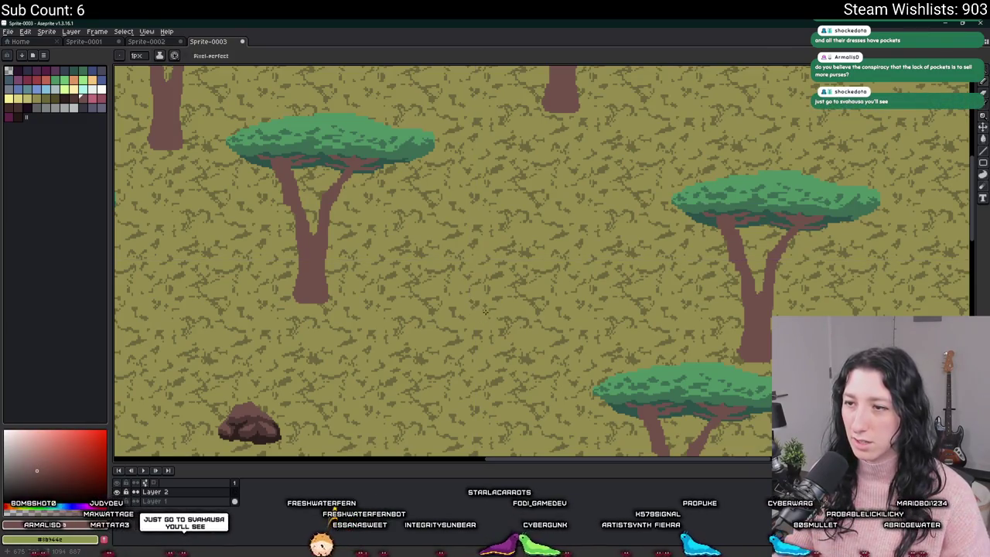
{"action": "left_click_drag", "start_coordinate": [496, 313], "coordinate": [487, 199]}
{"action": "key", "text": "minus"}
{"action": "key", "text": "minus"}
{"action": "key", "text": "ctrl+z"}
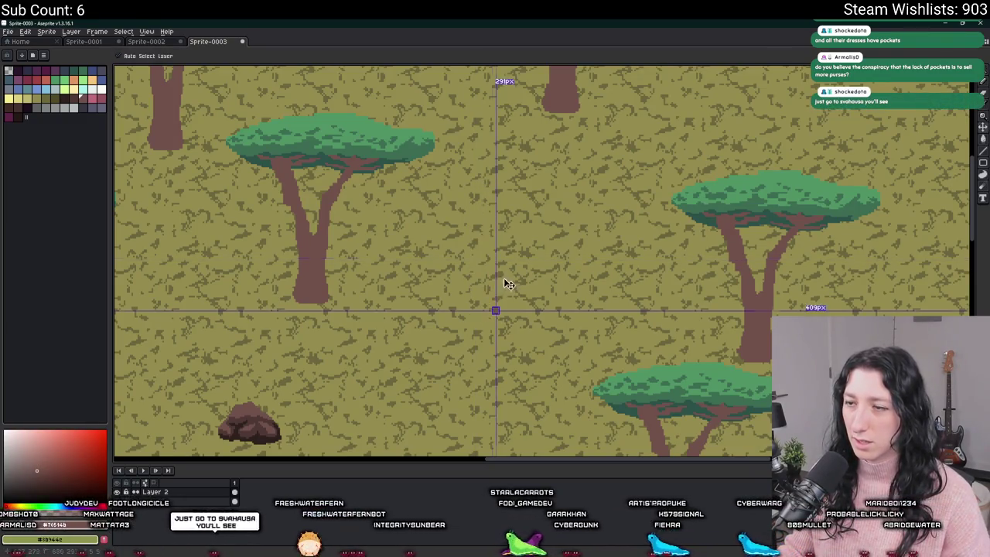
{"action": "left_click_drag", "start_coordinate": [503, 292], "coordinate": [502, 255]}
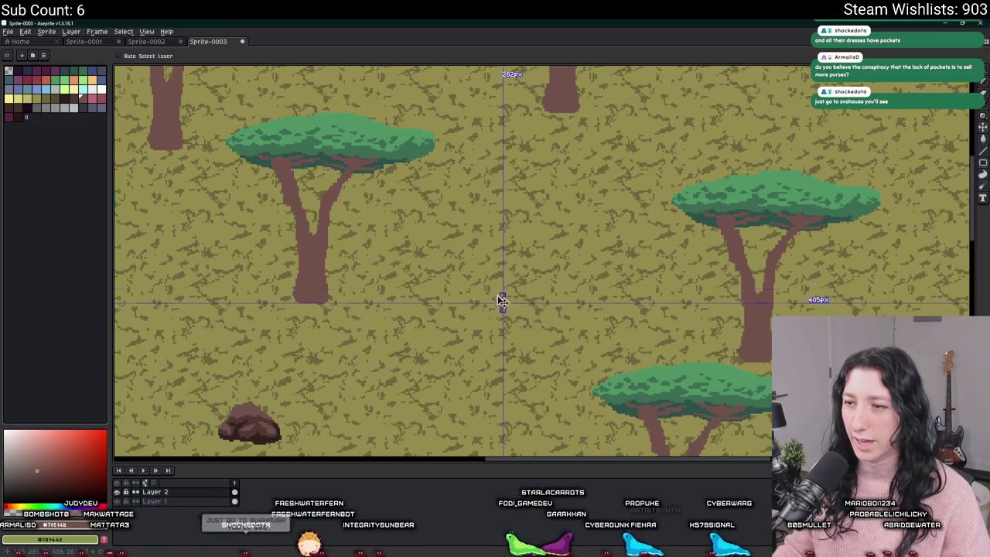
{"action": "key", "text": "ctrl+z"}
{"action": "key", "text": "ctrl+z"}
{"action": "left_click_drag", "start_coordinate": [496, 310], "coordinate": [477, 290]}
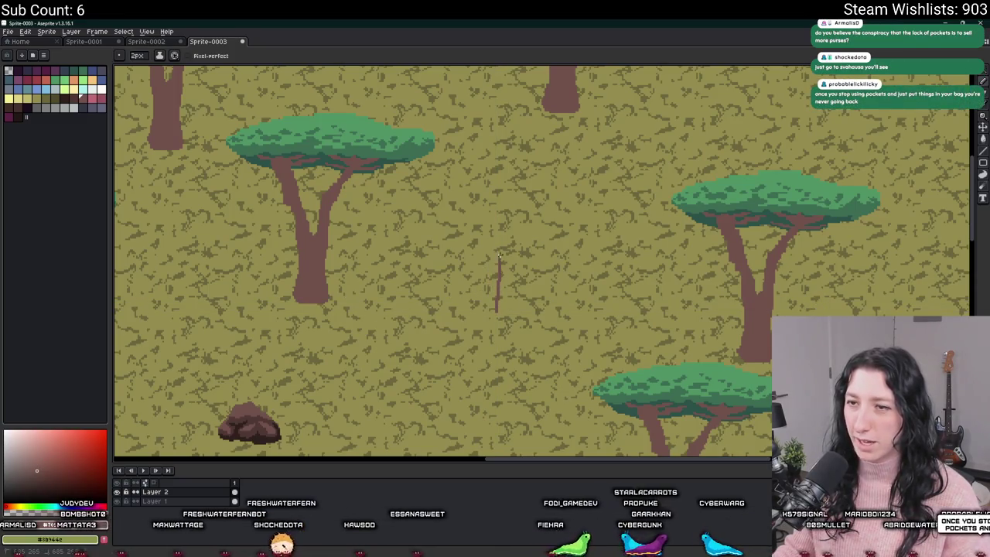
{"action": "scroll", "coordinate": [495, 287], "scroll_direction": "up", "scroll_amount": 1}
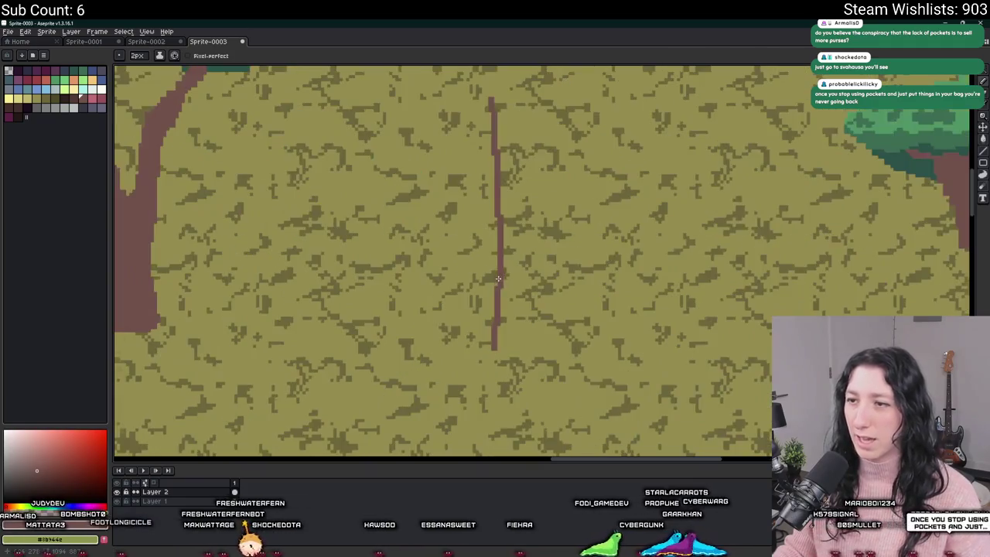
{"action": "scroll", "coordinate": [464, 345], "scroll_direction": "down", "scroll_amount": 1}
{"action": "scroll", "coordinate": [464, 346], "scroll_direction": "up", "scroll_amount": 1}
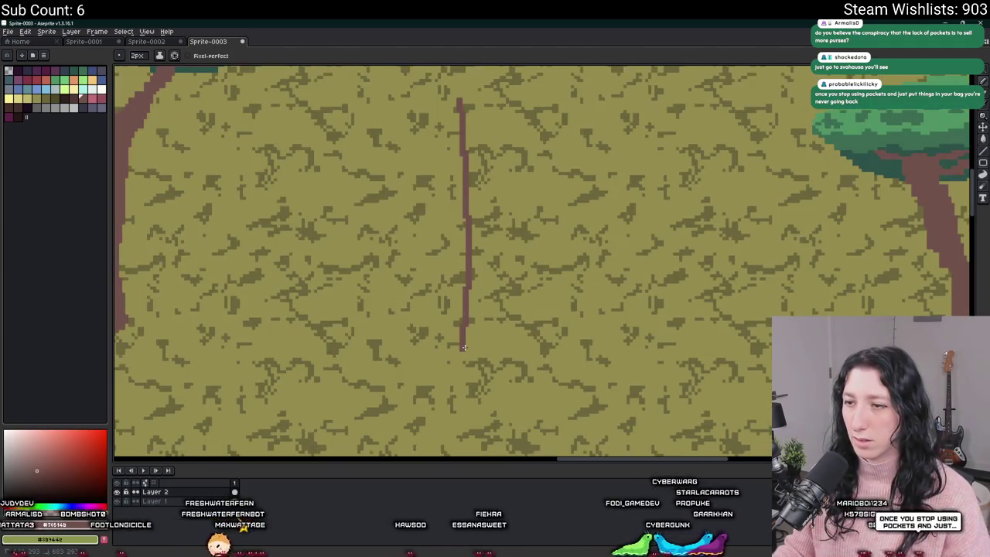
Outline the trunk's bottom edge and right side, then fill it solid brown
{"action": "mouse_move", "coordinate": [464, 348]}
{"action": "left_mouse_down"}
{"action": "mouse_move", "coordinate": [503, 350]}
{"action": "mouse_move", "coordinate": [498, 317]}
{"action": "left_mouse_up"}
{"action": "mouse_move", "coordinate": [497, 258]}
{"action": "left_mouse_down"}
{"action": "mouse_move", "coordinate": [504, 197]}
{"action": "mouse_move", "coordinate": [493, 122]}
{"action": "mouse_move", "coordinate": [506, 122]}
{"action": "left_mouse_up"}
{"action": "scroll", "coordinate": [495, 131], "scroll_direction": "down", "scroll_amount": 3}
{"action": "scroll", "coordinate": [494, 132], "scroll_direction": "up", "scroll_amount": 3}
{"action": "key", "text": "g"}
{"action": "left_click", "coordinate": [485, 148]}
{"action": "scroll", "coordinate": [485, 149], "scroll_direction": "down", "scroll_amount": 3}
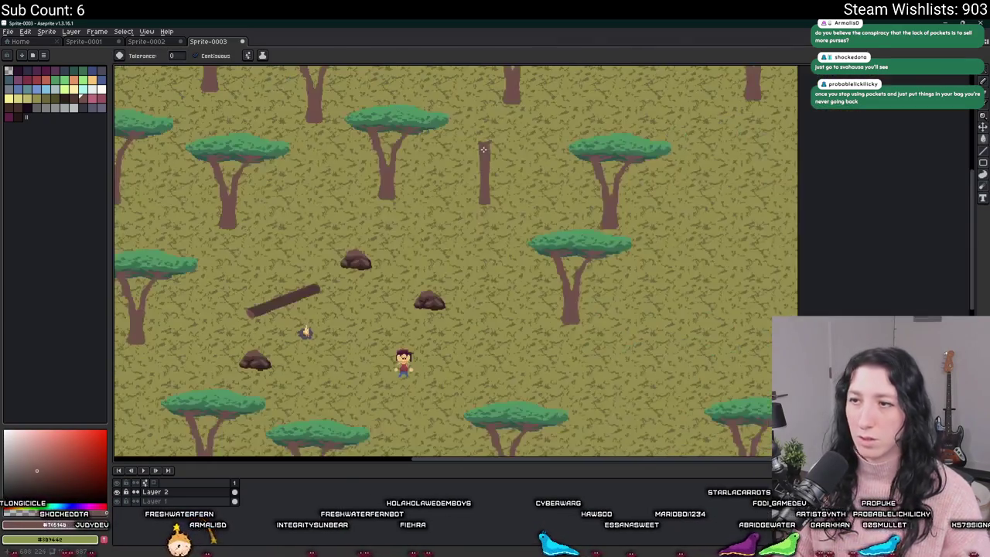
{"action": "scroll", "coordinate": [479, 199], "scroll_direction": "up", "scroll_amount": 3}
{"action": "scroll", "coordinate": [483, 193], "scroll_direction": "down", "scroll_amount": 4}
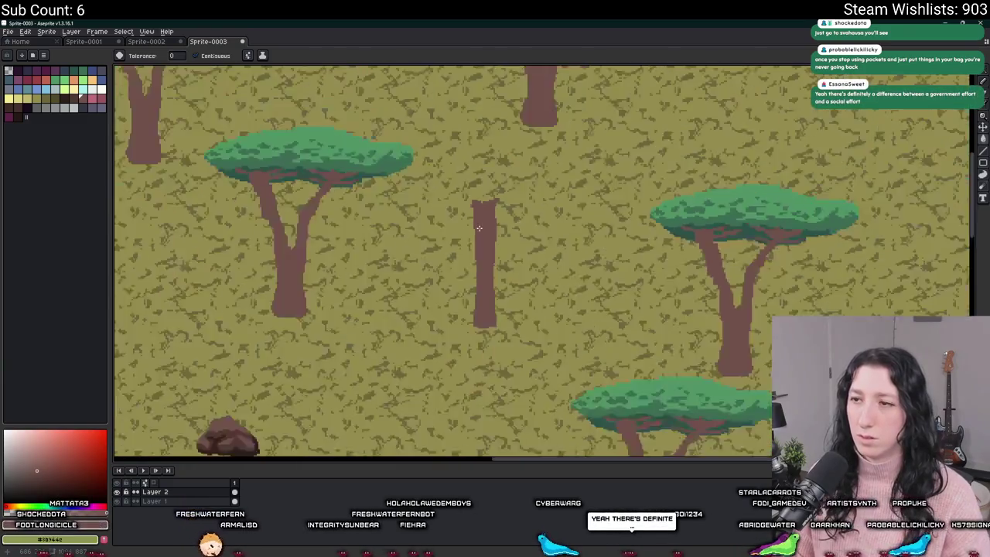
{"action": "scroll", "coordinate": [487, 189], "scroll_direction": "up", "scroll_amount": 5}
Select the lone trunk and nudge it into open grass between the acacias
{"action": "key", "text": "b"}
{"action": "key", "text": "ctrl+d"}
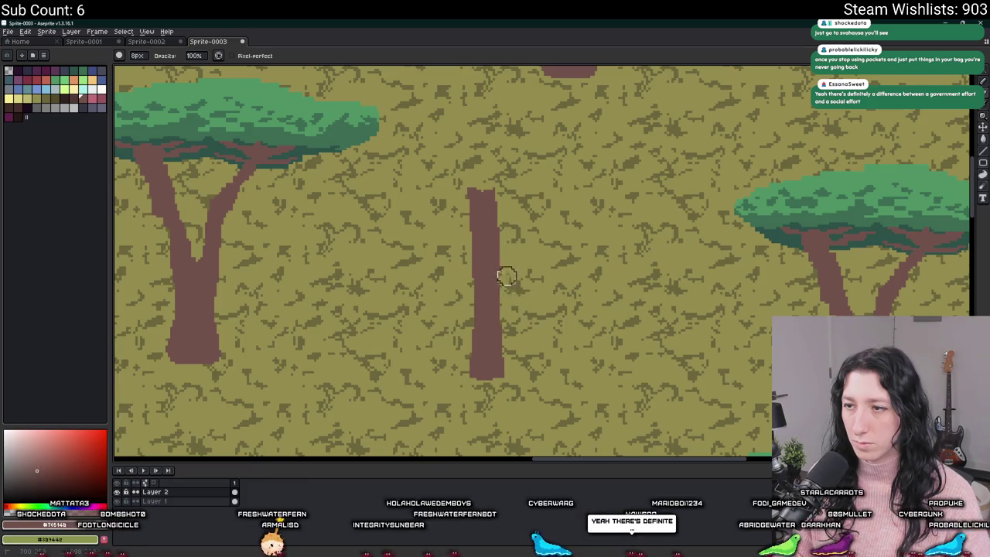
{"action": "scroll", "coordinate": [510, 278], "scroll_direction": "down", "scroll_amount": 4}
{"action": "scroll", "coordinate": [511, 283], "scroll_direction": "up", "scroll_amount": 4}
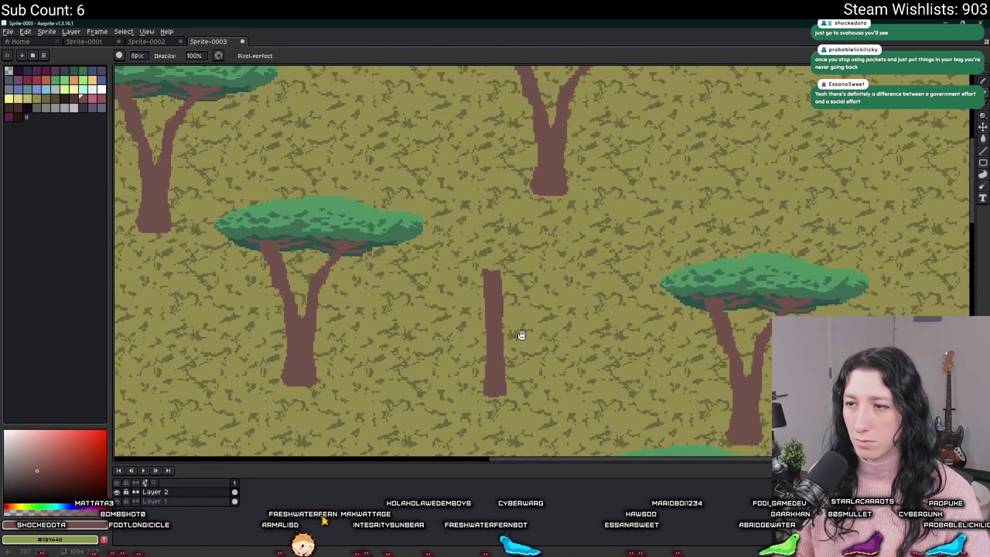
{"action": "key", "text": "m"}
{"action": "left_click_drag", "start_coordinate": [527, 404], "coordinate": [466, 223]}
{"action": "left_click_drag", "start_coordinate": [502, 304], "coordinate": [471, 324]}
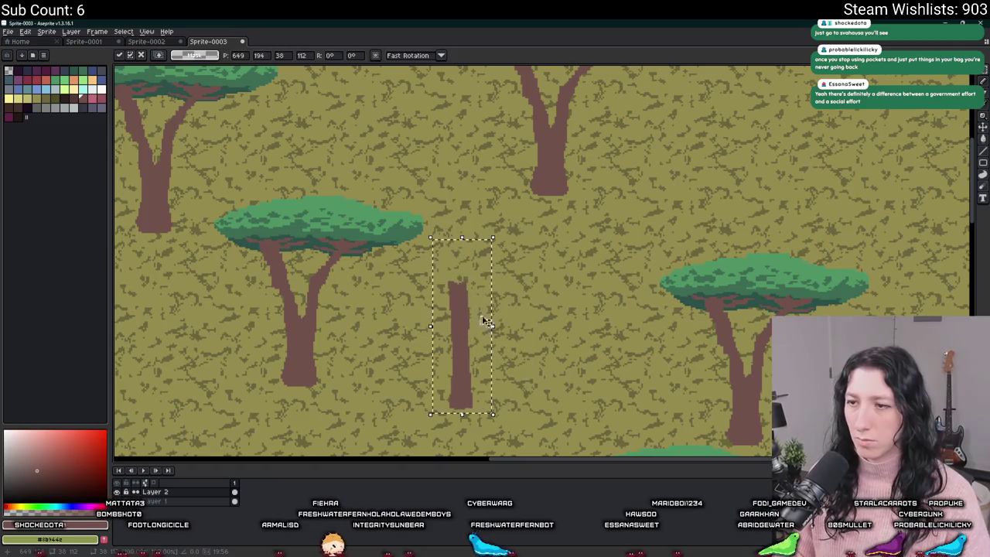
{"action": "left_click_drag", "start_coordinate": [500, 449], "coordinate": [435, 262]}
{"action": "left_click_drag", "start_coordinate": [463, 334], "coordinate": [510, 338]}
{"action": "key", "text": "ctrl+d"}
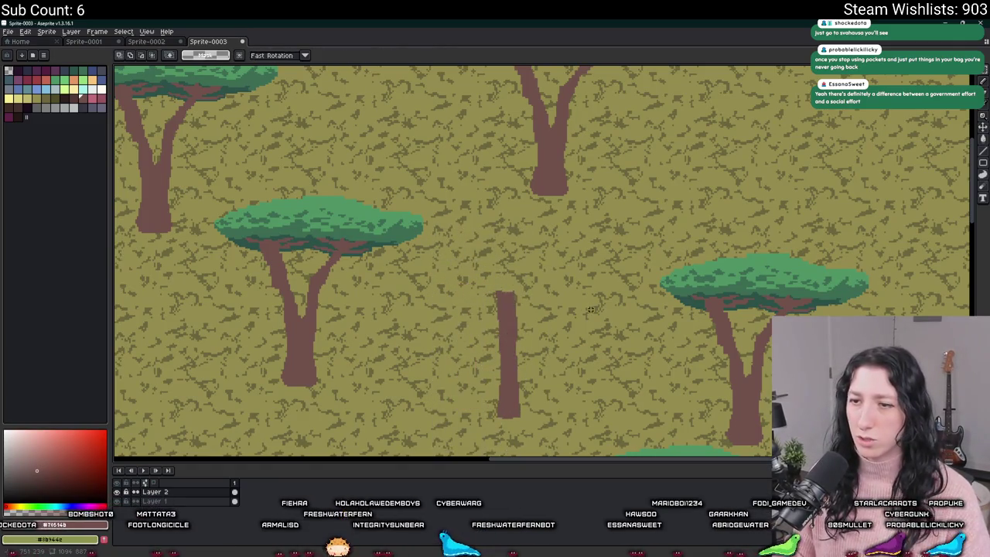
{"action": "left_click_drag", "start_coordinate": [540, 304], "coordinate": [518, 274]}
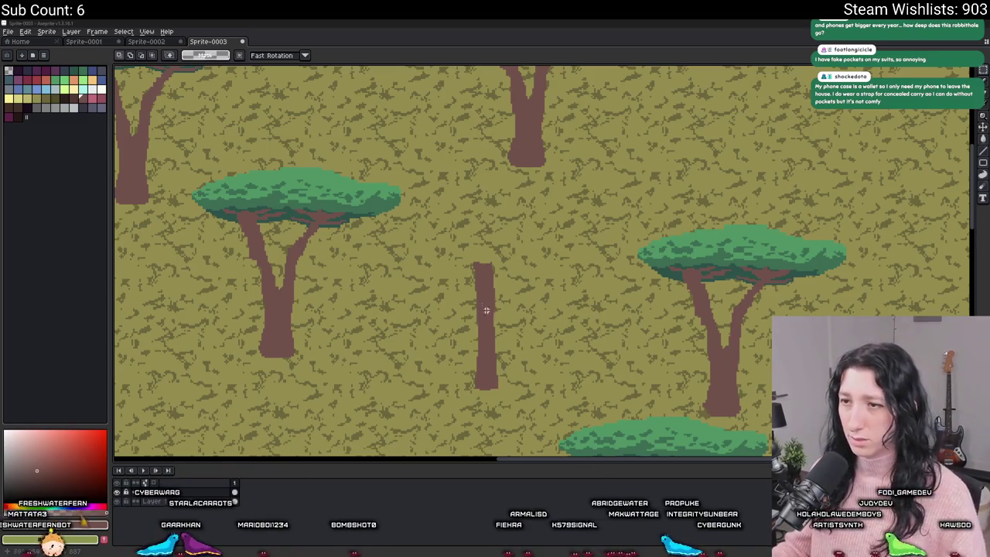
Outline a canopy ellipse above the new trunk and fill it dark green
{"action": "scroll", "coordinate": [489, 313], "scroll_direction": "up", "scroll_amount": 1}
{"action": "scroll", "coordinate": [488, 313], "scroll_direction": "down", "scroll_amount": 1}
{"action": "scroll", "coordinate": [285, 207], "scroll_direction": "up", "scroll_amount": 2}
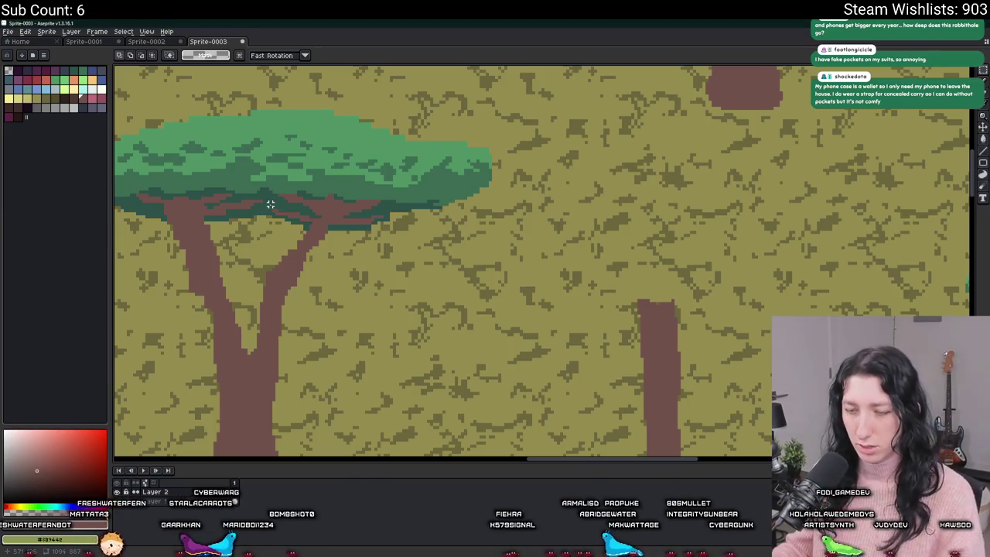
{"action": "key", "text": "b"}
{"action": "left_click", "coordinate": [270, 204], "text": "alt"}
{"action": "mouse_move", "coordinate": [643, 282]}
{"action": "left_mouse_down"}
{"action": "mouse_move", "coordinate": [582, 276]}
{"action": "mouse_move", "coordinate": [661, 312]}
{"action": "left_mouse_up"}
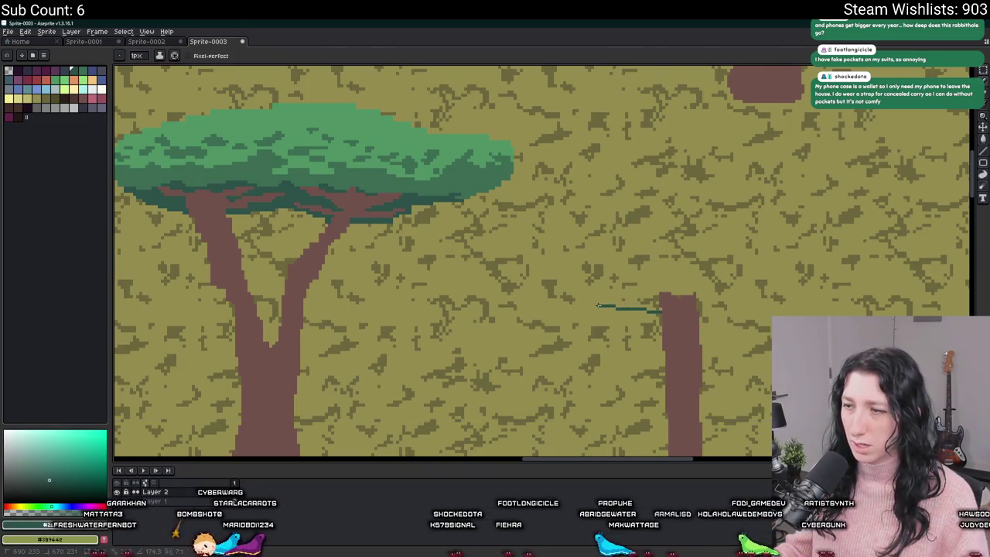
{"action": "scroll", "coordinate": [566, 294], "scroll_direction": "right", "scroll_amount": 3}
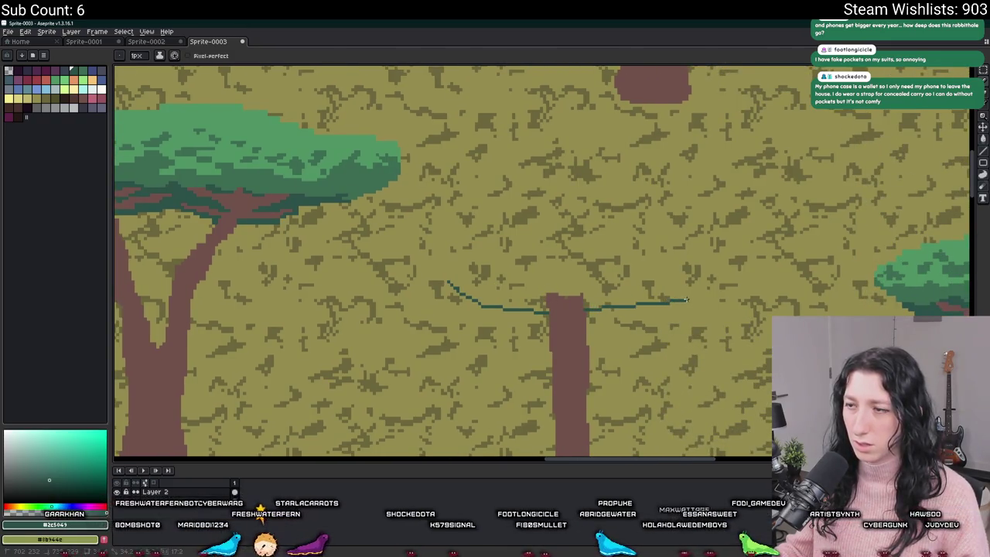
{"action": "mouse_move", "coordinate": [686, 299]}
{"action": "left_mouse_down"}
{"action": "mouse_move", "coordinate": [750, 264]}
{"action": "mouse_move", "coordinate": [696, 253]}
{"action": "mouse_move", "coordinate": [569, 257]}
{"action": "left_mouse_up"}
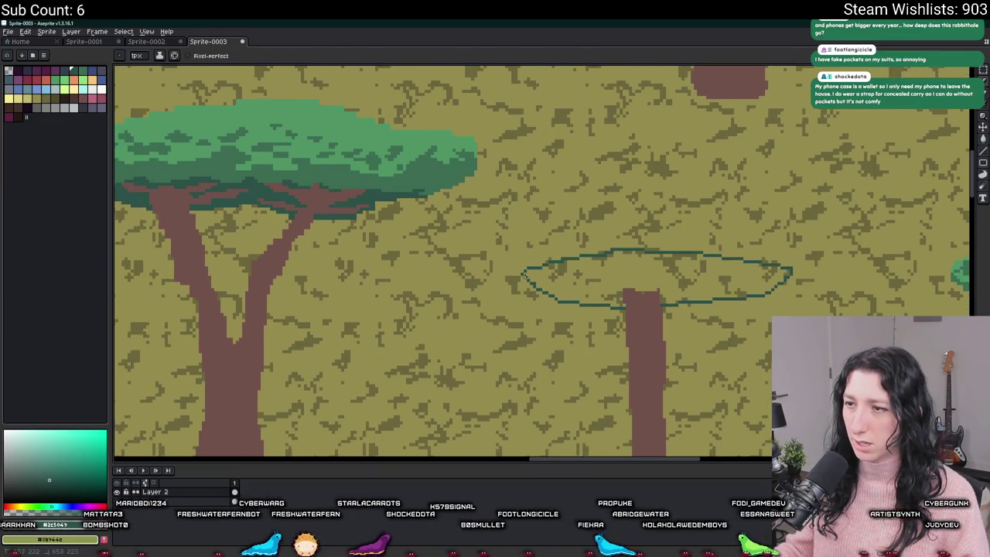
{"action": "key", "text": "g"}
{"action": "left_click", "coordinate": [538, 276]}
{"action": "scroll", "coordinate": [539, 276], "scroll_direction": "down", "scroll_amount": 1}
Sample the big acacia's canopy green as the drawing colour
{"action": "key", "text": "b"}
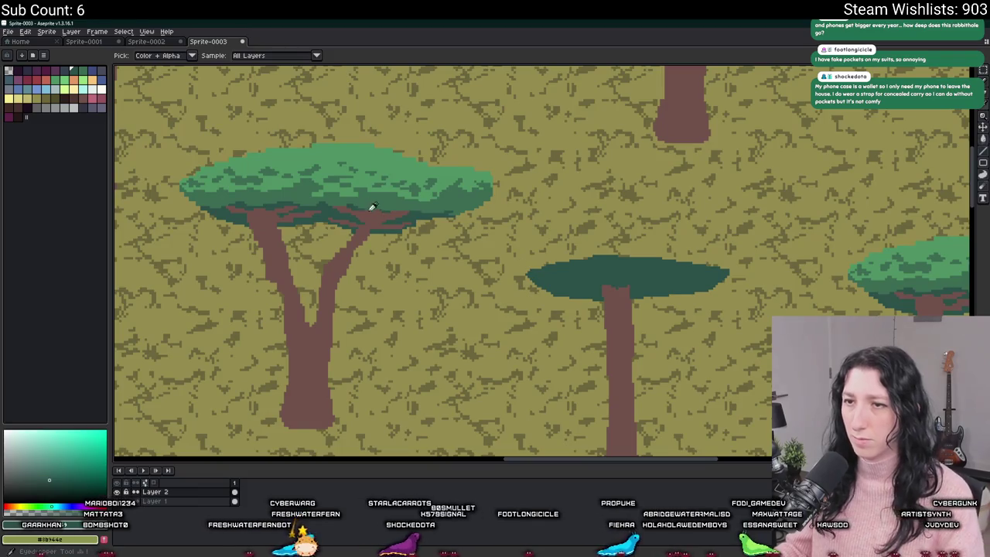
{"action": "scroll", "coordinate": [316, 199], "scroll_direction": "up", "scroll_amount": 1}
{"action": "scroll", "coordinate": [552, 274], "scroll_direction": "down", "scroll_amount": 1}
{"action": "scroll", "coordinate": [552, 274], "scroll_direction": "up", "scroll_amount": 1}
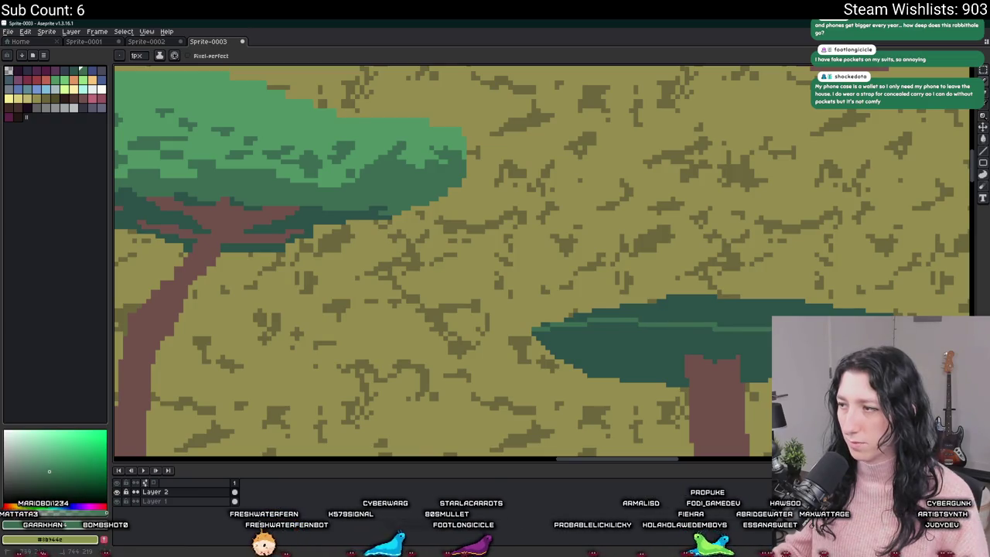
{"action": "scroll", "coordinate": [547, 296], "scroll_direction": "down", "scroll_amount": 2}
{"action": "key", "text": "v"}
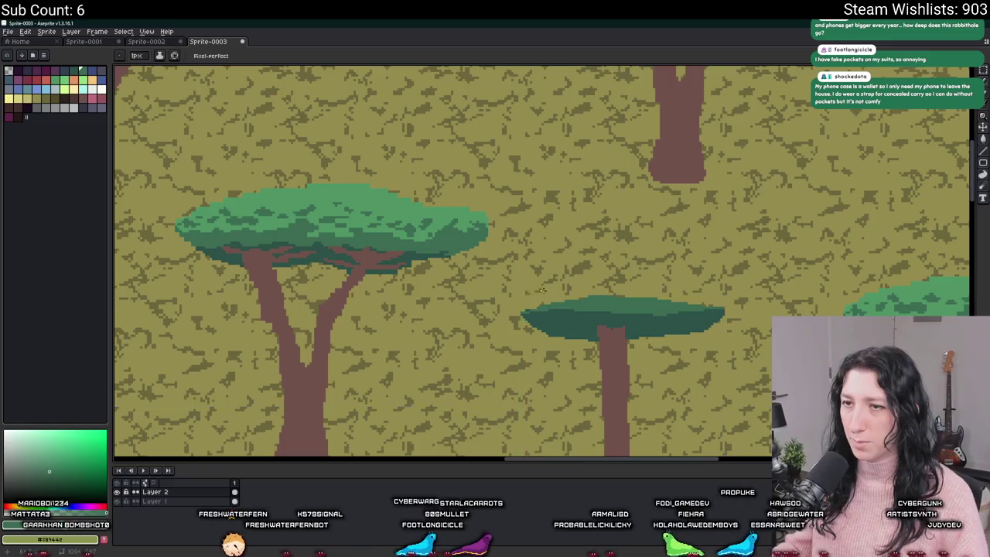
{"action": "key", "text": "b"}
{"action": "scroll", "coordinate": [533, 292], "scroll_direction": "up", "scroll_amount": 1}
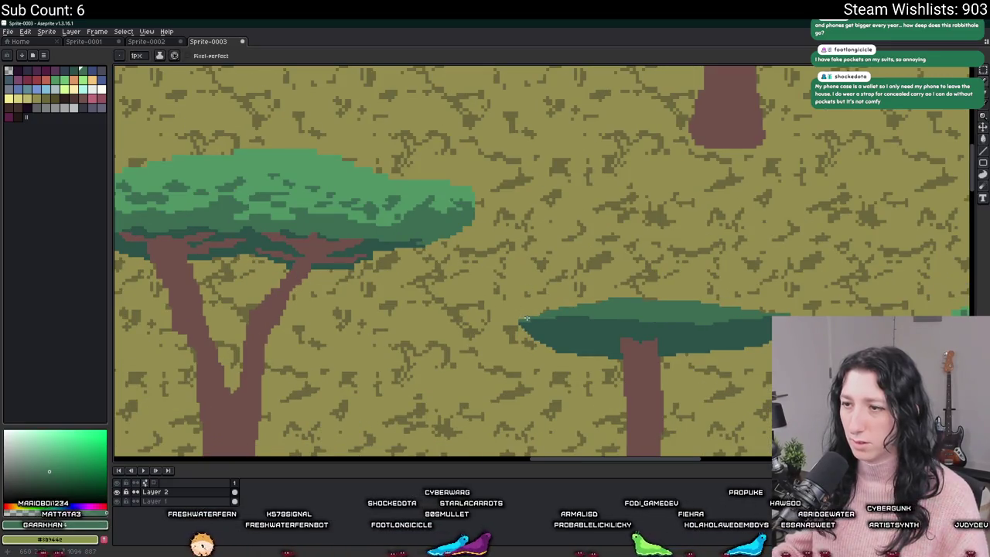
{"action": "left_click", "coordinate": [345, 180], "text": "alt"}
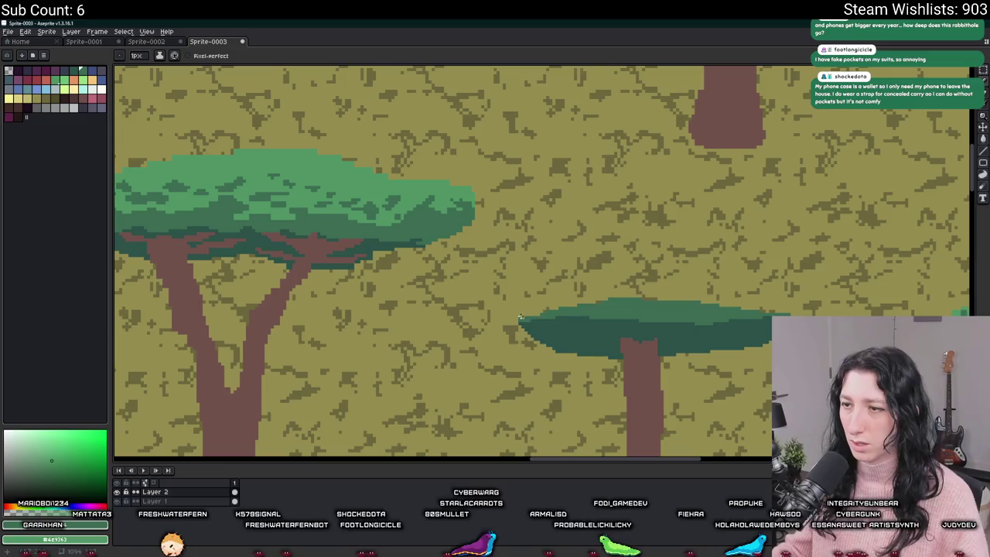
Paint green strips along the canopy's left edge and top with a 5 px brush
{"action": "left_click_drag", "start_coordinate": [520, 317], "coordinate": [592, 304]}
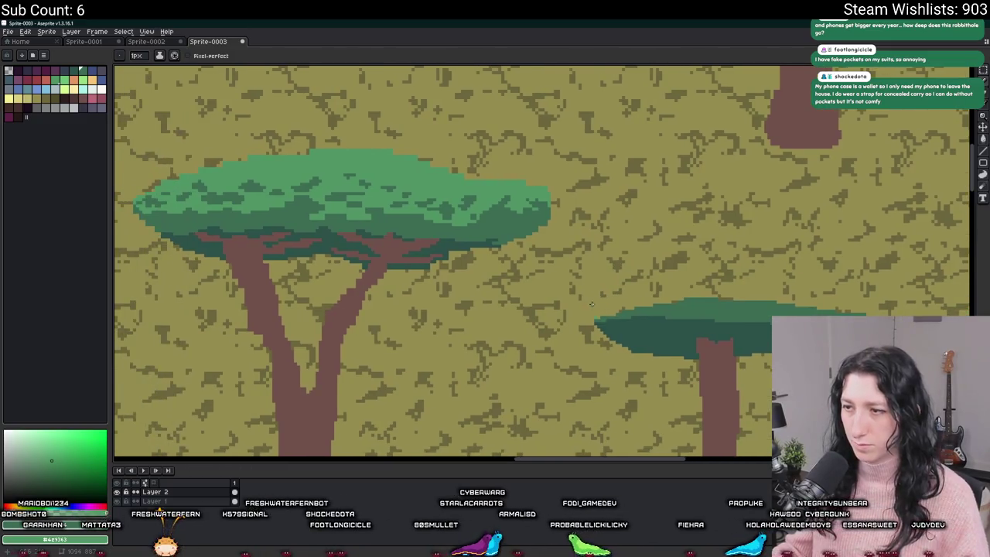
{"action": "key", "text": "plus"}
{"action": "key", "text": "plus"}
{"action": "key", "text": "plus"}
{"action": "scroll", "coordinate": [571, 309], "scroll_direction": "right", "scroll_amount": 2}
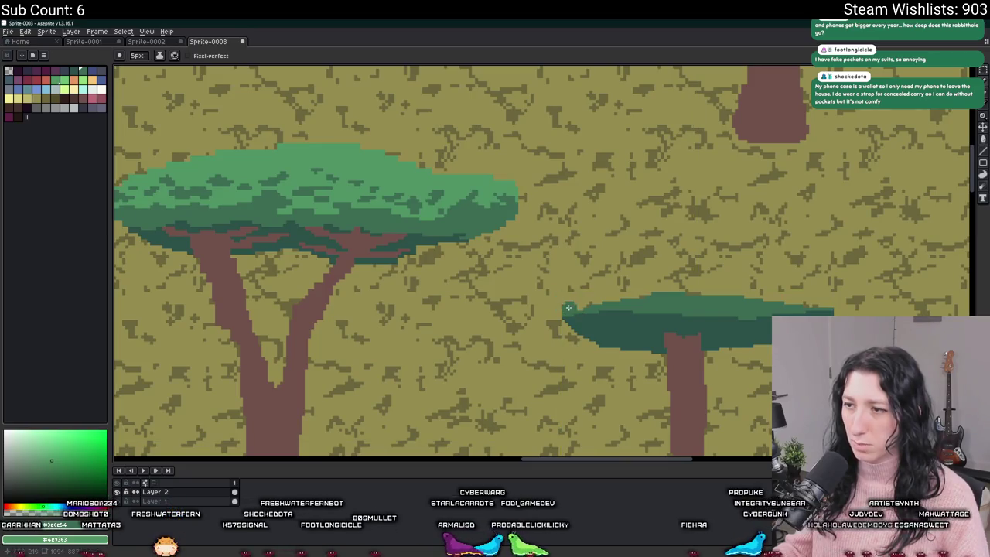
{"action": "left_click_drag", "start_coordinate": [570, 305], "coordinate": [581, 301]}
{"action": "scroll", "coordinate": [575, 306], "scroll_direction": "right", "scroll_amount": 3}
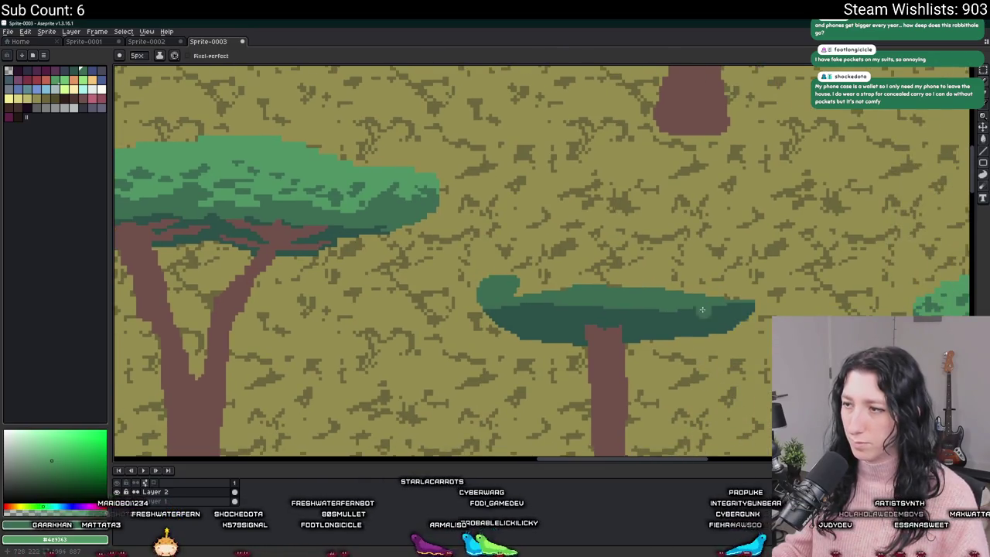
{"action": "left_click_drag", "start_coordinate": [754, 292], "coordinate": [514, 286]}
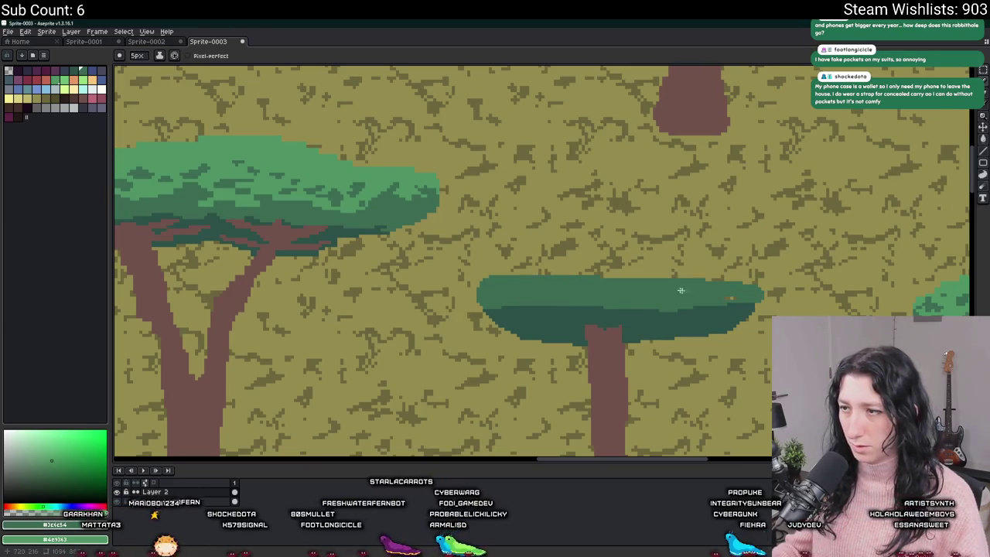
{"action": "left_click_drag", "start_coordinate": [726, 279], "coordinate": [562, 269]}
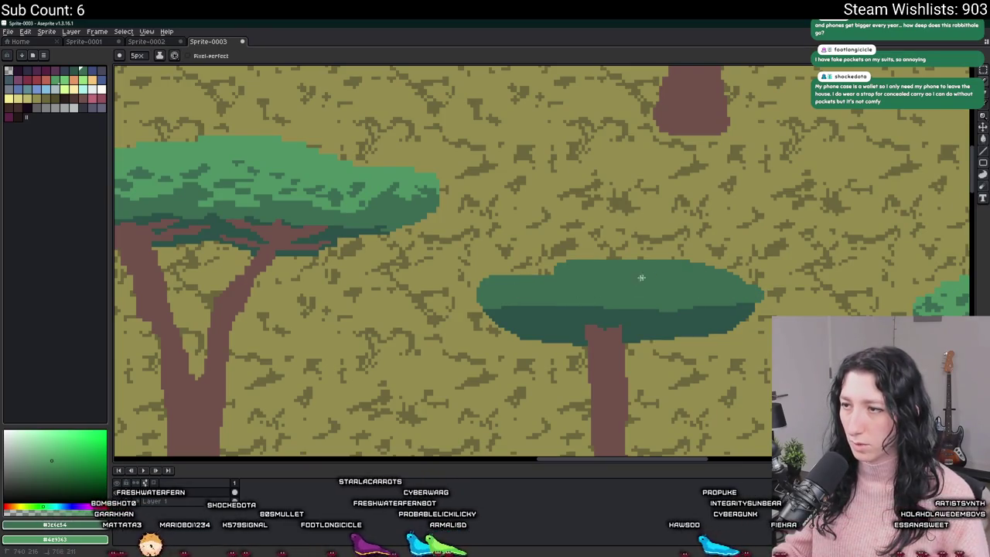
{"action": "scroll", "coordinate": [568, 271], "scroll_direction": "down", "scroll_amount": 1}
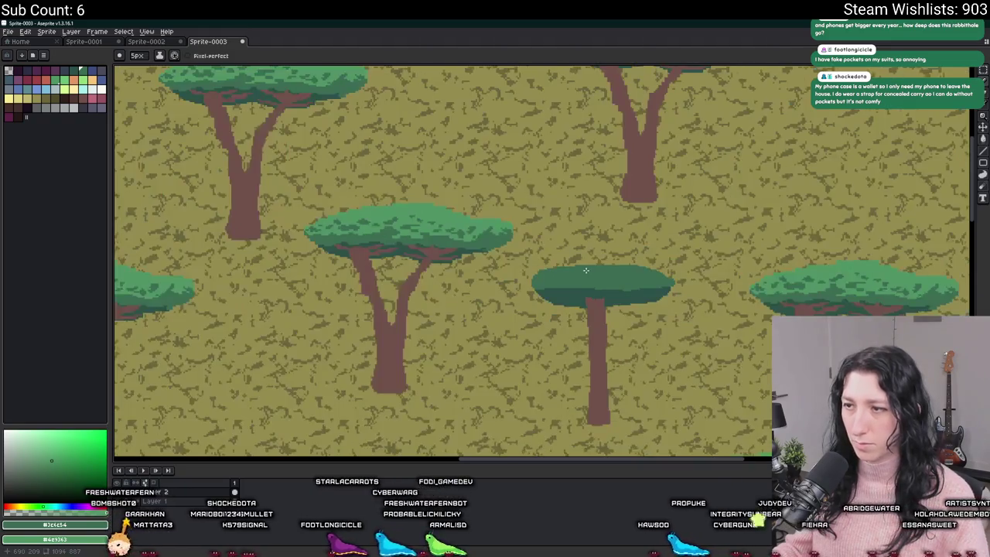
{"action": "scroll", "coordinate": [572, 277], "scroll_direction": "up", "scroll_amount": 1}
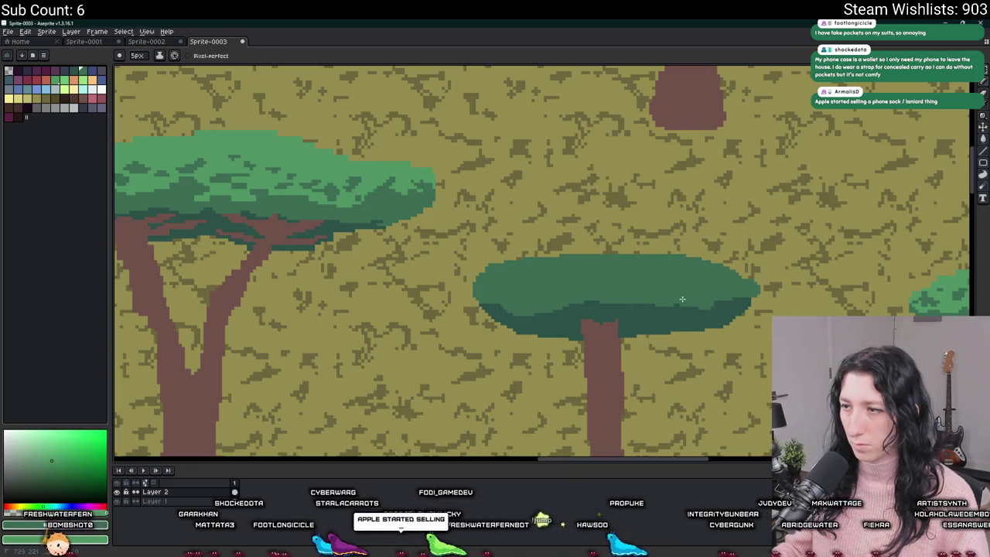
{"action": "scroll", "coordinate": [682, 298], "scroll_direction": "down", "scroll_amount": 3}
{"action": "scroll", "coordinate": [481, 256], "scroll_direction": "up", "scroll_amount": 2}
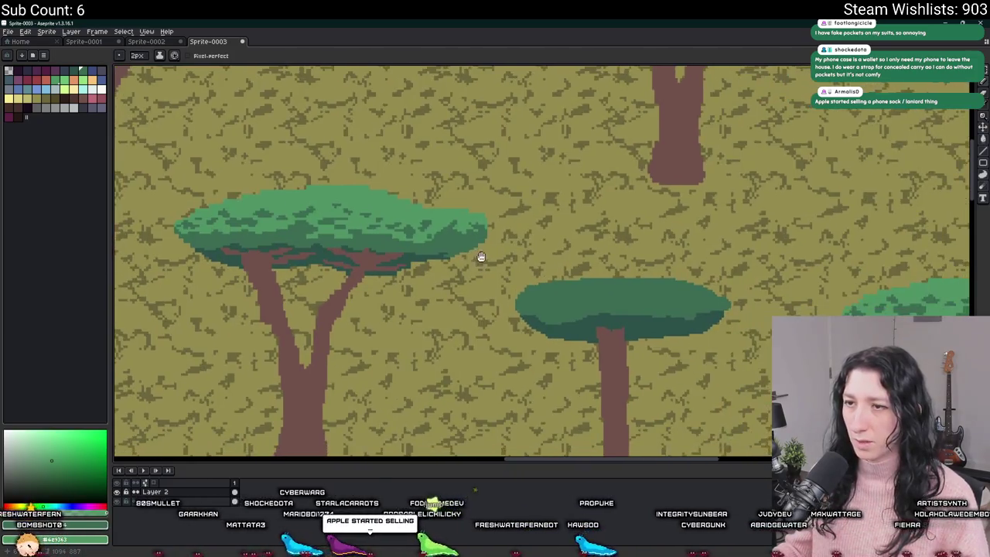
Draw a 5 px light-green highlight along the canopy top
{"action": "left_click_drag", "start_coordinate": [481, 257], "coordinate": [353, 244]}
{"action": "scroll", "coordinate": [412, 260], "scroll_direction": "up", "scroll_amount": 1}
{"action": "mouse_move", "coordinate": [425, 268]}
{"action": "left_mouse_down"}
{"action": "mouse_move", "coordinate": [635, 267]}
{"action": "mouse_move", "coordinate": [514, 266]}
{"action": "mouse_move", "coordinate": [395, 283]}
{"action": "left_mouse_up"}
{"action": "key", "text": "ctrl+z"}
{"action": "key", "text": "plus"}
{"action": "key", "text": "plus"}
{"action": "key", "text": "plus"}
{"action": "left_click_drag", "start_coordinate": [639, 274], "coordinate": [691, 287]}
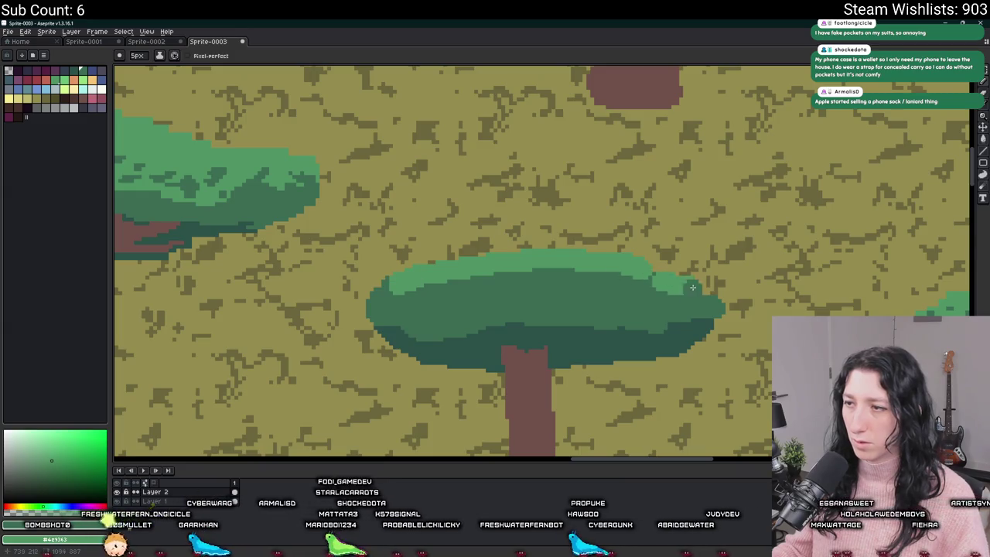
{"action": "scroll", "coordinate": [641, 276], "scroll_direction": "down", "scroll_amount": 2}
{"action": "scroll", "coordinate": [435, 283], "scroll_direction": "up", "scroll_amount": 2}
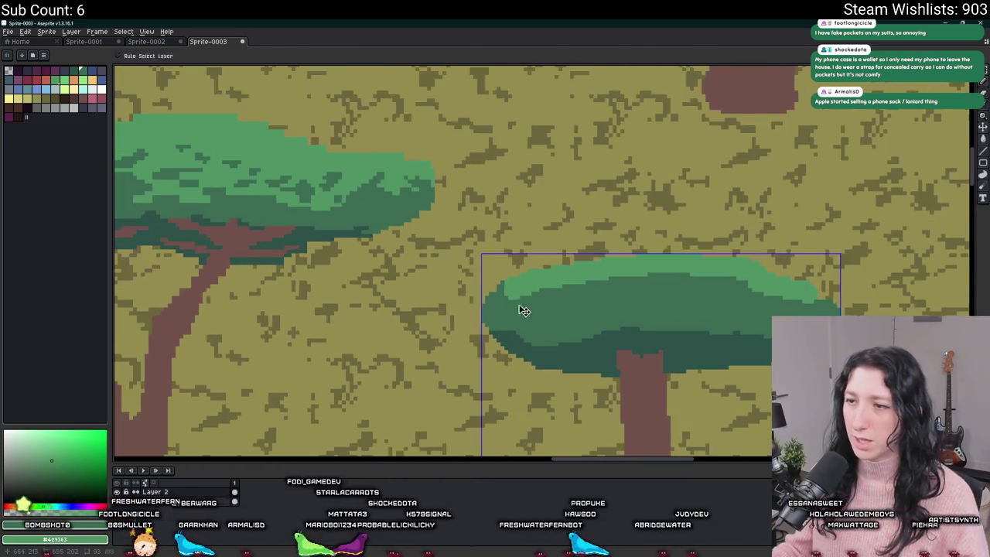
{"action": "scroll", "coordinate": [464, 283], "scroll_direction": "up", "scroll_amount": 1}
Draw a light-green line across the canopy and fill the band above it light green
{"action": "mouse_move", "coordinate": [444, 280]}
{"action": "left_mouse_down"}
{"action": "mouse_move", "coordinate": [646, 285]}
{"action": "mouse_move", "coordinate": [426, 273]}
{"action": "left_mouse_up"}
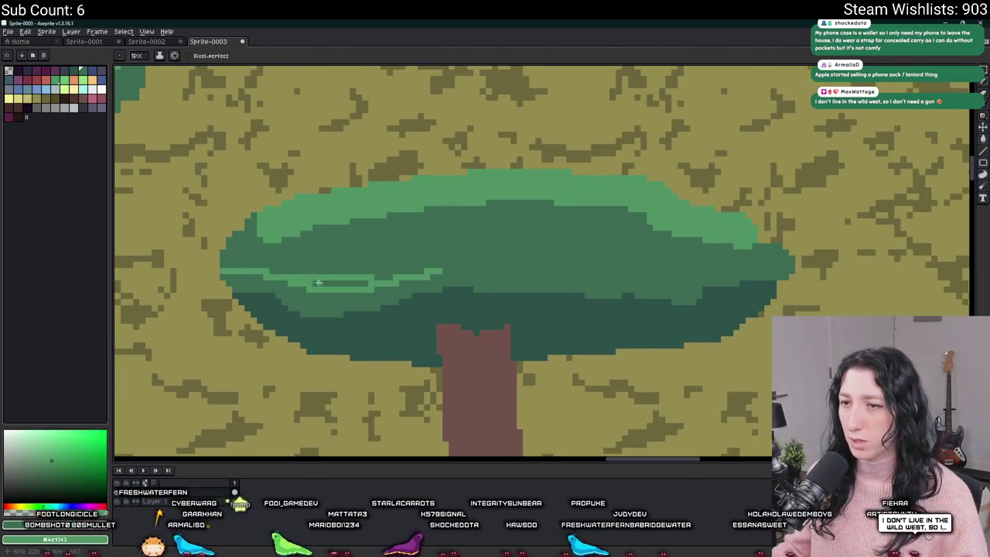
{"action": "scroll", "coordinate": [310, 281], "scroll_direction": "right", "scroll_amount": 2}
{"action": "mouse_move", "coordinate": [368, 261]}
{"action": "left_mouse_down"}
{"action": "mouse_move", "coordinate": [488, 255]}
{"action": "mouse_move", "coordinate": [653, 272]}
{"action": "left_mouse_up"}
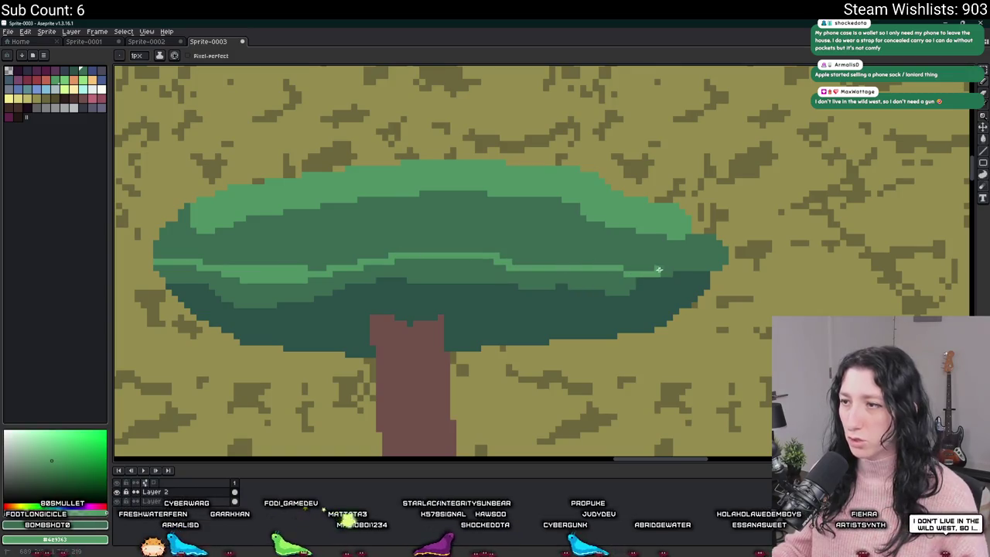
{"action": "key", "text": "ctrl+z"}
{"action": "left_click_drag", "start_coordinate": [431, 256], "coordinate": [602, 257]}
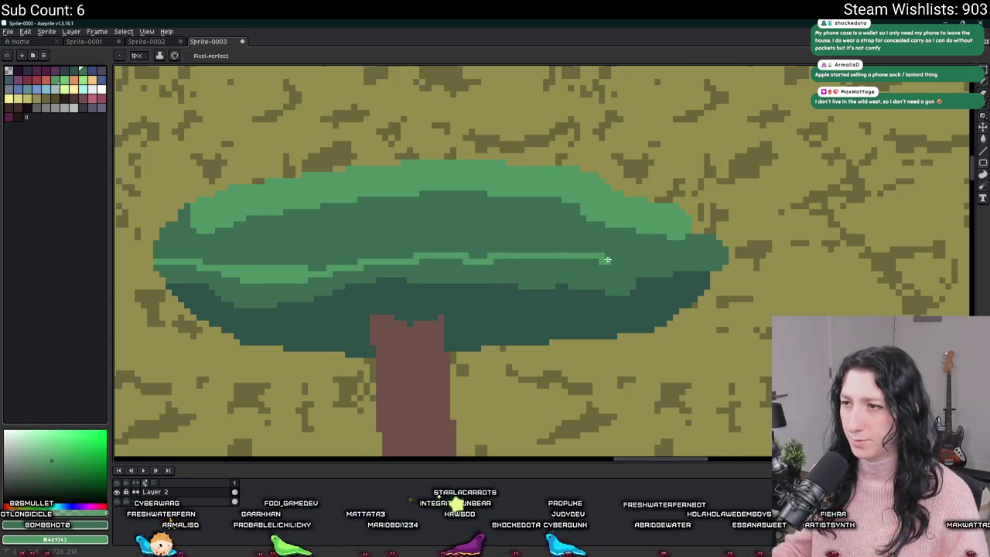
{"action": "key", "text": "g"}
{"action": "left_click", "coordinate": [690, 236]}
{"action": "key", "text": "b"}
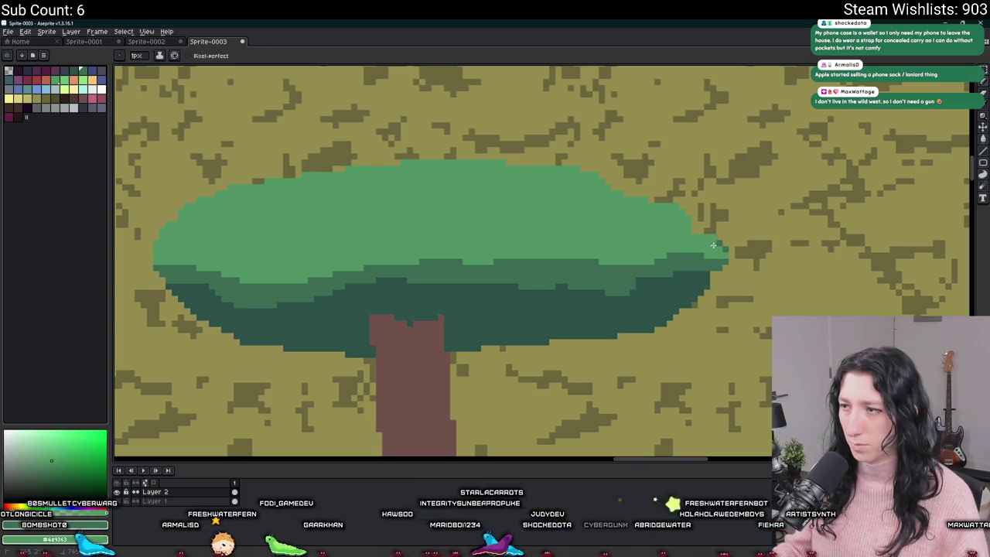
Sample the trunk's brown and paint a branch left from the trunk top
{"action": "scroll", "coordinate": [725, 249], "scroll_direction": "down", "scroll_amount": 5}
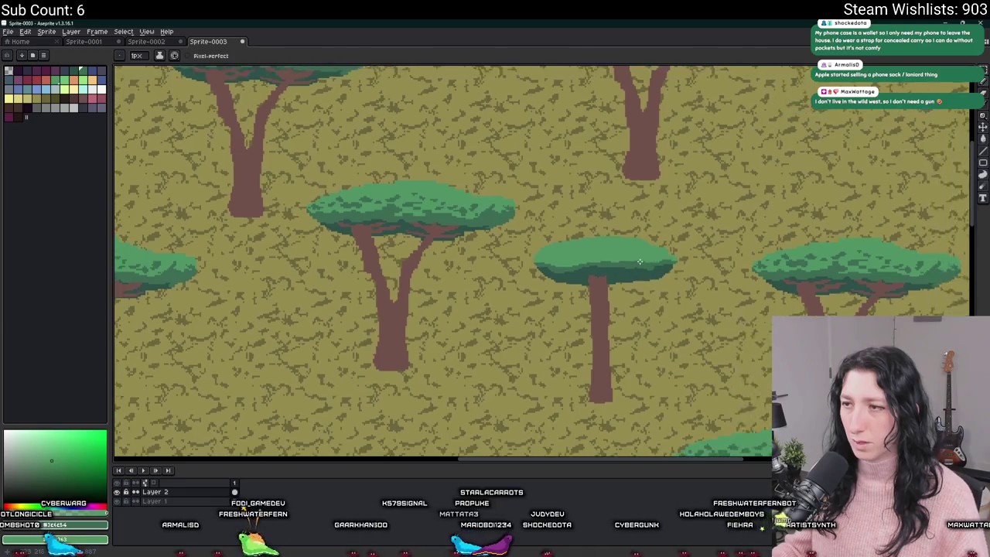
{"action": "scroll", "coordinate": [651, 265], "scroll_direction": "up", "scroll_amount": 3}
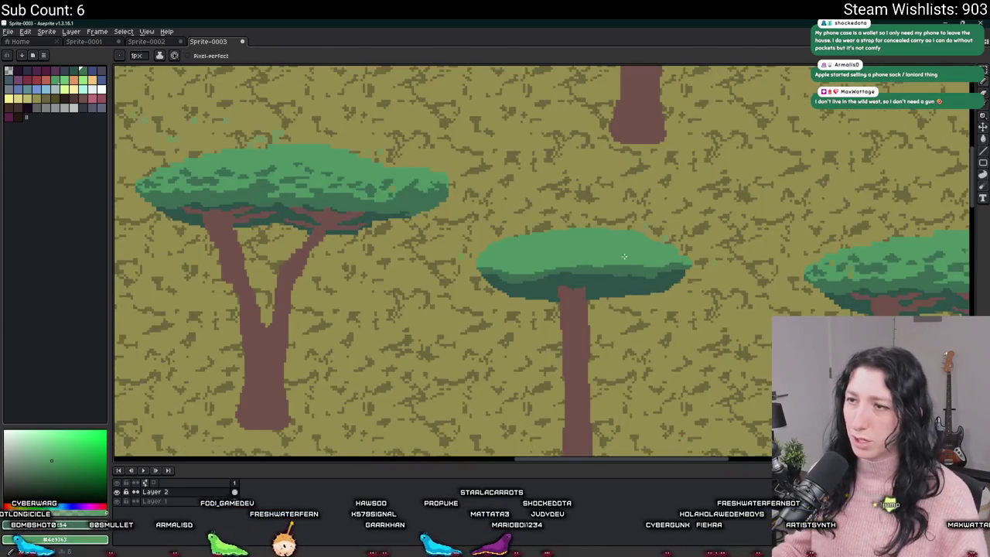
{"action": "scroll", "coordinate": [530, 287], "scroll_direction": "up", "scroll_amount": 1}
{"action": "scroll", "coordinate": [530, 287], "scroll_direction": "down", "scroll_amount": 3}
{"action": "scroll", "coordinate": [530, 289], "scroll_direction": "up", "scroll_amount": 5}
{"action": "key", "text": "i"}
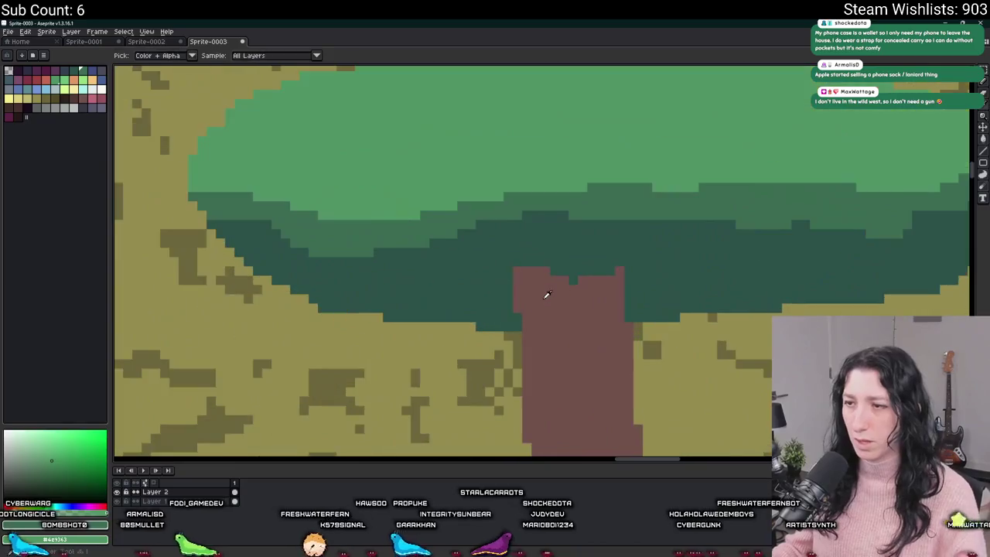
{"action": "left_click", "coordinate": [546, 294]}
{"action": "key", "text": "b"}
{"action": "mouse_move", "coordinate": [511, 271]}
{"action": "left_mouse_down"}
{"action": "mouse_move", "coordinate": [467, 261]}
{"action": "mouse_move", "coordinate": [520, 281]}
{"action": "mouse_move", "coordinate": [597, 248]}
{"action": "left_mouse_up"}
Undo the overly long left branch and paint a brown branch out to the right
{"action": "key", "text": "ctrl+z"}
{"action": "scroll", "coordinate": [596, 247], "scroll_direction": "down", "scroll_amount": 1}
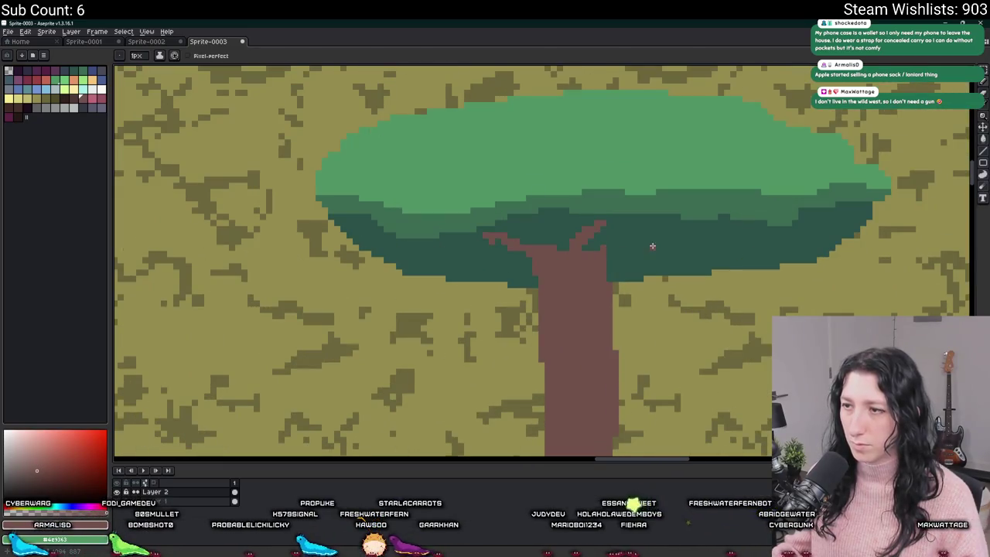
{"action": "left_click_drag", "start_coordinate": [607, 265], "coordinate": [678, 248]}
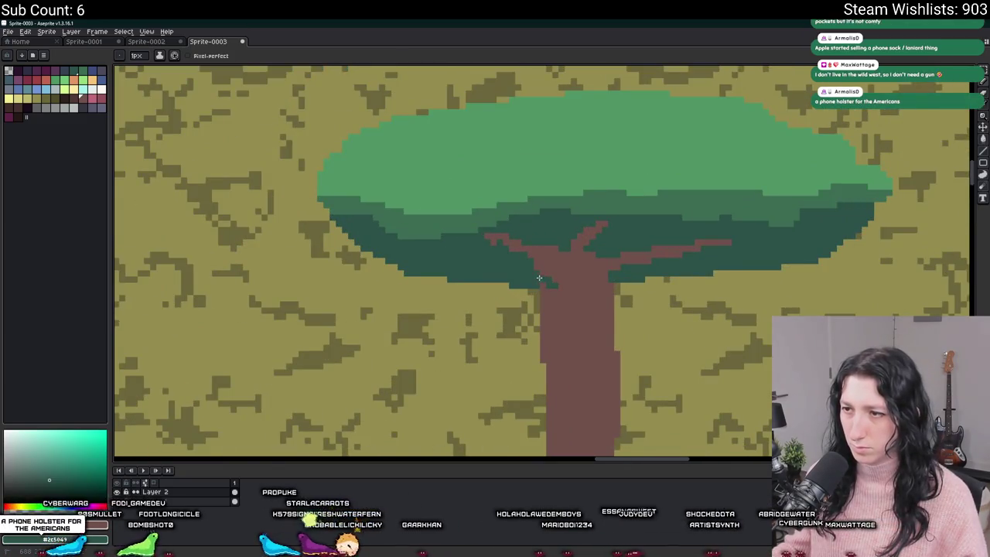
{"action": "scroll", "coordinate": [536, 280], "scroll_direction": "down", "scroll_amount": 1}
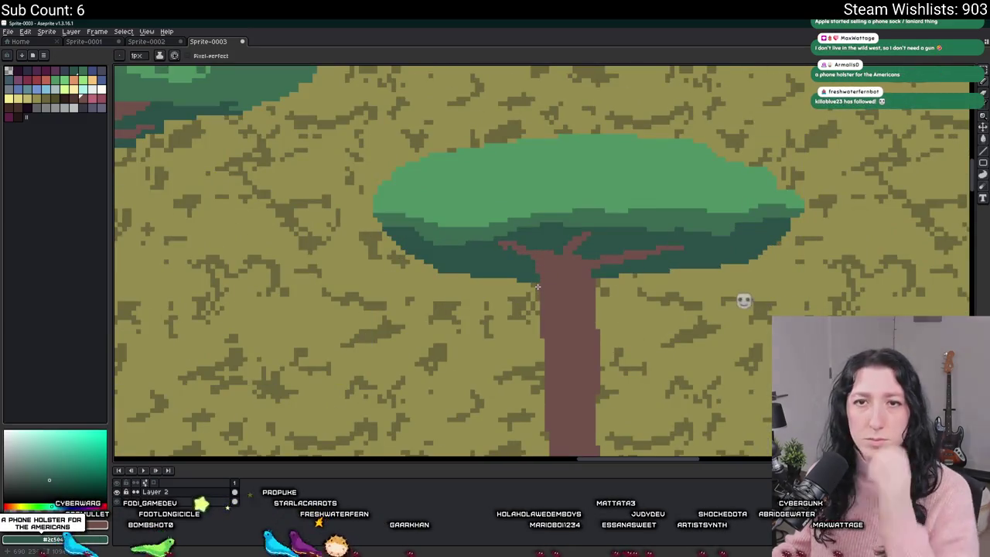
{"action": "scroll", "coordinate": [562, 258], "scroll_direction": "up", "scroll_amount": 2}
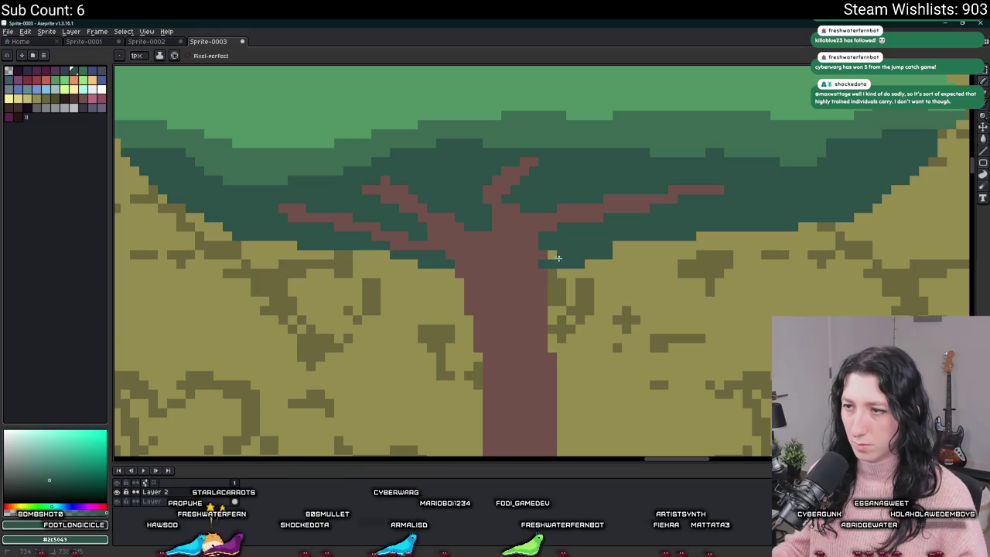
{"action": "scroll", "coordinate": [531, 259], "scroll_direction": "down", "scroll_amount": 3}
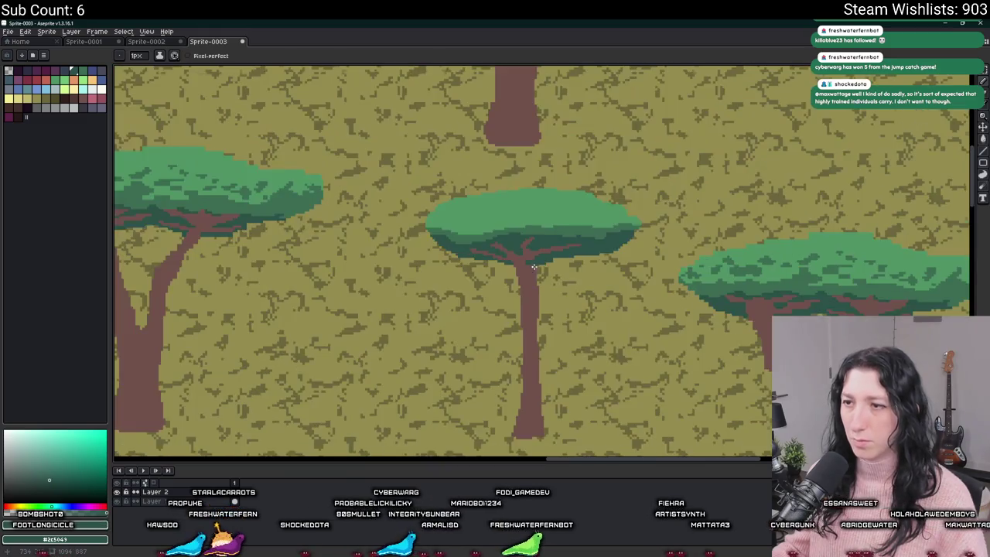
{"action": "scroll", "coordinate": [537, 257], "scroll_direction": "up", "scroll_amount": 4}
{"action": "scroll", "coordinate": [585, 241], "scroll_direction": "down", "scroll_amount": 5}
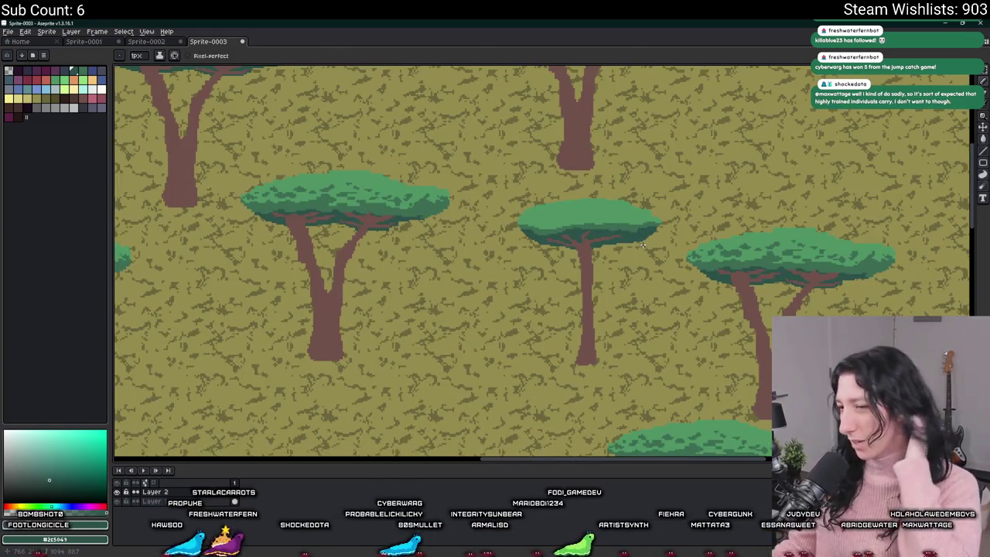
{"action": "scroll", "coordinate": [641, 245], "scroll_direction": "up", "scroll_amount": 6}
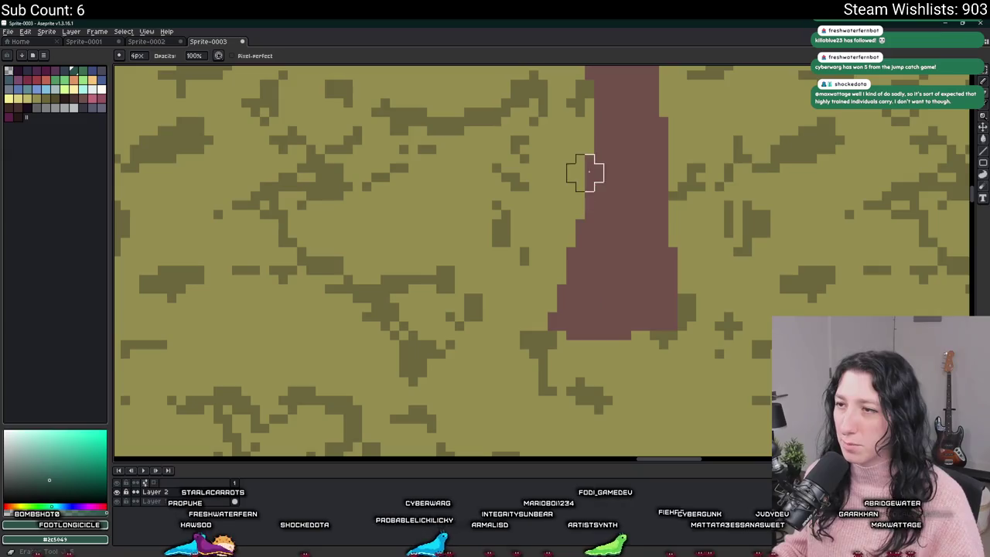
Bring the trunk's base into view and thicken the trunk along its left edge
{"action": "scroll", "coordinate": [534, 309], "scroll_direction": "down", "scroll_amount": 4}
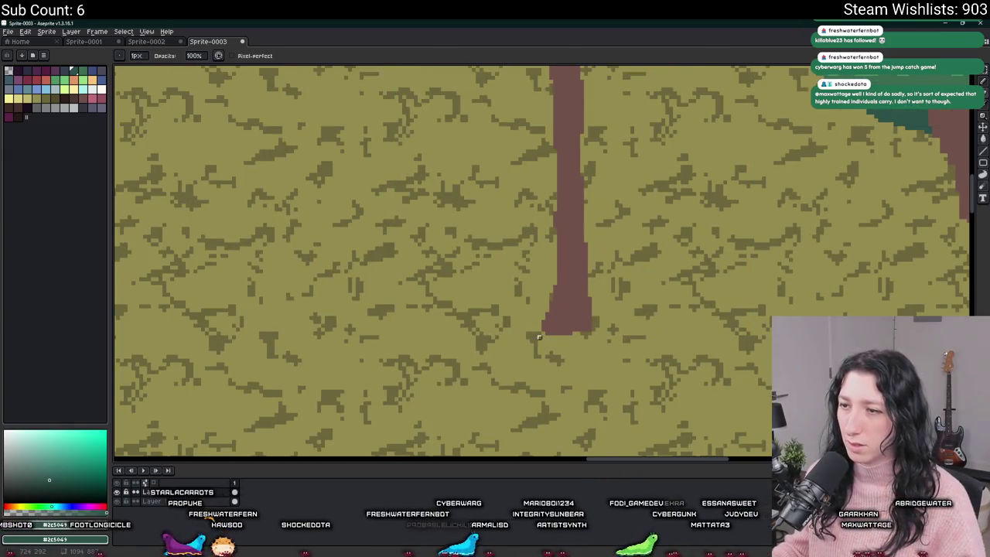
{"action": "scroll", "coordinate": [564, 303], "scroll_direction": "up", "scroll_amount": 2}
{"action": "scroll", "coordinate": [571, 271], "scroll_direction": "down", "scroll_amount": 3}
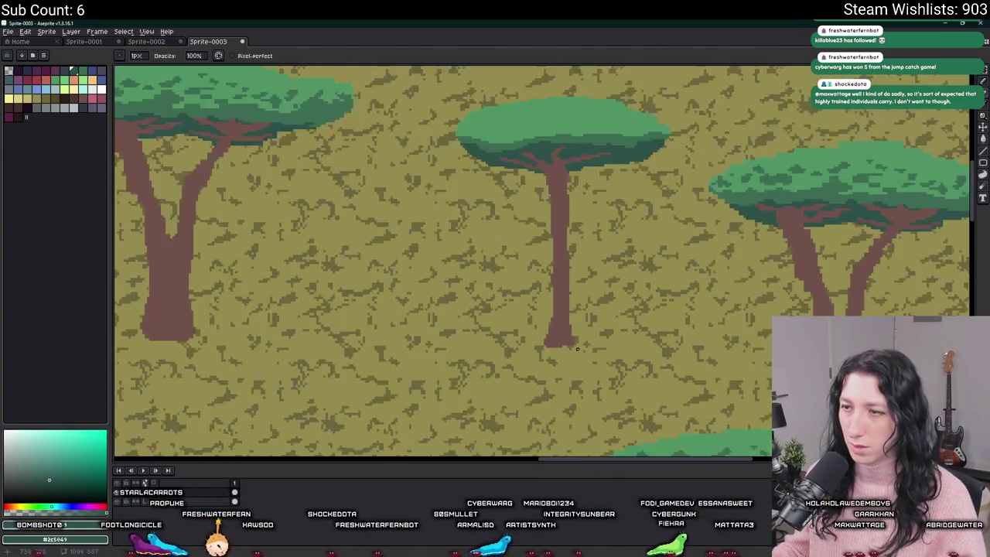
{"action": "scroll", "coordinate": [576, 333], "scroll_direction": "up", "scroll_amount": 4}
{"action": "mouse_move", "coordinate": [576, 333]}
{"action": "left_mouse_down"}
{"action": "mouse_move", "coordinate": [535, 360]}
{"action": "mouse_move", "coordinate": [510, 330]}
{"action": "left_mouse_up"}
{"action": "scroll", "coordinate": [503, 317], "scroll_direction": "up", "scroll_amount": 1}
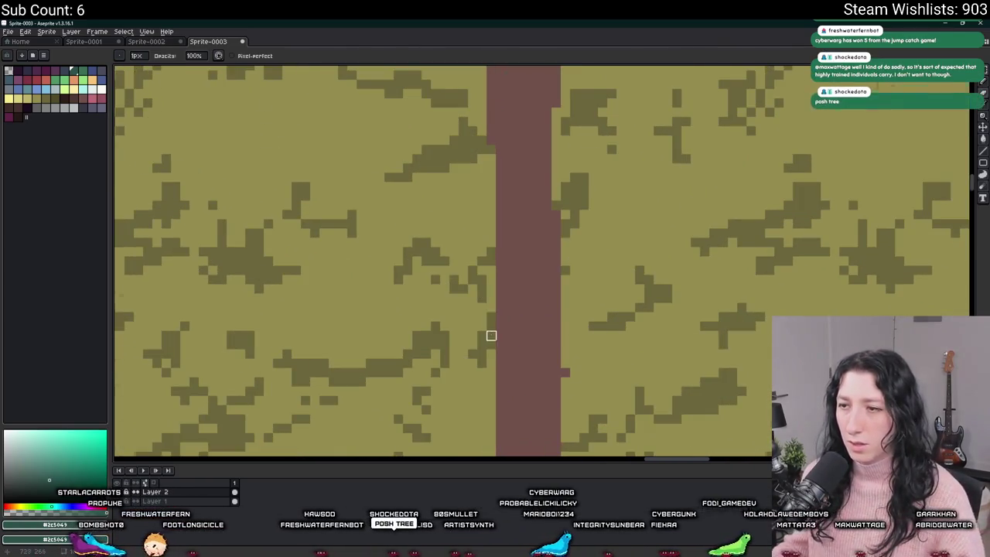
{"action": "scroll", "coordinate": [495, 336], "scroll_direction": "down", "scroll_amount": 2}
{"action": "scroll", "coordinate": [510, 332], "scroll_direction": "up", "scroll_amount": 2}
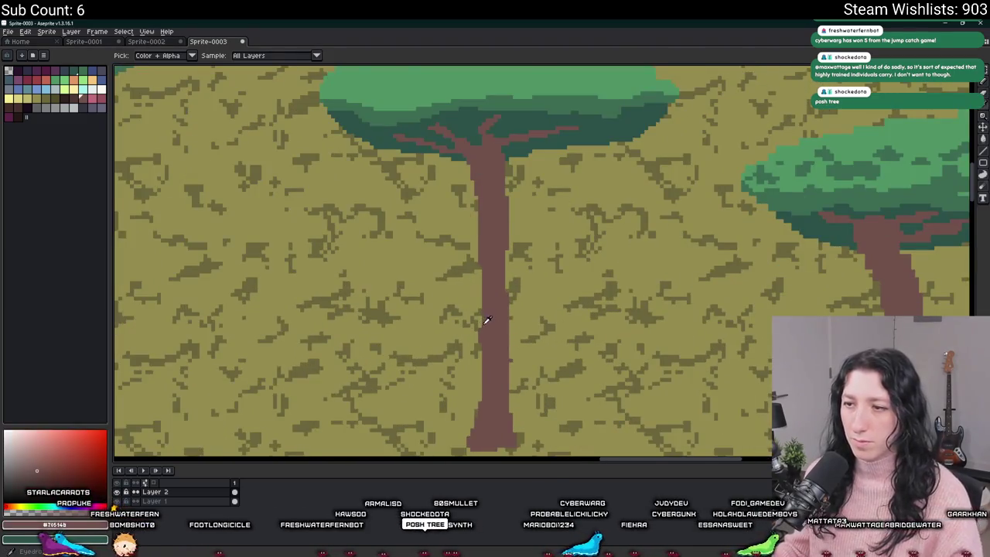
{"action": "scroll", "coordinate": [484, 320], "scroll_direction": "up", "scroll_amount": 1}
{"action": "scroll", "coordinate": [477, 316], "scroll_direction": "up", "scroll_amount": 1}
{"action": "left_click_drag", "start_coordinate": [474, 271], "coordinate": [477, 224]}
{"action": "scroll", "coordinate": [494, 255], "scroll_direction": "down", "scroll_amount": 2}
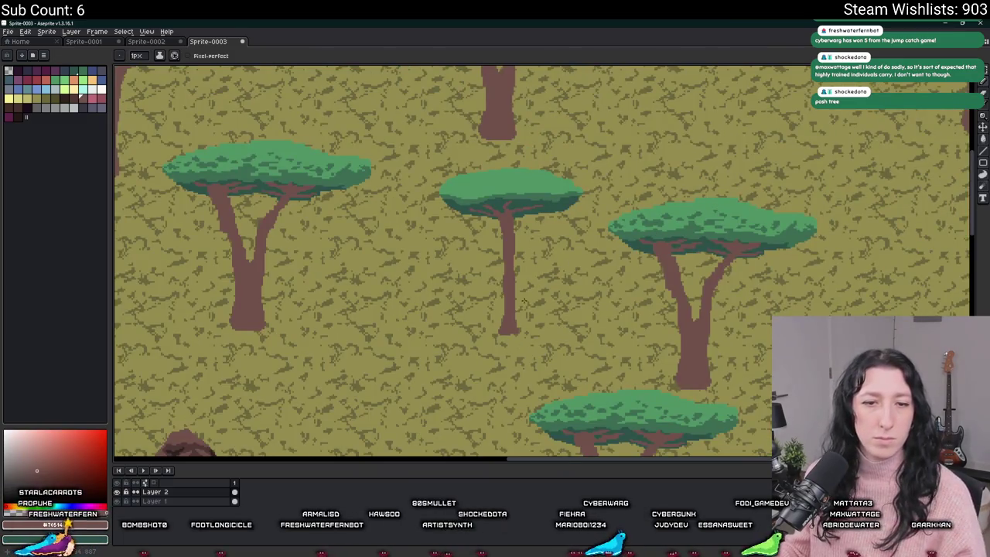
{"action": "scroll", "coordinate": [511, 298], "scroll_direction": "up", "scroll_amount": 3}
Redraw a vertical stroke down the trunk, then recentre the view on the middle tree
{"action": "left_click_drag", "start_coordinate": [474, 272], "coordinate": [474, 221]}
{"action": "scroll", "coordinate": [479, 288], "scroll_direction": "down", "scroll_amount": 2}
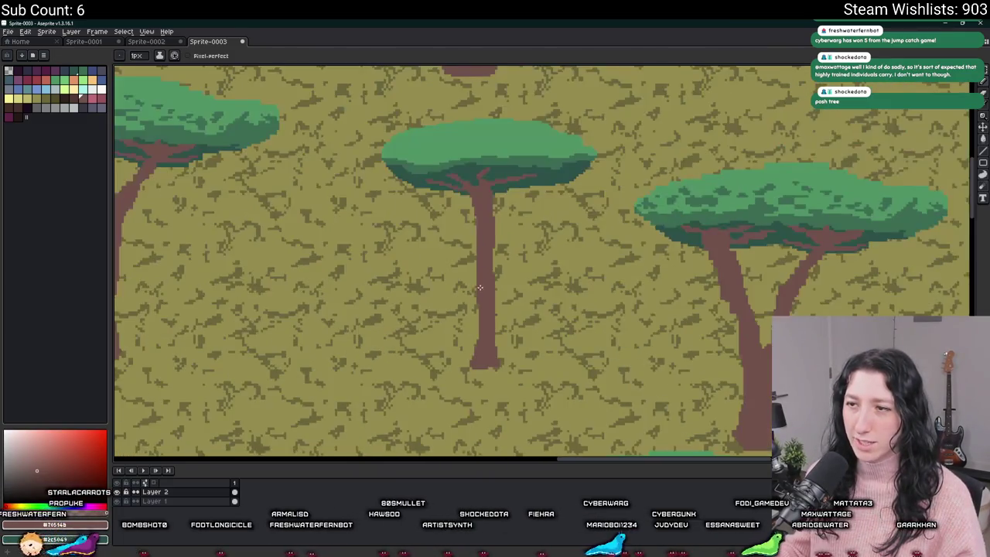
{"action": "scroll", "coordinate": [479, 288], "scroll_direction": "down", "scroll_amount": 1}
{"action": "scroll", "coordinate": [475, 317], "scroll_direction": "up", "scroll_amount": 4}
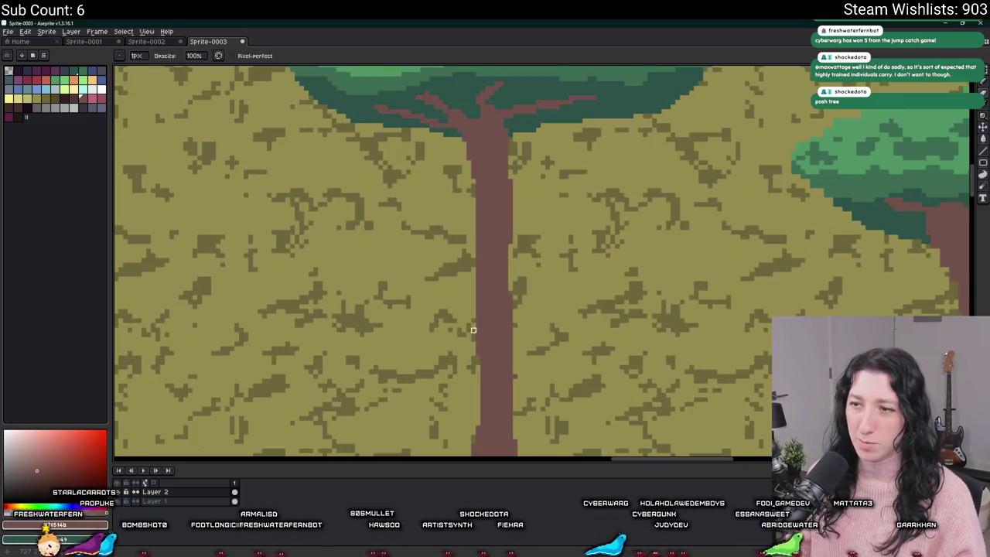
{"action": "scroll", "coordinate": [472, 325], "scroll_direction": "down", "scroll_amount": 3}
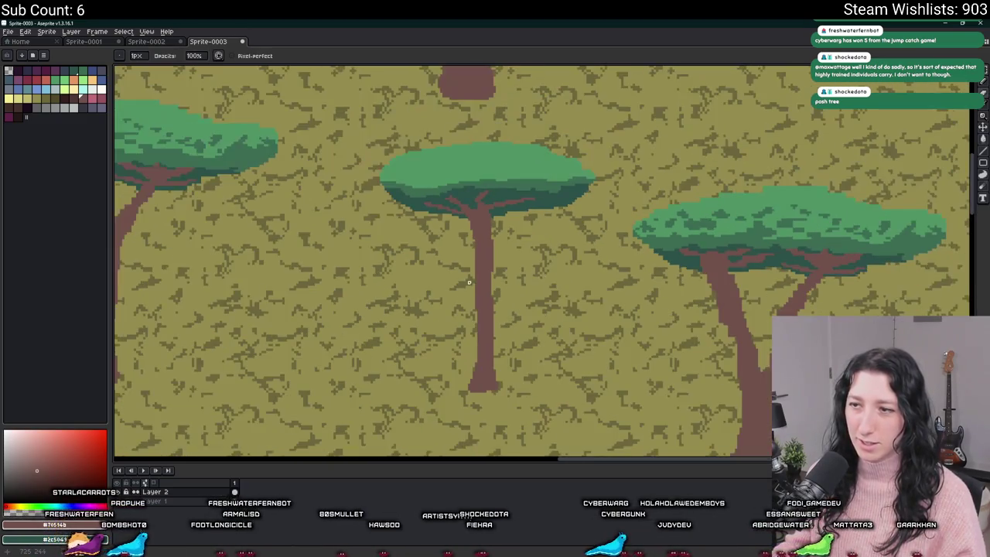
{"action": "left_click_drag", "start_coordinate": [456, 264], "coordinate": [411, 324]}
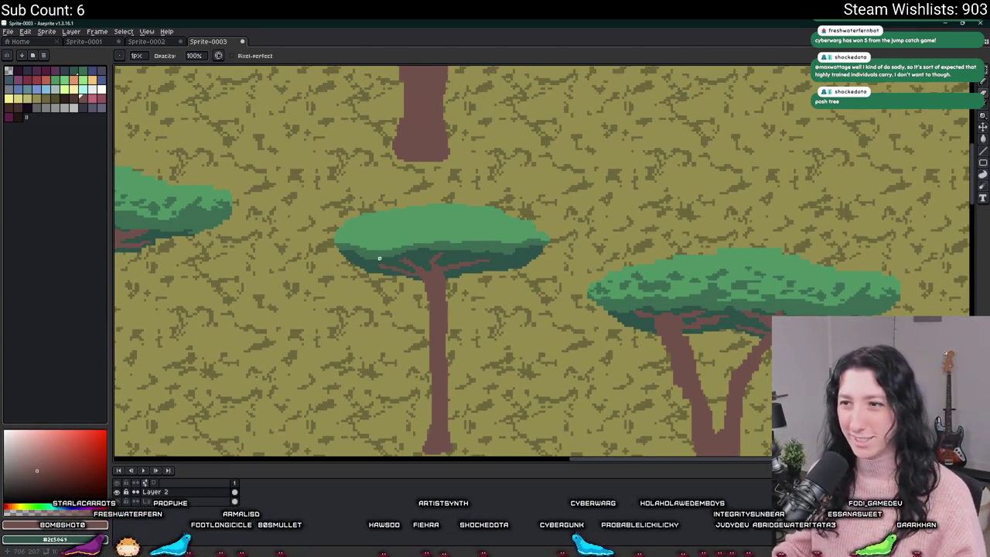
{"action": "scroll", "coordinate": [658, 283], "scroll_direction": "up", "scroll_amount": 1}
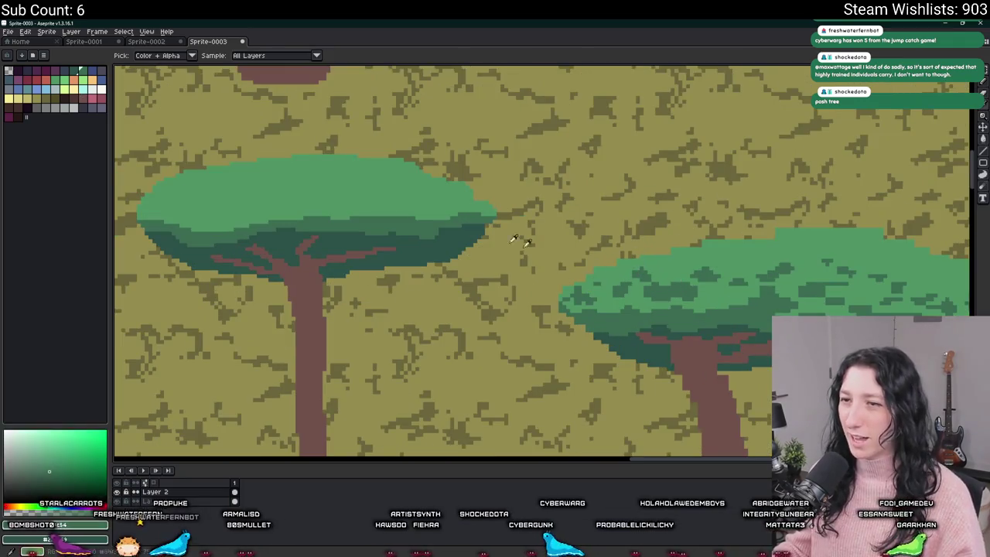
Zoom in on the middle tree's canopy and check the tree layer's bounds
{"action": "scroll", "coordinate": [523, 239], "scroll_direction": "up", "scroll_amount": 1}
{"action": "scroll", "coordinate": [413, 246], "scroll_direction": "up", "scroll_amount": 1}
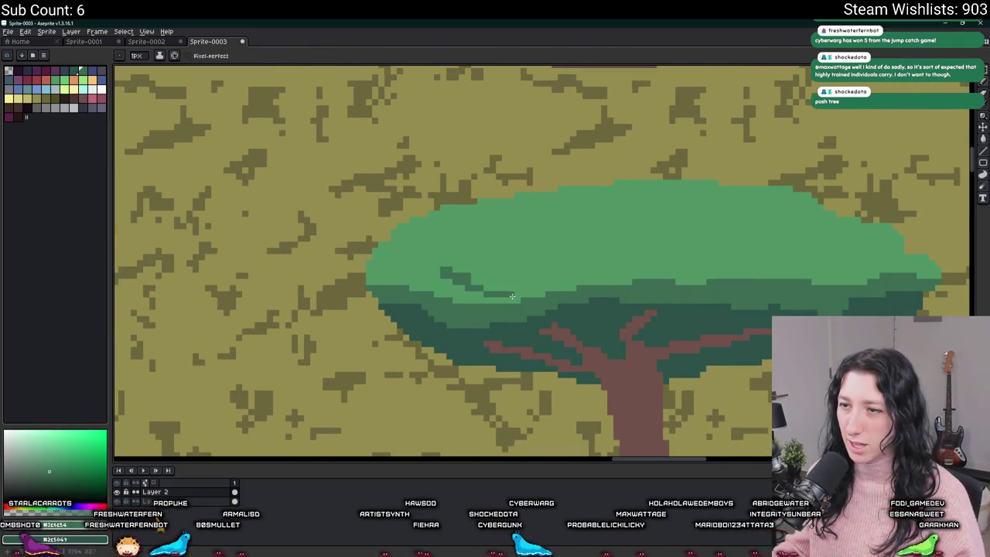
{"action": "left_click_drag", "start_coordinate": [511, 296], "coordinate": [353, 265]}
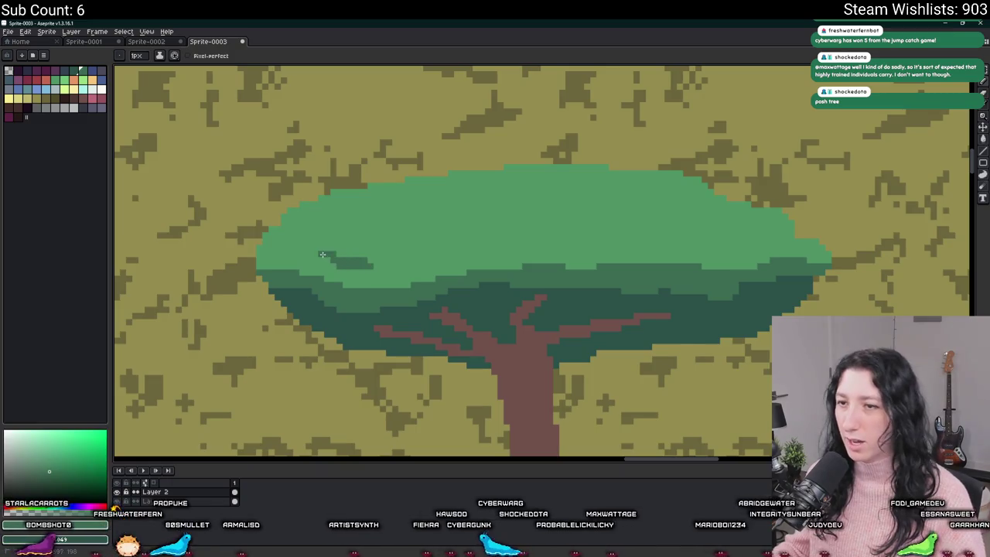
{"action": "scroll", "coordinate": [355, 256], "scroll_direction": "down", "scroll_amount": 2}
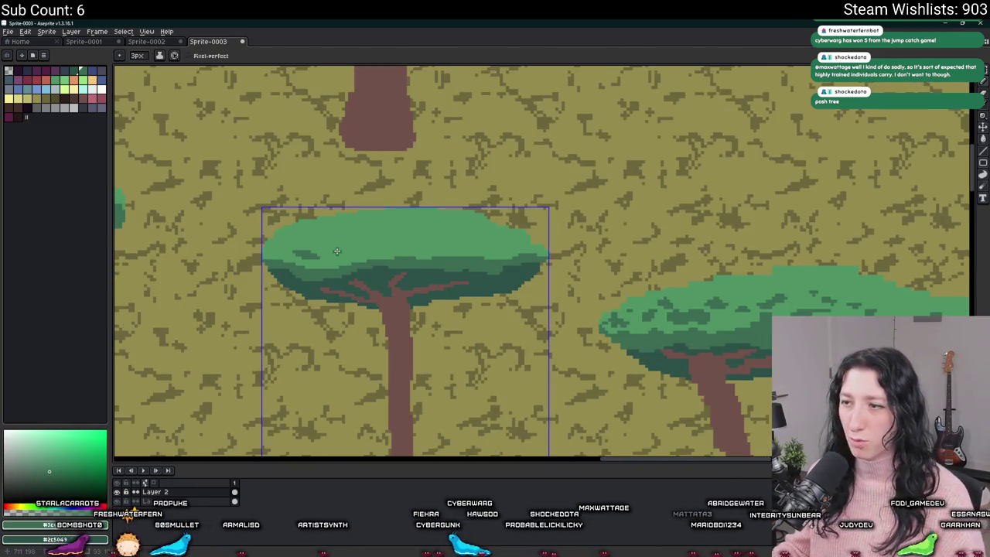
{"action": "scroll", "coordinate": [300, 247], "scroll_direction": "up", "scroll_amount": 1}
{"action": "scroll", "coordinate": [300, 248], "scroll_direction": "up", "scroll_amount": 1}
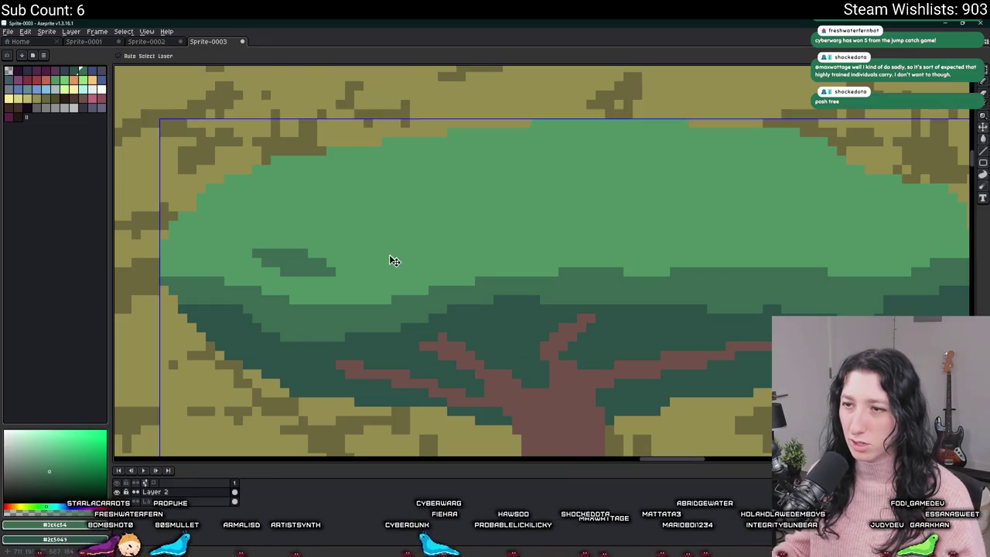
{"action": "key", "text": "v"}
{"action": "scroll", "coordinate": [394, 264], "scroll_direction": "down", "scroll_amount": 2}
{"action": "left_click", "coordinate": [425, 264]}
{"action": "key", "text": "b"}
Paint dark-green strokes and clumps across the canopy with the Pencil
{"action": "mouse_move", "coordinate": [456, 252]}
{"action": "left_mouse_down"}
{"action": "mouse_move", "coordinate": [429, 253]}
{"action": "mouse_move", "coordinate": [435, 235]}
{"action": "mouse_move", "coordinate": [423, 235]}
{"action": "left_mouse_up"}
{"action": "scroll", "coordinate": [428, 253], "scroll_direction": "up", "scroll_amount": 2}
{"action": "left_click", "coordinate": [386, 244]}
{"action": "mouse_move", "coordinate": [479, 244]}
{"action": "left_mouse_down"}
{"action": "mouse_move", "coordinate": [490, 244]}
{"action": "mouse_move", "coordinate": [391, 194]}
{"action": "left_mouse_up"}
{"action": "key", "text": "p"}
{"action": "key", "text": "Escape"}
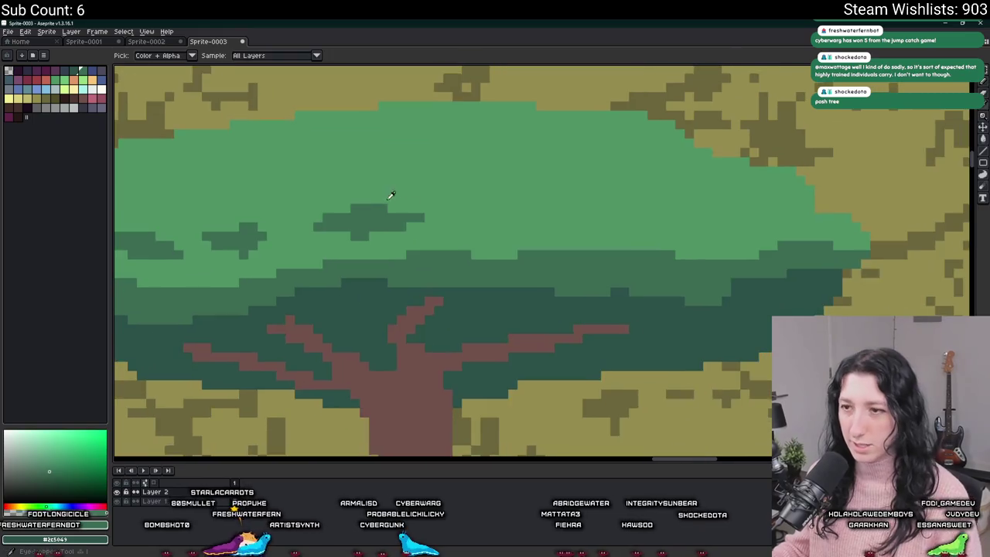
{"action": "key", "text": "b"}
{"action": "left_click_drag", "start_coordinate": [555, 220], "coordinate": [492, 213]}
{"action": "scroll", "coordinate": [515, 223], "scroll_direction": "right", "scroll_amount": 3}
{"action": "left_click", "coordinate": [422, 221]}
{"action": "scroll", "coordinate": [511, 223], "scroll_direction": "right", "scroll_amount": 4}
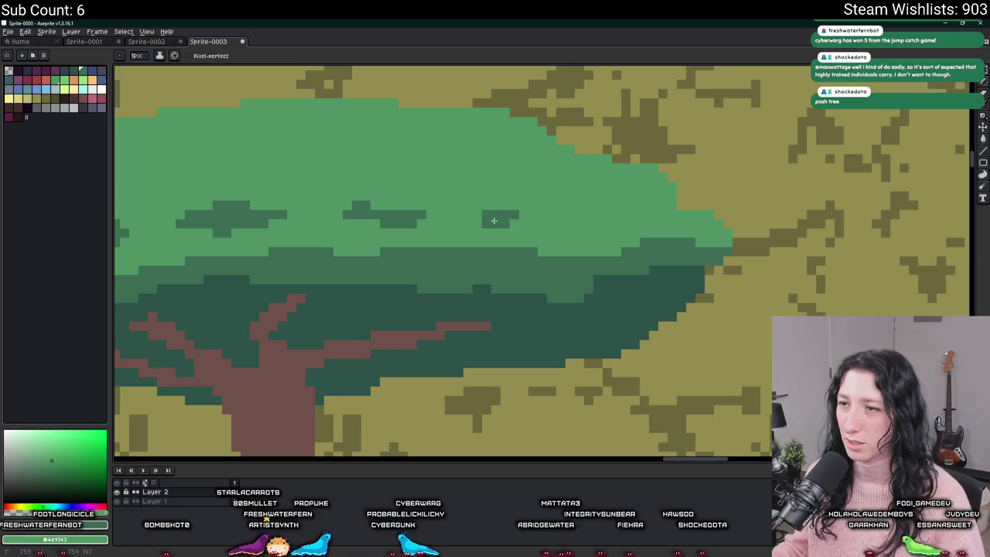
Compare the canopy at different zooms, then add more darker green leaf patches
{"action": "scroll", "coordinate": [493, 220], "scroll_direction": "down", "scroll_amount": 1}
{"action": "scroll", "coordinate": [542, 220], "scroll_direction": "down", "scroll_amount": 1}
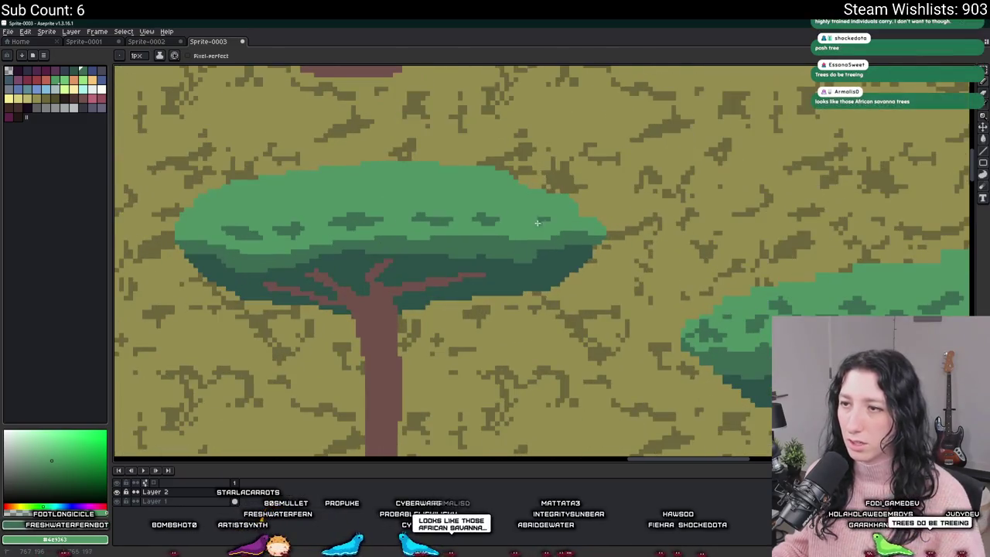
{"action": "scroll", "coordinate": [536, 225], "scroll_direction": "down", "scroll_amount": 1}
{"action": "scroll", "coordinate": [391, 225], "scroll_direction": "up", "scroll_amount": 2}
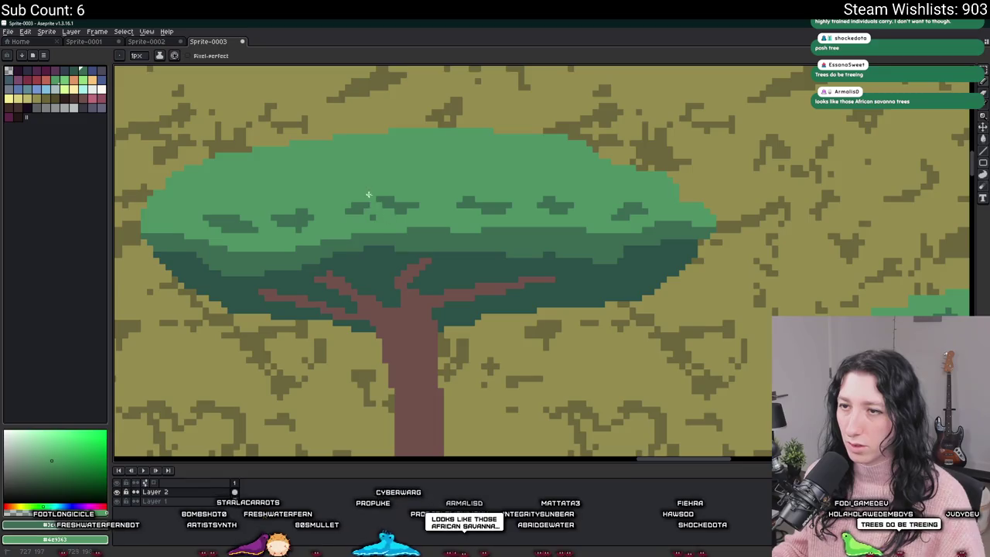
{"action": "scroll", "coordinate": [376, 207], "scroll_direction": "down", "scroll_amount": 2}
{"action": "scroll", "coordinate": [312, 200], "scroll_direction": "up", "scroll_amount": 3}
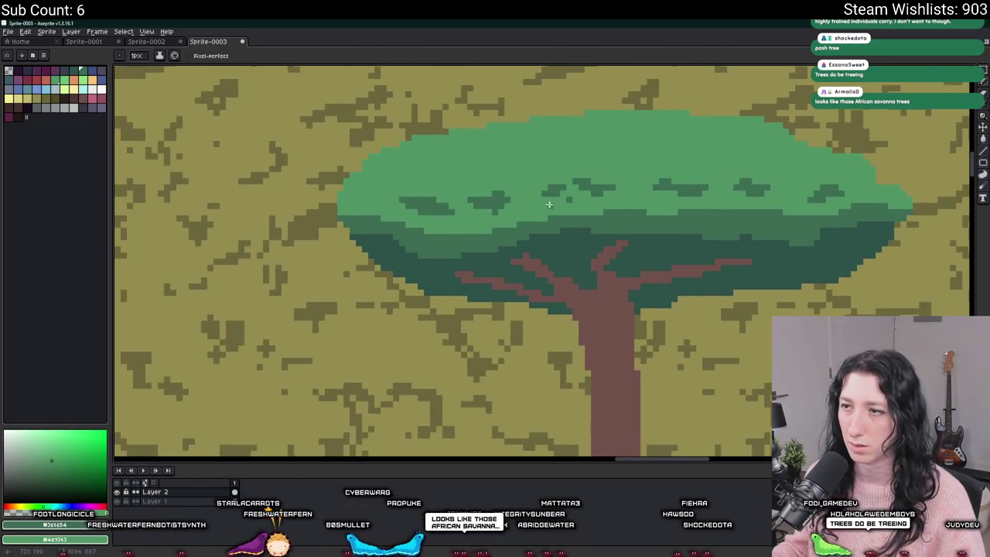
{"action": "scroll", "coordinate": [564, 206], "scroll_direction": "down", "scroll_amount": 2}
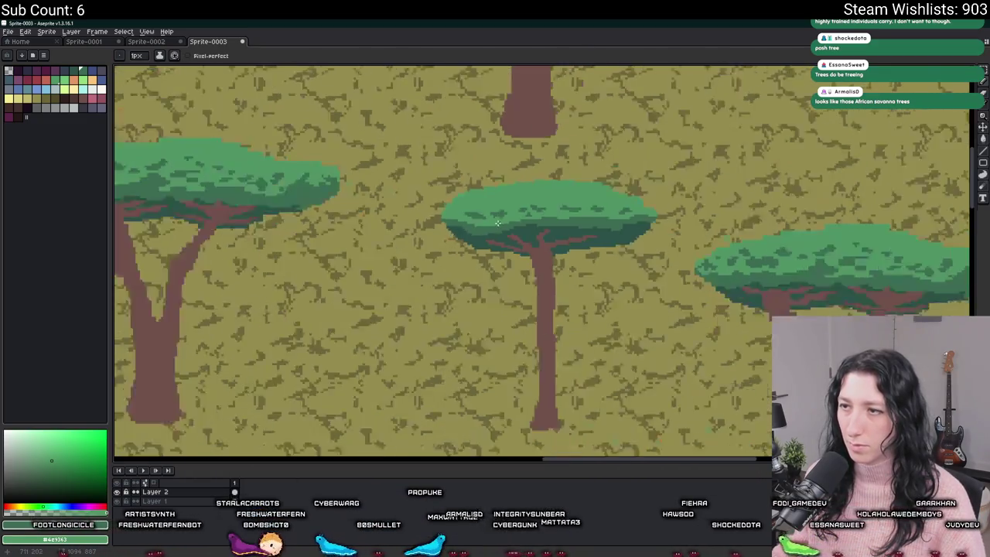
{"action": "scroll", "coordinate": [391, 200], "scroll_direction": "up", "scroll_amount": 4}
{"action": "scroll", "coordinate": [391, 201], "scroll_direction": "down", "scroll_amount": 3}
{"action": "scroll", "coordinate": [391, 197], "scroll_direction": "up", "scroll_amount": 1}
{"action": "scroll", "coordinate": [390, 197], "scroll_direction": "down", "scroll_amount": 1}
{"action": "scroll", "coordinate": [392, 191], "scroll_direction": "up", "scroll_amount": 1}
{"action": "left_click_drag", "start_coordinate": [392, 191], "coordinate": [292, 187]}
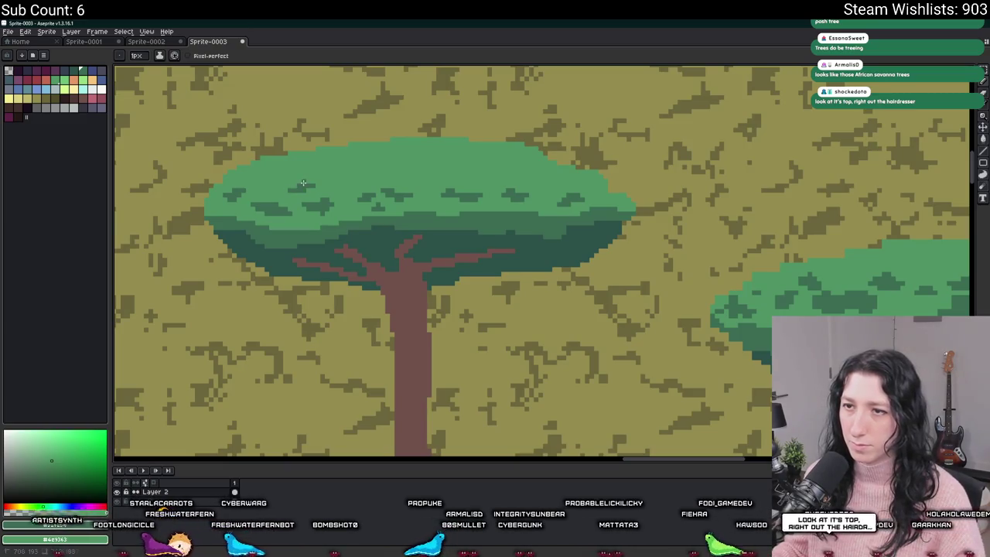
{"action": "scroll", "coordinate": [309, 186], "scroll_direction": "right", "scroll_amount": 2}
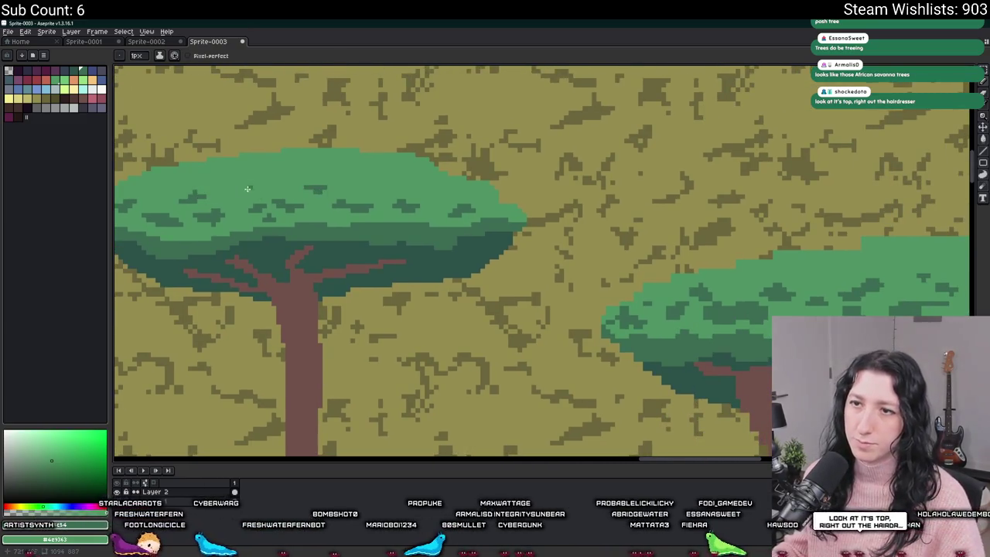
{"action": "scroll", "coordinate": [260, 186], "scroll_direction": "down", "scroll_amount": 2}
{"action": "scroll", "coordinate": [329, 200], "scroll_direction": "up", "scroll_amount": 3}
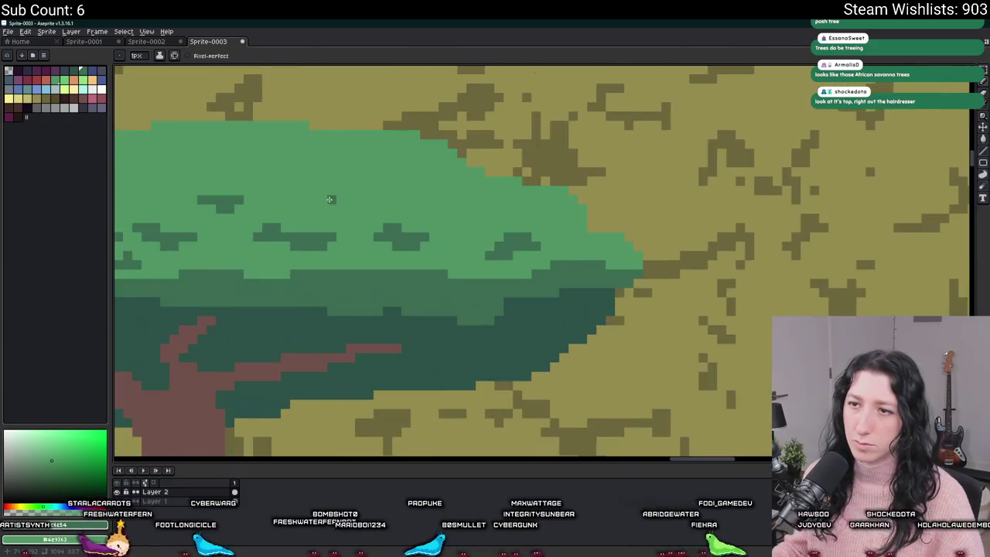
{"action": "mouse_move", "coordinate": [326, 207]}
{"action": "left_mouse_down"}
{"action": "mouse_move", "coordinate": [345, 207]}
{"action": "mouse_move", "coordinate": [319, 206]}
{"action": "left_mouse_up"}
{"action": "mouse_move", "coordinate": [456, 199]}
{"action": "left_mouse_down"}
{"action": "mouse_move", "coordinate": [473, 208]}
{"action": "mouse_move", "coordinate": [440, 211]}
{"action": "left_mouse_up"}
Zoom in and out to compare the new canopy with the surrounding acacias
{"action": "scroll", "coordinate": [448, 214], "scroll_direction": "down", "scroll_amount": 3}
{"action": "scroll", "coordinate": [476, 232], "scroll_direction": "down", "scroll_amount": 4}
{"action": "scroll", "coordinate": [453, 224], "scroll_direction": "up", "scroll_amount": 4}
{"action": "scroll", "coordinate": [450, 222], "scroll_direction": "up", "scroll_amount": 4}
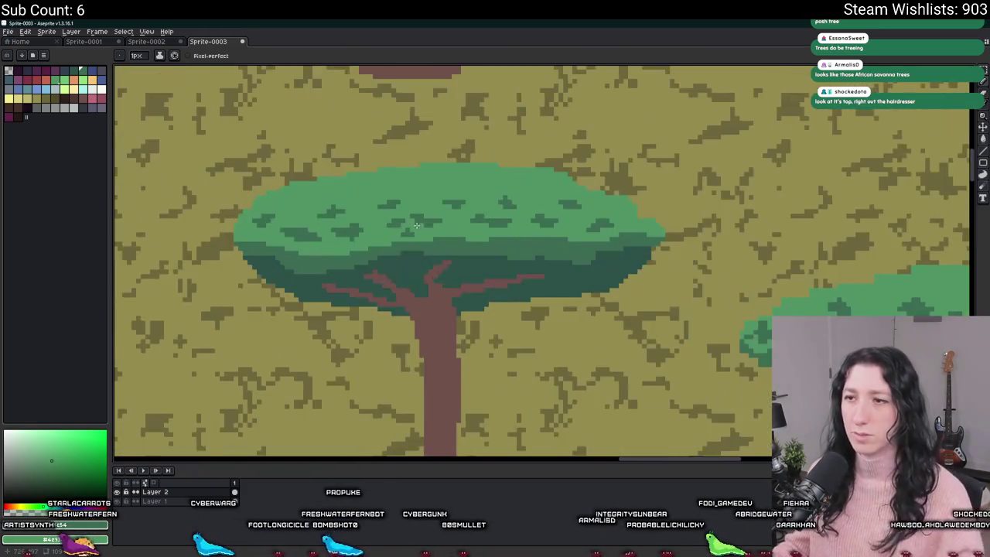
{"action": "scroll", "coordinate": [439, 241], "scroll_direction": "down", "scroll_amount": 1}
{"action": "scroll", "coordinate": [439, 241], "scroll_direction": "down", "scroll_amount": 2}
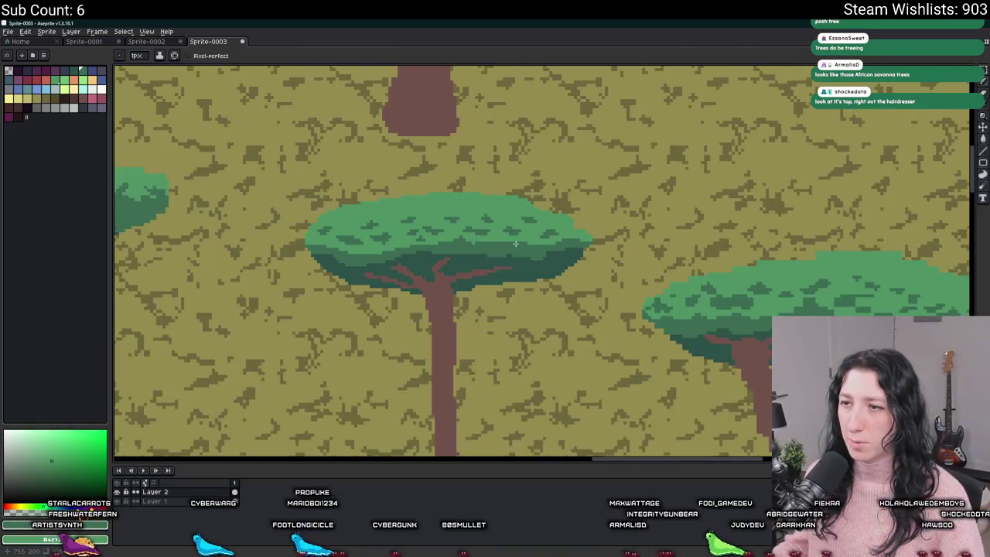
{"action": "scroll", "coordinate": [465, 243], "scroll_direction": "up", "scroll_amount": 2}
{"action": "scroll", "coordinate": [452, 238], "scroll_direction": "down", "scroll_amount": 2}
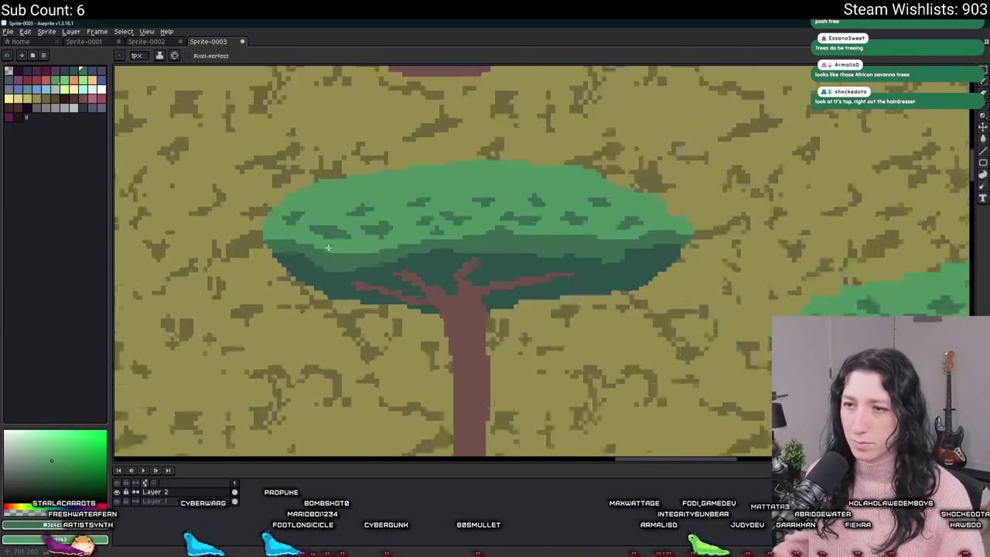
{"action": "scroll", "coordinate": [393, 265], "scroll_direction": "up", "scroll_amount": 2}
{"action": "scroll", "coordinate": [395, 265], "scroll_direction": "down", "scroll_amount": 3}
{"action": "scroll", "coordinate": [395, 266], "scroll_direction": "up", "scroll_amount": 4}
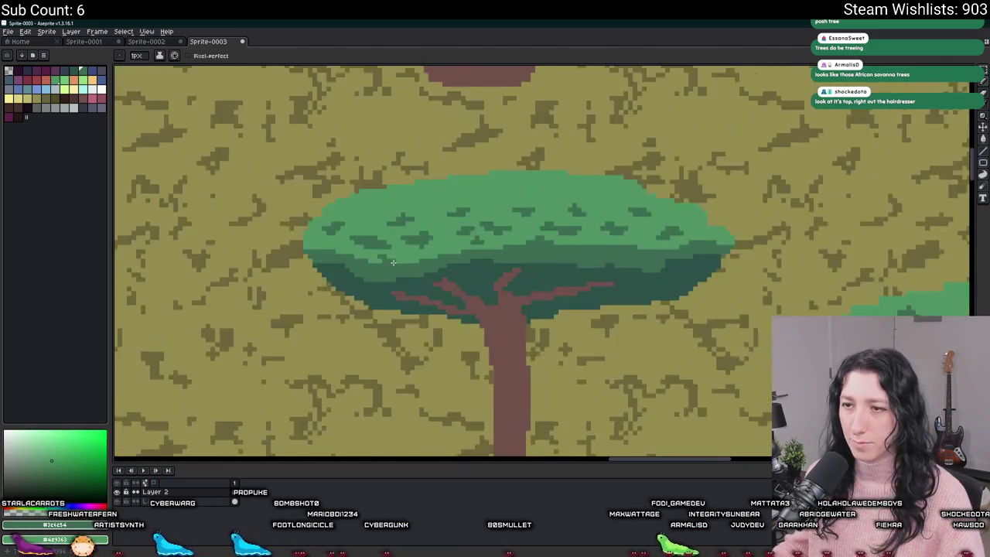
{"action": "scroll", "coordinate": [392, 252], "scroll_direction": "down", "scroll_amount": 4}
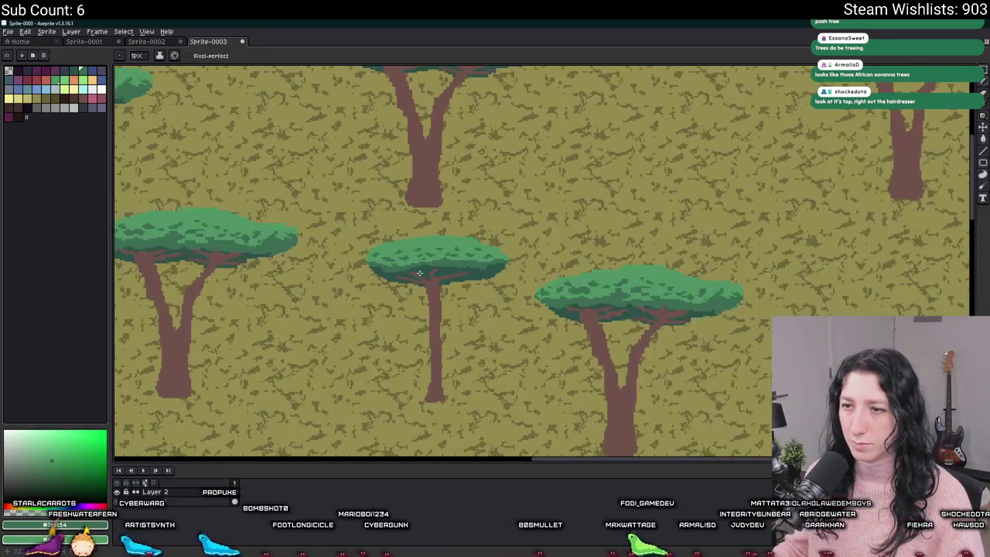
{"action": "scroll", "coordinate": [405, 268], "scroll_direction": "up", "scroll_amount": 3}
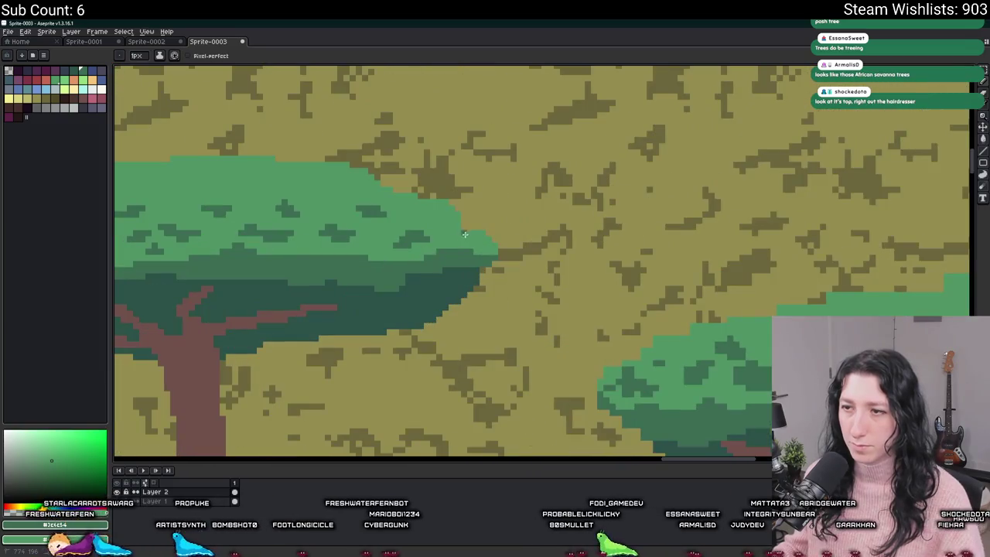
{"action": "key", "text": "ctrl"}
{"action": "key", "text": "ctrl"}
{"action": "key", "text": "ctrl"}
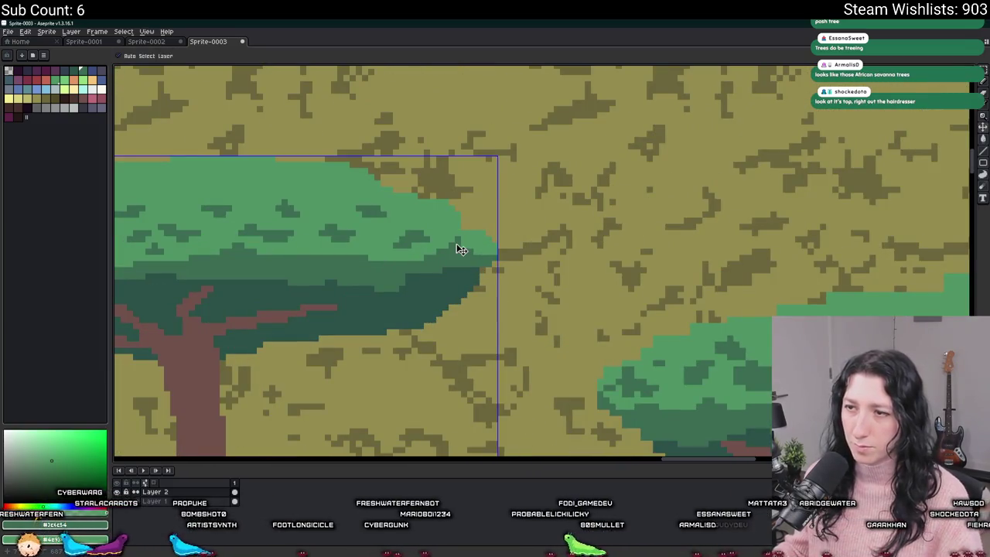
{"action": "scroll", "coordinate": [468, 245], "scroll_direction": "down", "scroll_amount": 1}
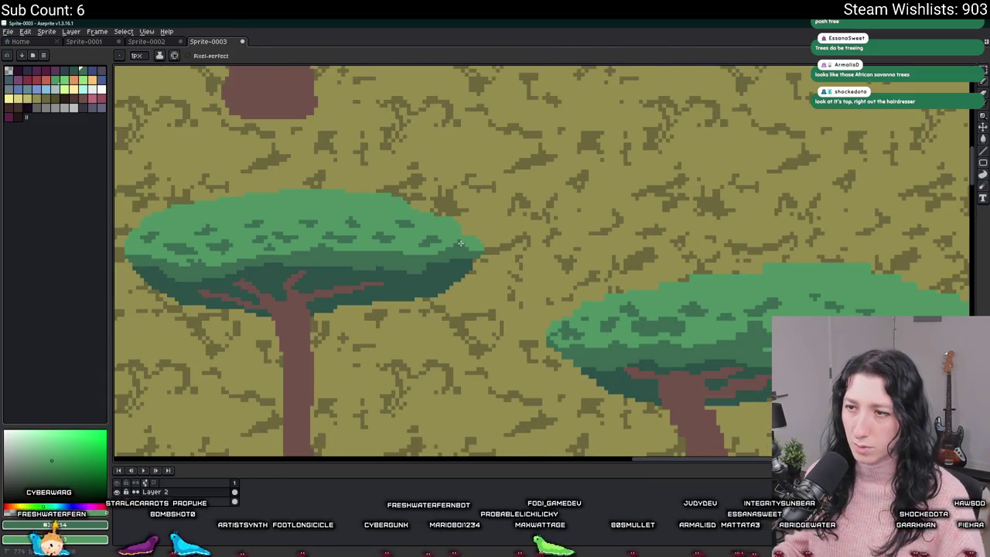
{"action": "scroll", "coordinate": [464, 246], "scroll_direction": "down", "scroll_amount": 1}
{"action": "scroll", "coordinate": [456, 249], "scroll_direction": "up", "scroll_amount": 2}
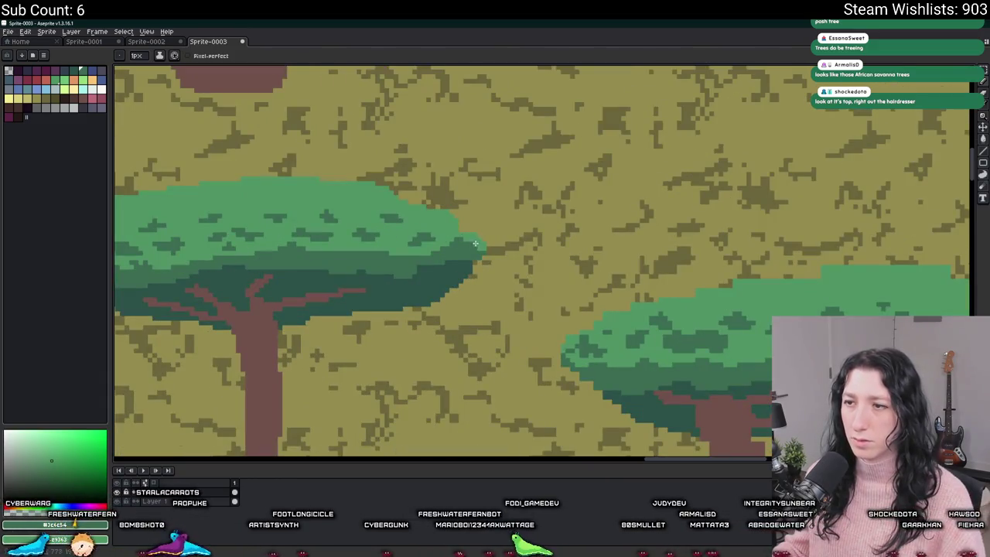
{"action": "scroll", "coordinate": [451, 252], "scroll_direction": "down", "scroll_amount": 3}
{"action": "key", "text": "ctrl"}
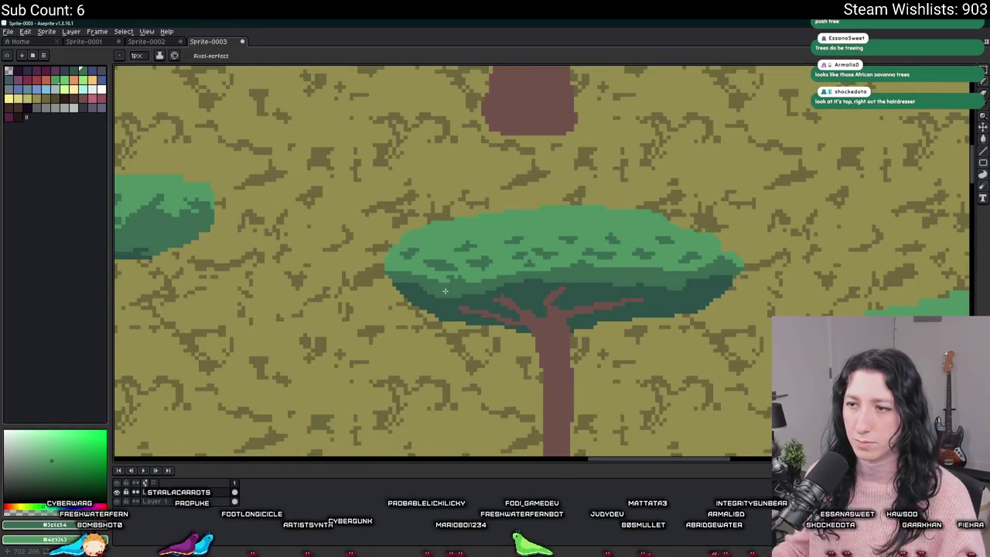
{"action": "scroll", "coordinate": [445, 289], "scroll_direction": "down", "scroll_amount": 1}
{"action": "scroll", "coordinate": [430, 276], "scroll_direction": "up", "scroll_amount": 2}
{"action": "key", "text": "alt"}
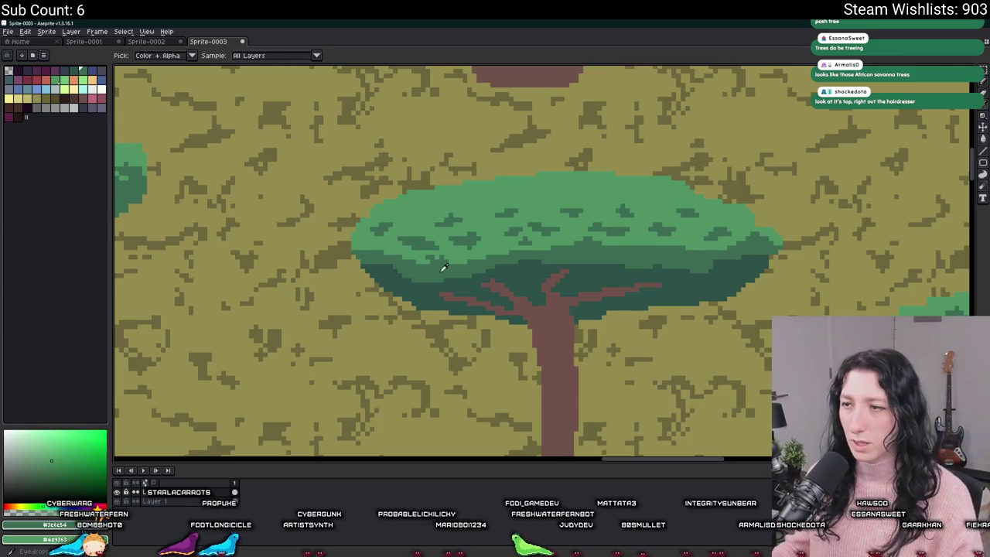
{"action": "scroll", "coordinate": [445, 266], "scroll_direction": "up", "scroll_amount": 3}
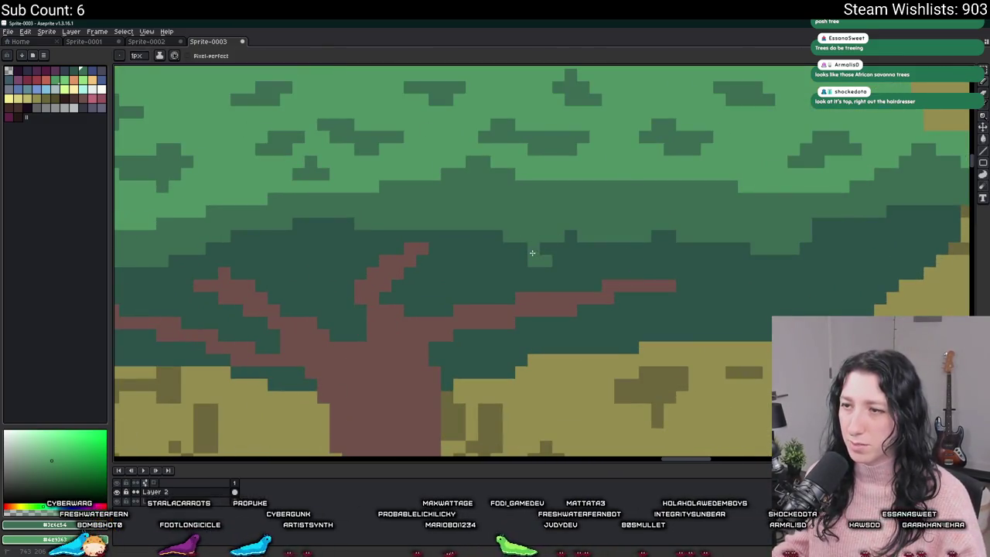
{"action": "scroll", "coordinate": [593, 239], "scroll_direction": "down", "scroll_amount": 4}
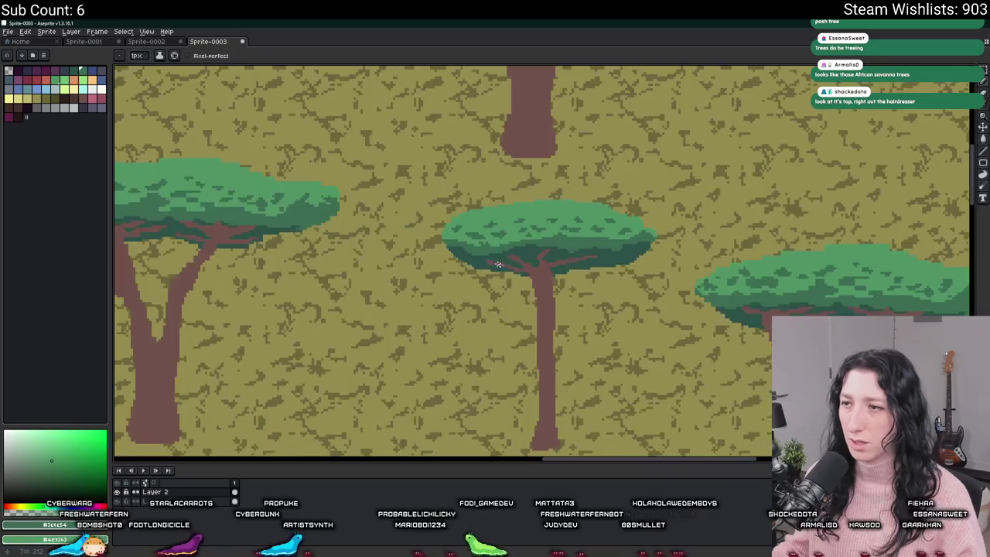
{"action": "scroll", "coordinate": [458, 239], "scroll_direction": "up", "scroll_amount": 4}
{"action": "scroll", "coordinate": [405, 221], "scroll_direction": "down", "scroll_amount": 3}
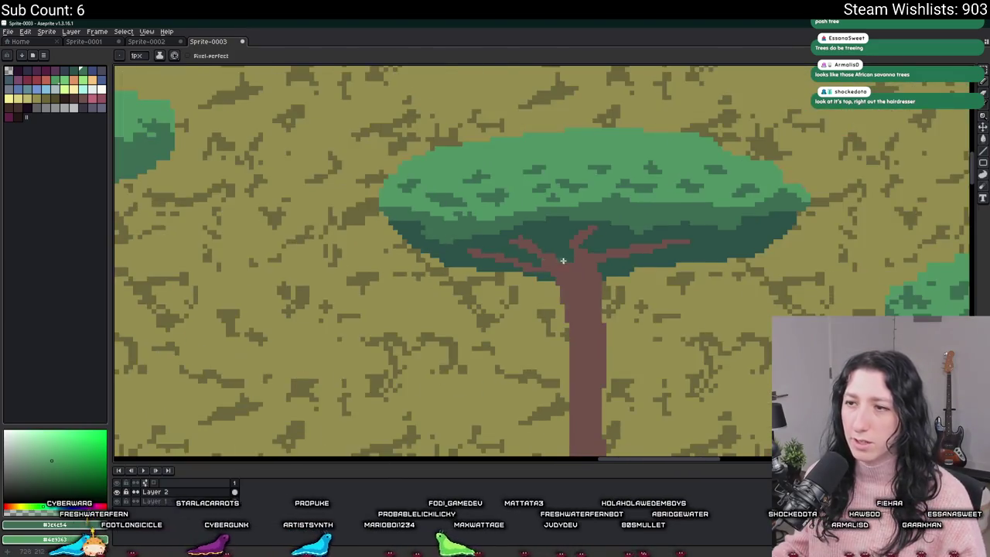
{"action": "scroll", "coordinate": [668, 193], "scroll_direction": "up", "scroll_amount": 4}
{"action": "scroll", "coordinate": [661, 184], "scroll_direction": "down", "scroll_amount": 3}
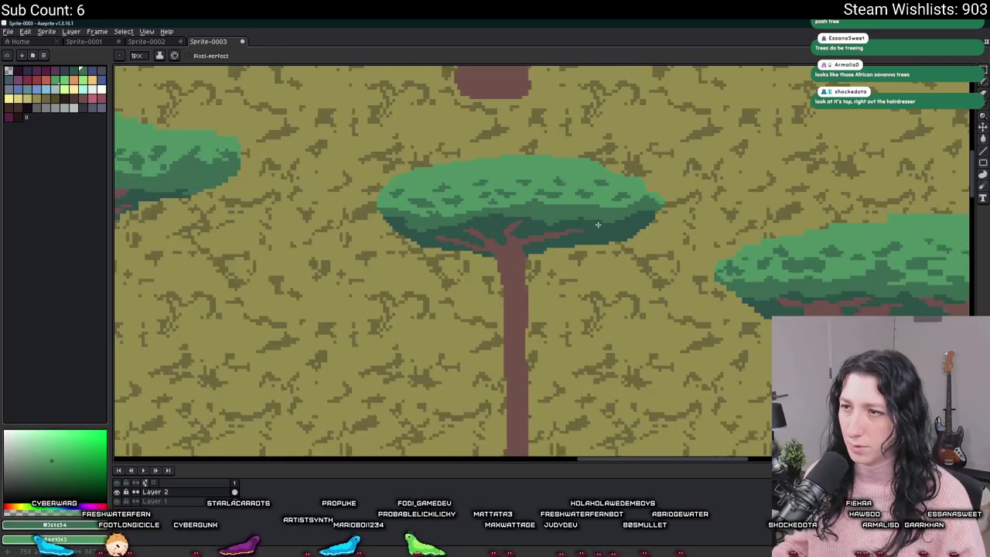
{"action": "scroll", "coordinate": [599, 219], "scroll_direction": "up", "scroll_amount": 2}
{"action": "scroll", "coordinate": [608, 231], "scroll_direction": "down", "scroll_amount": 3}
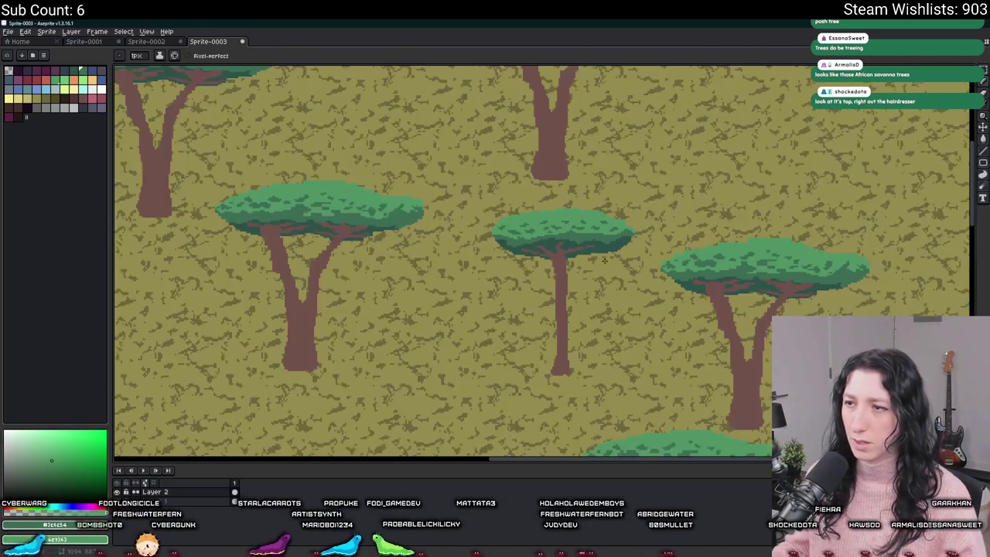
{"action": "scroll", "coordinate": [627, 295], "scroll_direction": "down", "scroll_amount": 2}
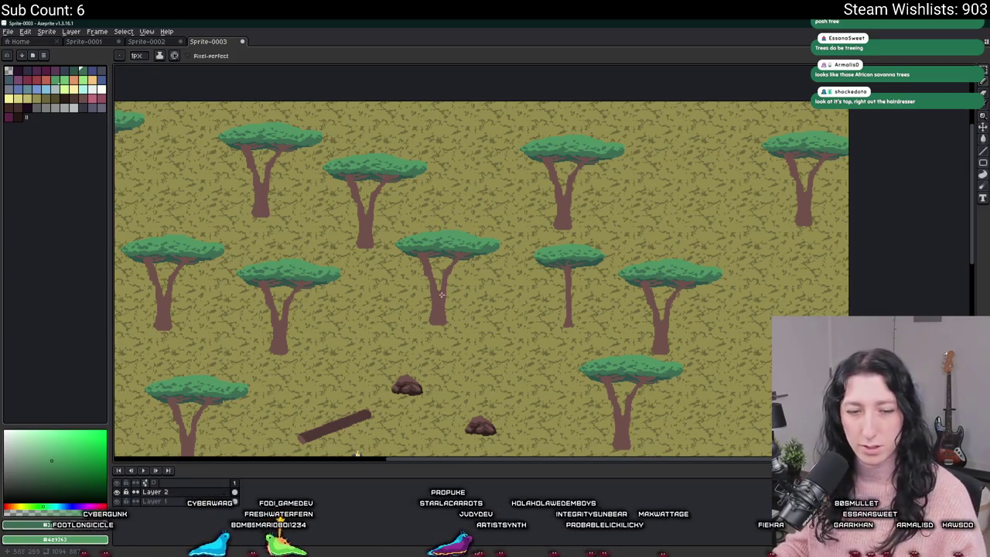
{"action": "scroll", "coordinate": [490, 265], "scroll_direction": "up", "scroll_amount": 3}
{"action": "key", "text": "m"}
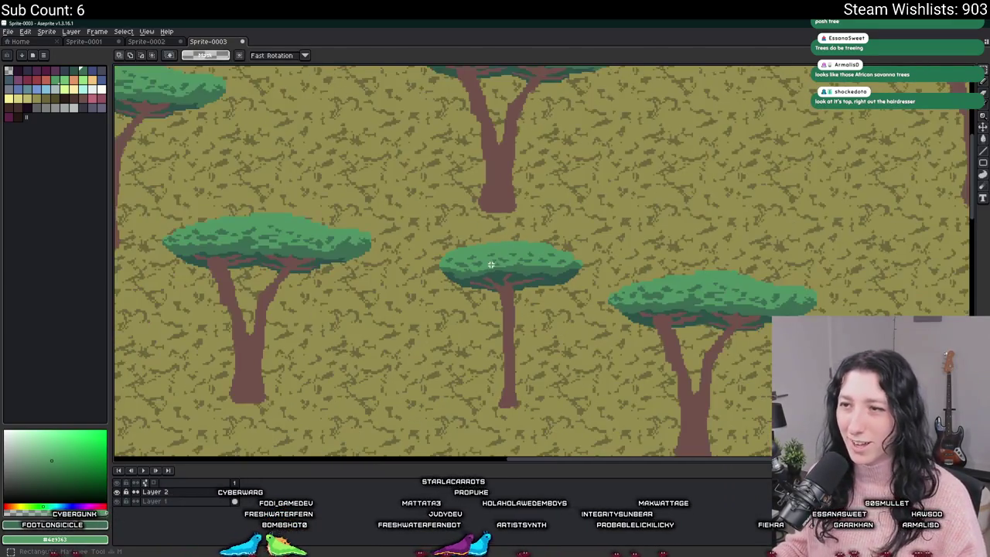
Paint over the diagonal branch in dark canopy green and extend the trunk upward
{"action": "left_click_drag", "start_coordinate": [487, 287], "coordinate": [451, 273]}
{"action": "mouse_move", "coordinate": [390, 211]}
{"action": "left_mouse_down"}
{"action": "mouse_move", "coordinate": [532, 409]}
{"action": "mouse_move", "coordinate": [549, 412]}
{"action": "left_mouse_up"}
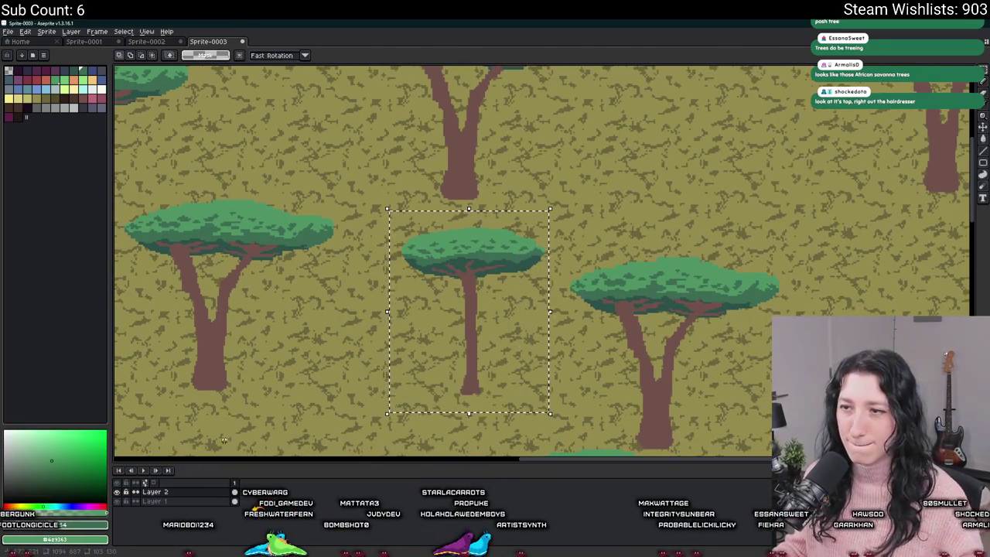
{"action": "scroll", "coordinate": [484, 267], "scroll_direction": "up", "scroll_amount": 3}
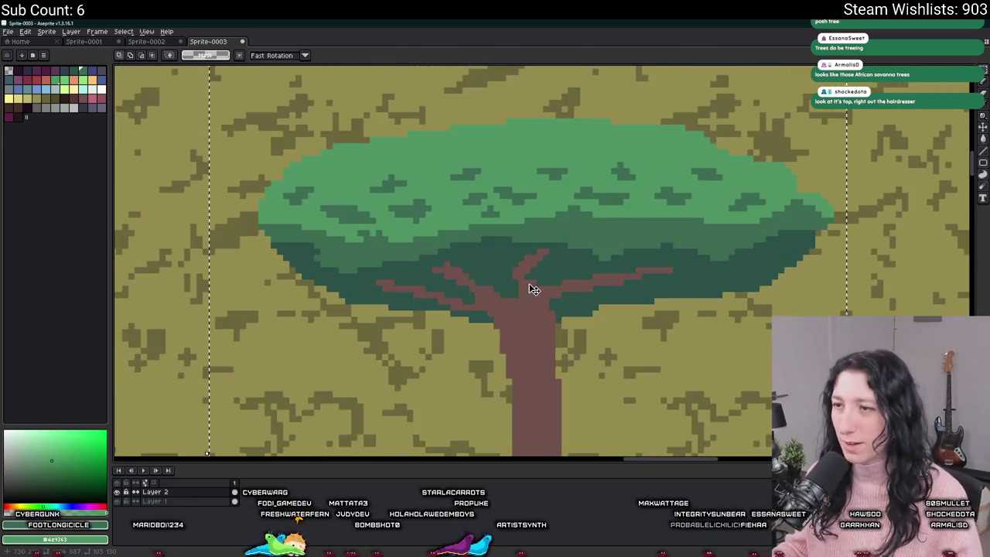
{"action": "key", "text": "b"}
{"action": "left_click", "coordinate": [532, 286], "text": "alt"}
{"action": "scroll", "coordinate": [531, 276], "scroll_direction": "up", "scroll_amount": 2}
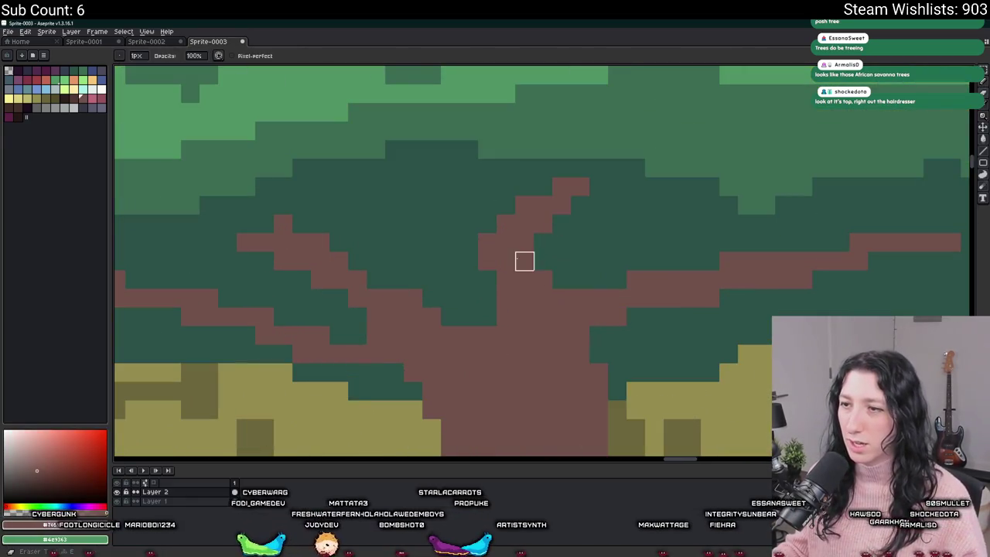
{"action": "left_click", "coordinate": [464, 225], "text": "alt"}
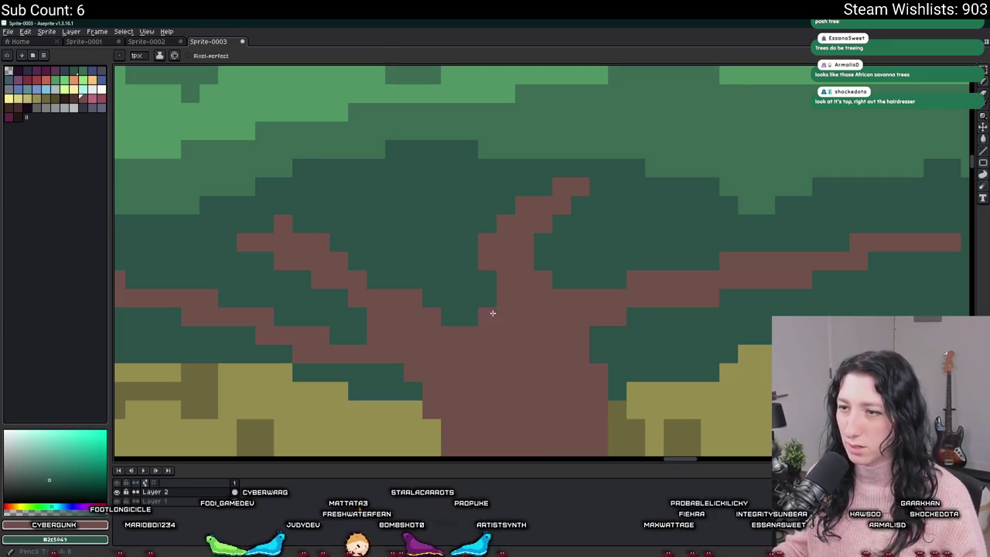
{"action": "left_click_drag", "start_coordinate": [485, 256], "coordinate": [571, 179]}
{"action": "left_click_drag", "start_coordinate": [527, 282], "coordinate": [511, 225]}
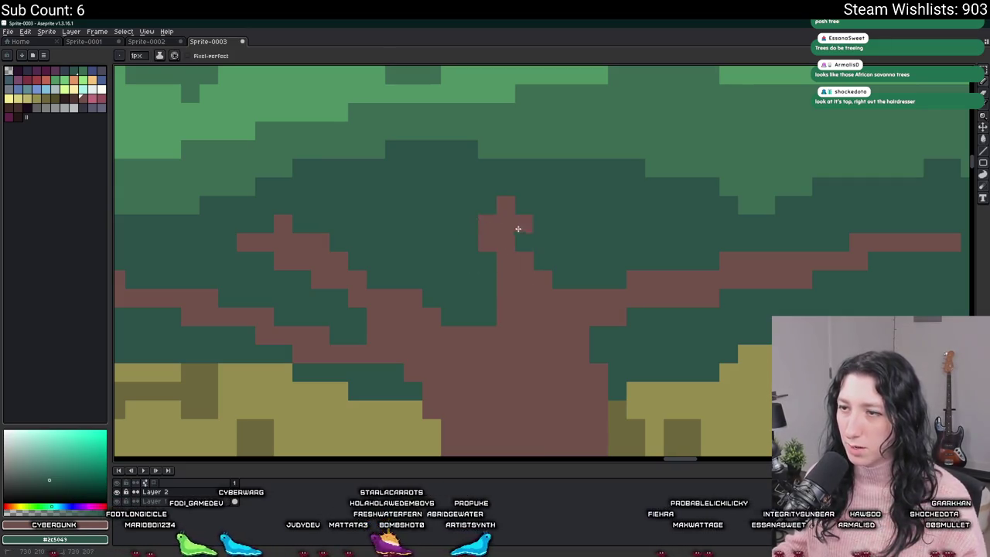
Reselect the finished slender tree and make a new sprite from the selection
{"action": "scroll", "coordinate": [525, 247], "scroll_direction": "down", "scroll_amount": 2}
{"action": "key", "text": "m"}
{"action": "scroll", "coordinate": [503, 255], "scroll_direction": "down", "scroll_amount": 5}
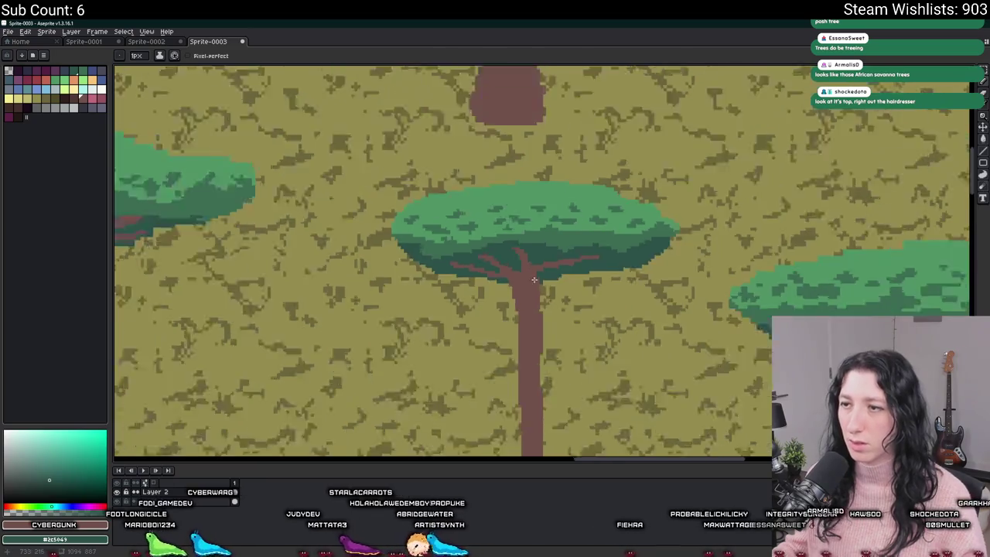
{"action": "mouse_move", "coordinate": [413, 194]}
{"action": "left_mouse_down"}
{"action": "mouse_move", "coordinate": [579, 342]}
{"action": "mouse_move", "coordinate": [582, 383]}
{"action": "left_mouse_up"}
{"action": "key", "text": "ctrl+alt+n"}
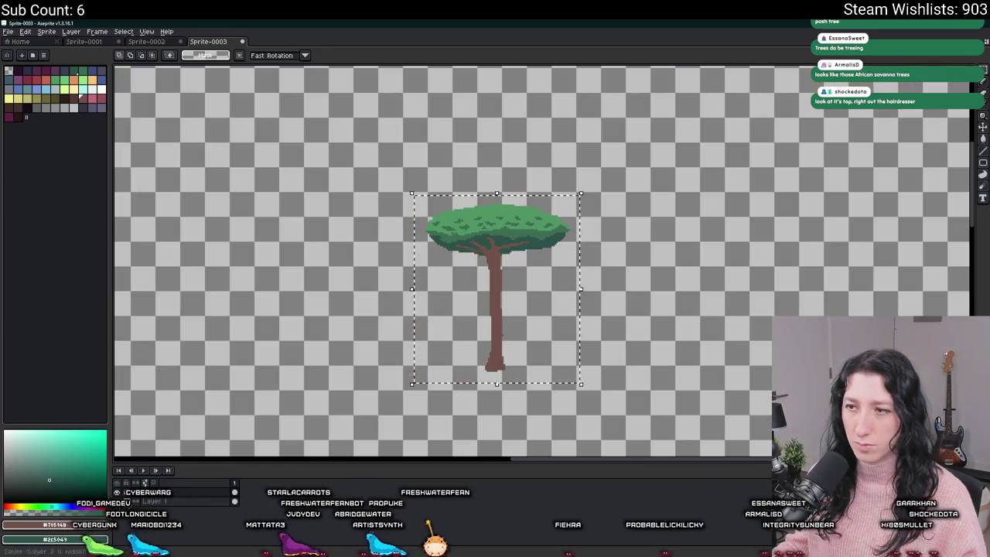
Crop the new tree sprite down to the tree
{"action": "left_click", "coordinate": [51, 40]}
{"action": "left_click", "coordinate": [193, 41]}
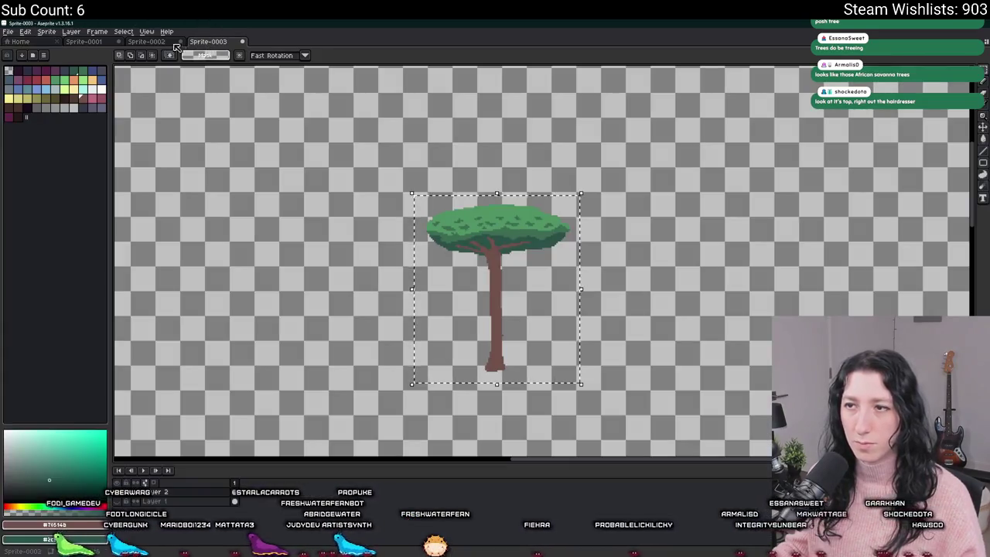
{"action": "left_click", "coordinate": [46, 31]}
{"action": "left_click", "coordinate": [77, 117]}
Export the tree as Tree1.png into Documents/GitHub/UnknownSpaces/Art
{"action": "key", "text": "ctrl+alt+shift+s"}
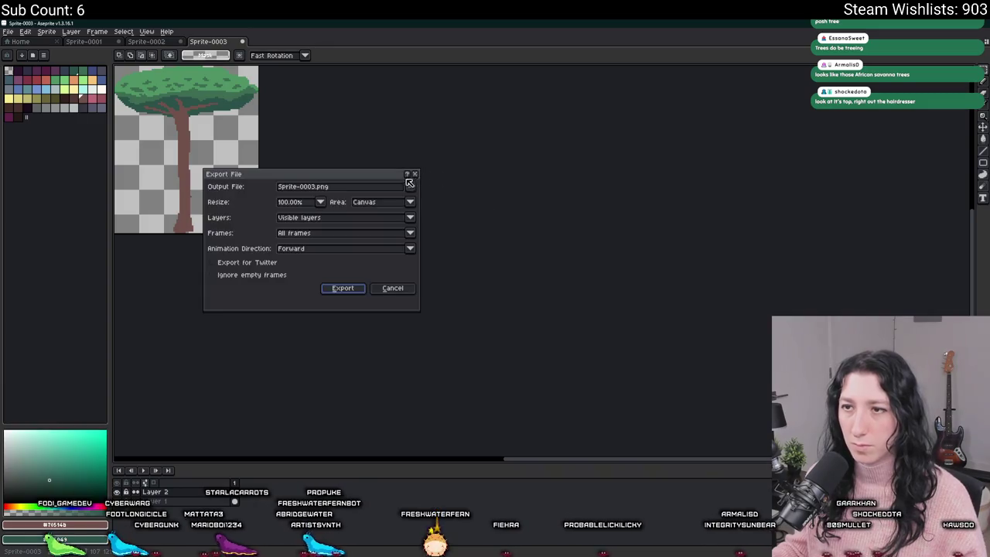
{"action": "left_click", "coordinate": [410, 186]}
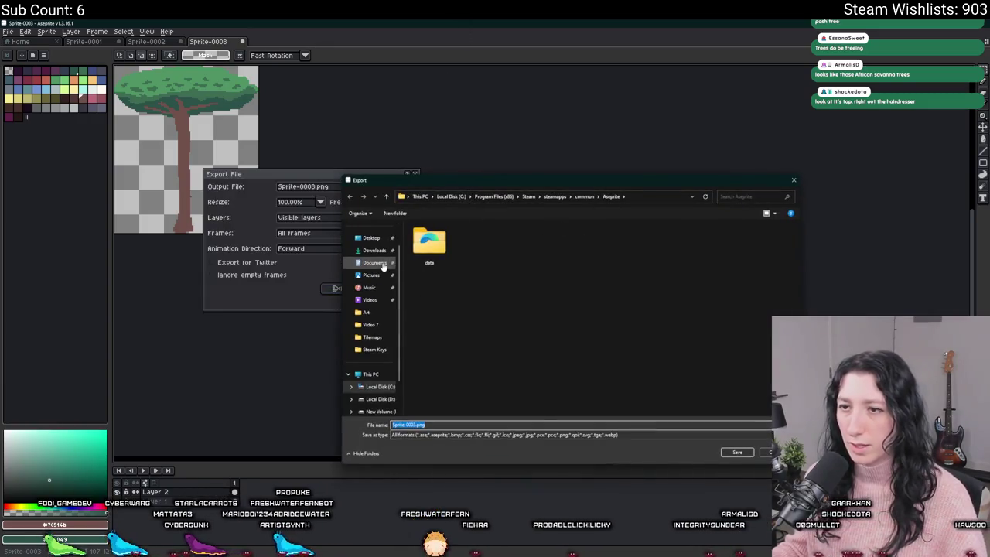
{"action": "left_click", "coordinate": [377, 262]}
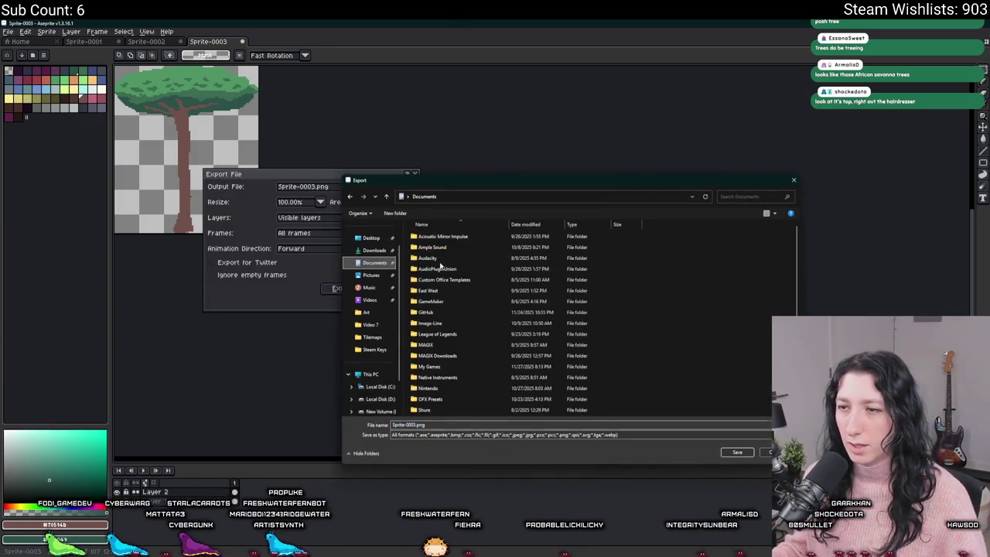
{"action": "double_click", "coordinate": [443, 312]}
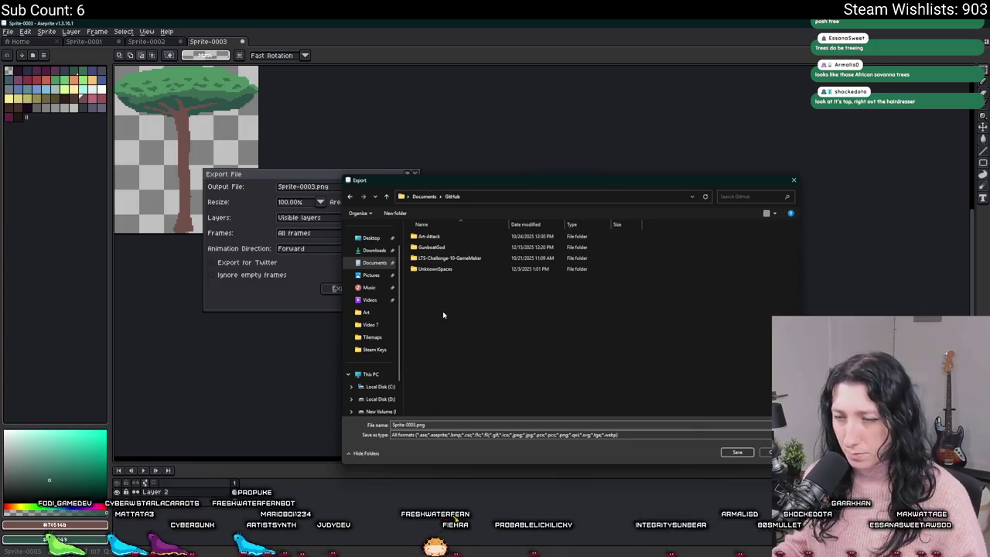
{"action": "double_click", "coordinate": [455, 269]}
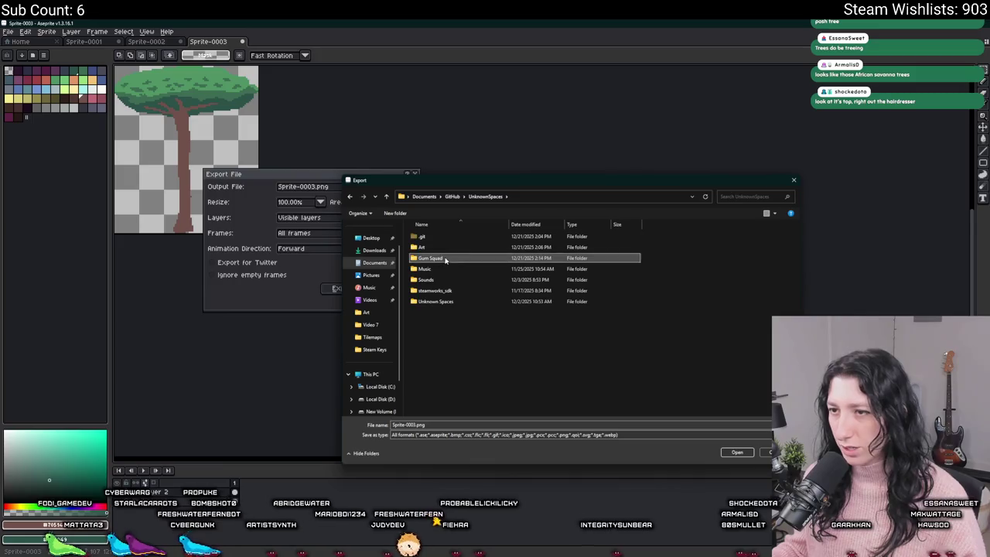
{"action": "double_click", "coordinate": [454, 249]}
{"action": "left_click", "coordinate": [600, 246]}
{"action": "double_click", "coordinate": [555, 294]}
{"action": "left_click", "coordinate": [548, 289]}
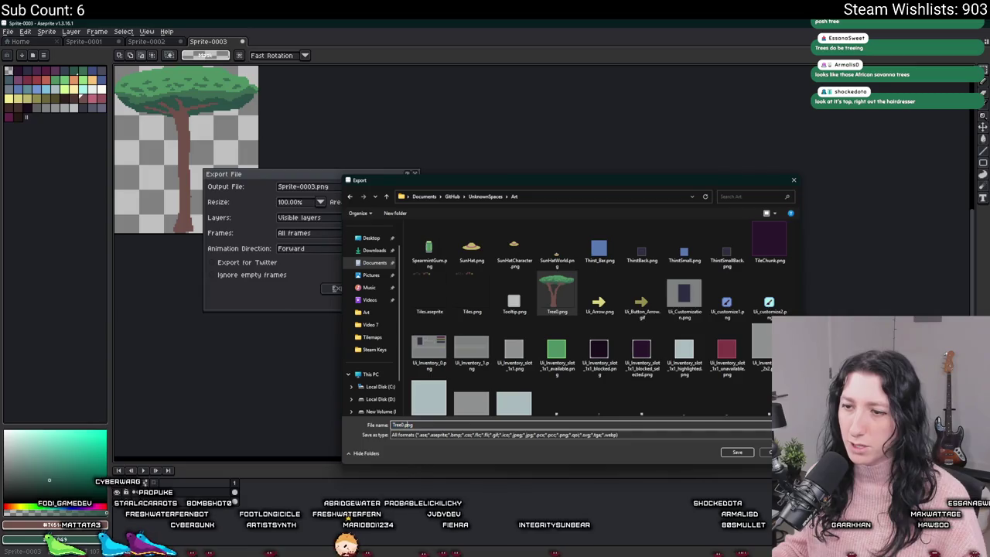
{"action": "key", "text": "Return"}
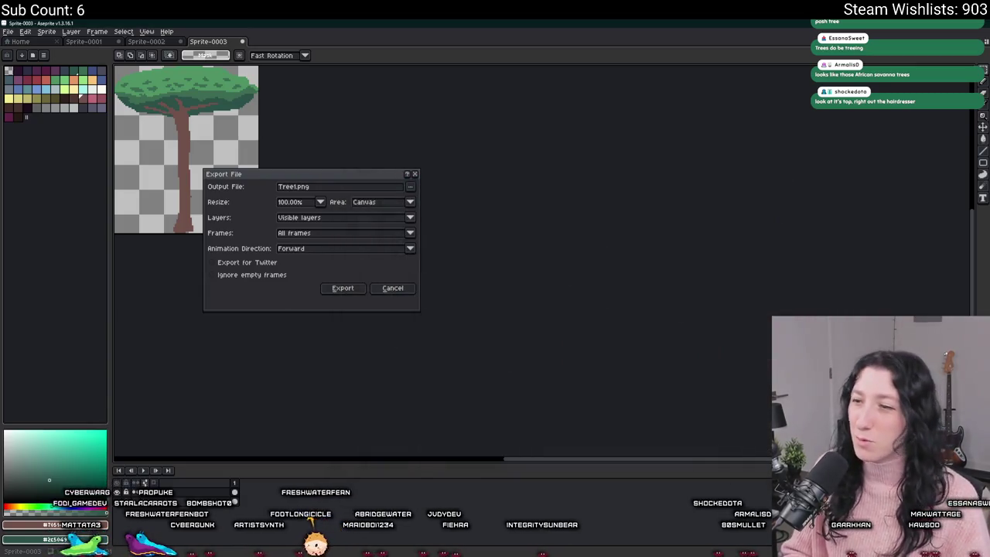
{"action": "key", "text": "Return"}
Undo back to the full savanna scene and return to GameMaker
{"action": "key", "text": "ctrl+z"}
{"action": "scroll", "coordinate": [398, 305], "scroll_direction": "down", "scroll_amount": 2}
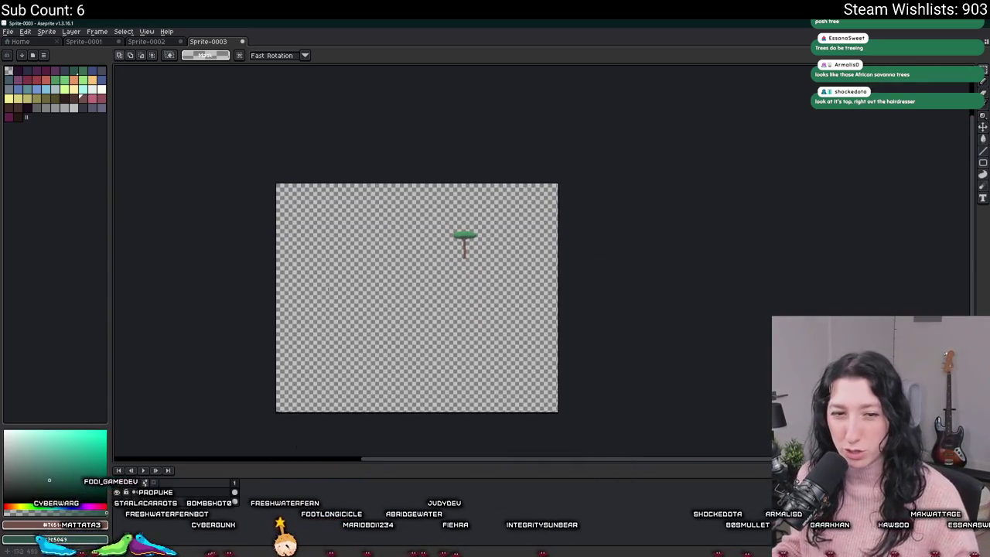
{"action": "key", "text": "ctrl+z"}
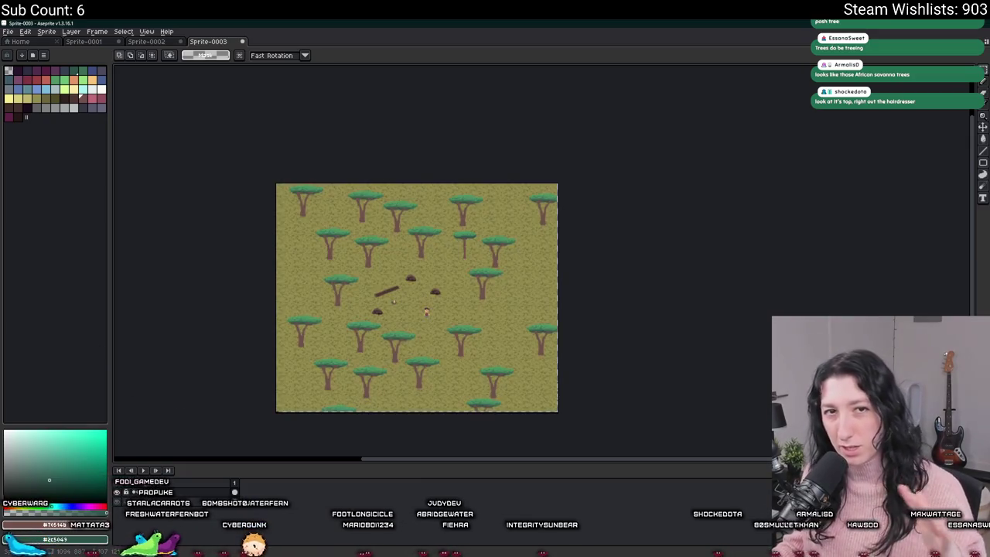
{"action": "key", "text": "alt+Tab"}
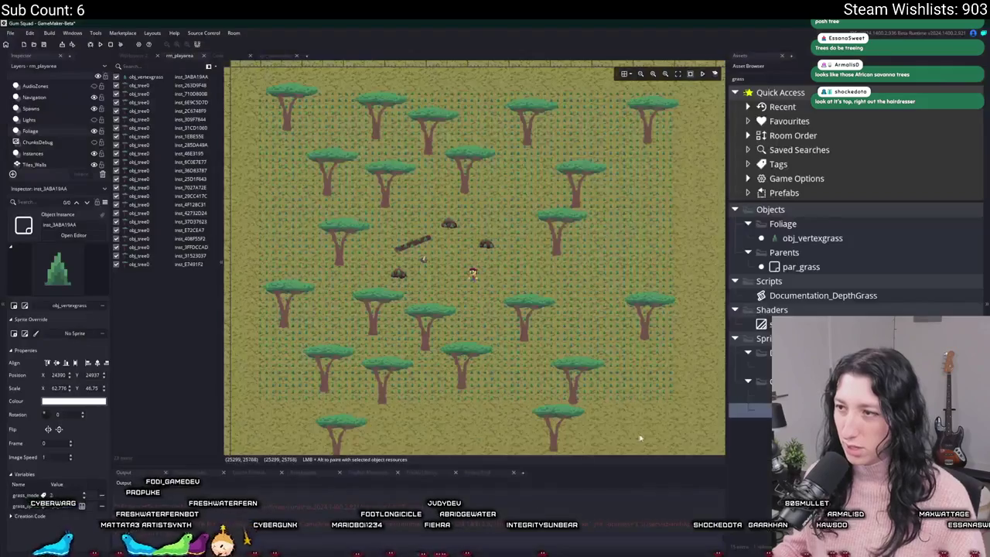
Duplicate spr_tree0 and rename the copy spr_tree1
{"action": "left_click", "coordinate": [753, 395]}
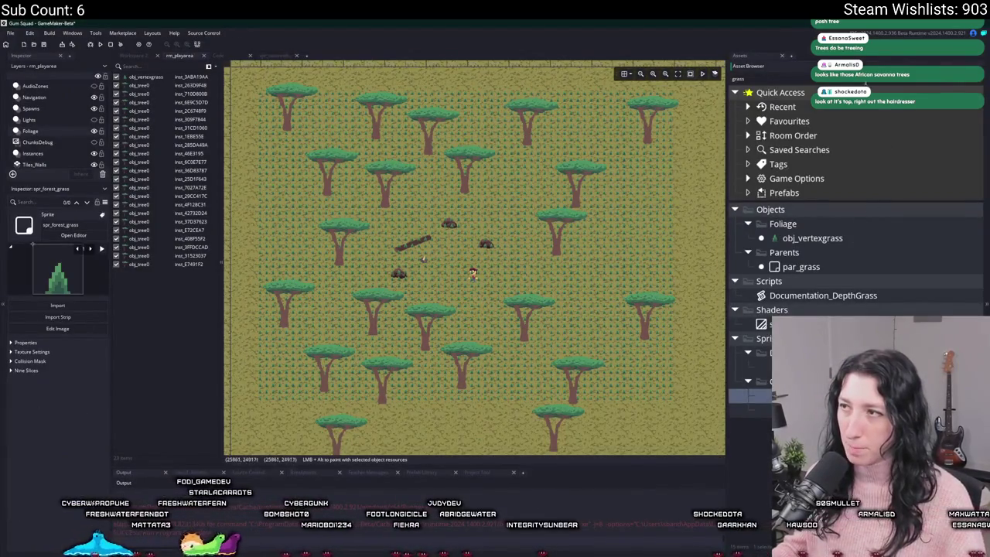
{"action": "type", "text": "tree"}
{"action": "left_click", "coordinate": [804, 282]}
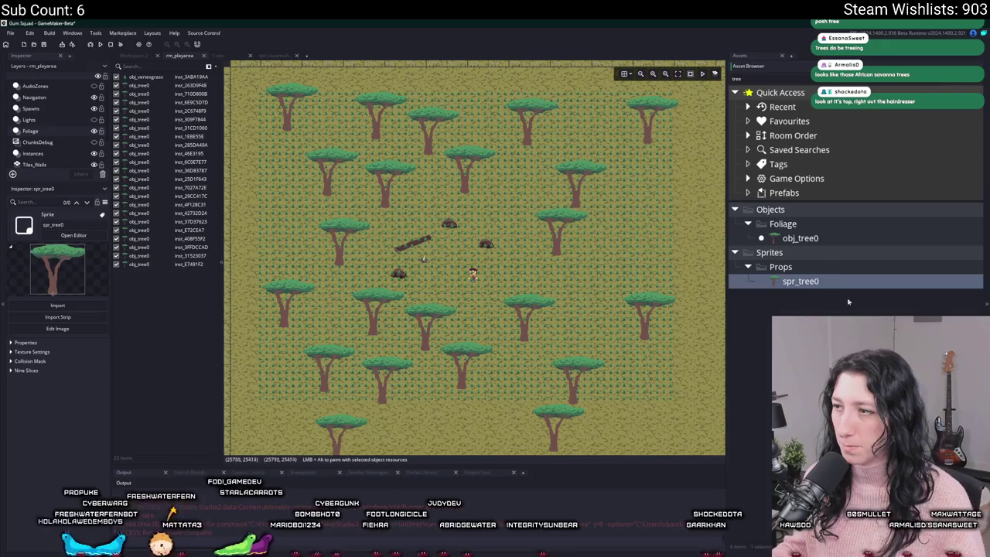
{"action": "key", "text": "ctrl+d"}
{"action": "key", "text": "BackSpace"}
{"action": "key", "text": "BackSpace"}
{"action": "key", "text": "BackSpace"}
{"action": "type", "text": "1"}
{"action": "key", "text": "Return"}
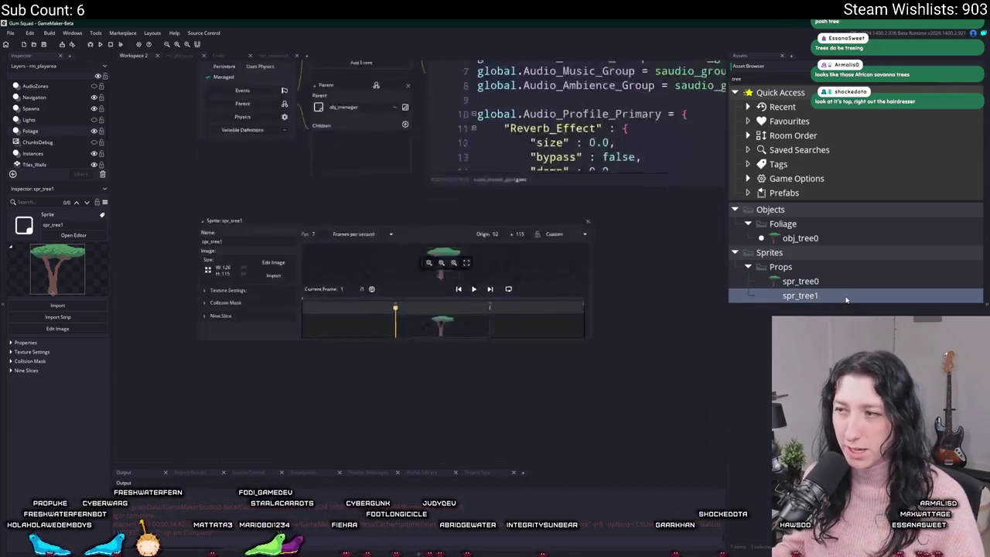
Replace spr_tree1's image with Tree1.png and set its origin to Bottom Centre
{"action": "left_click", "coordinate": [273, 202]}
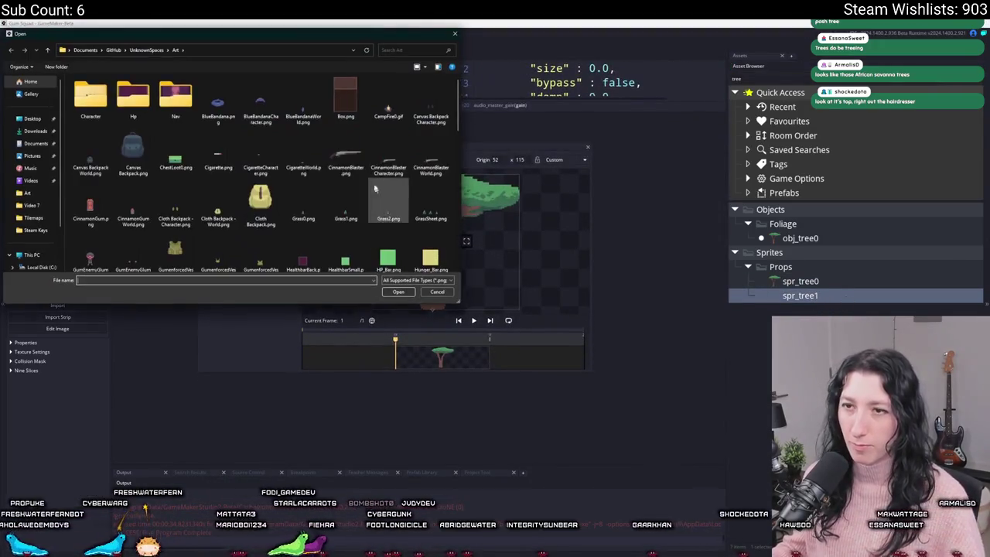
{"action": "scroll", "coordinate": [263, 155], "scroll_direction": "down", "scroll_amount": 3}
{"action": "left_click", "coordinate": [292, 157]}
{"action": "double_click", "coordinate": [291, 157]}
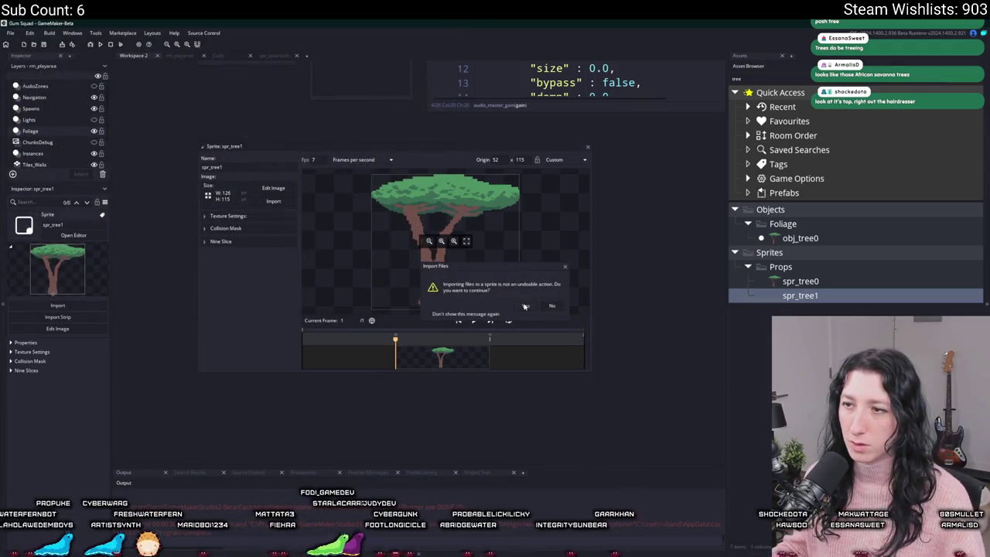
{"action": "left_click", "coordinate": [442, 310]}
{"action": "left_click", "coordinate": [564, 160]}
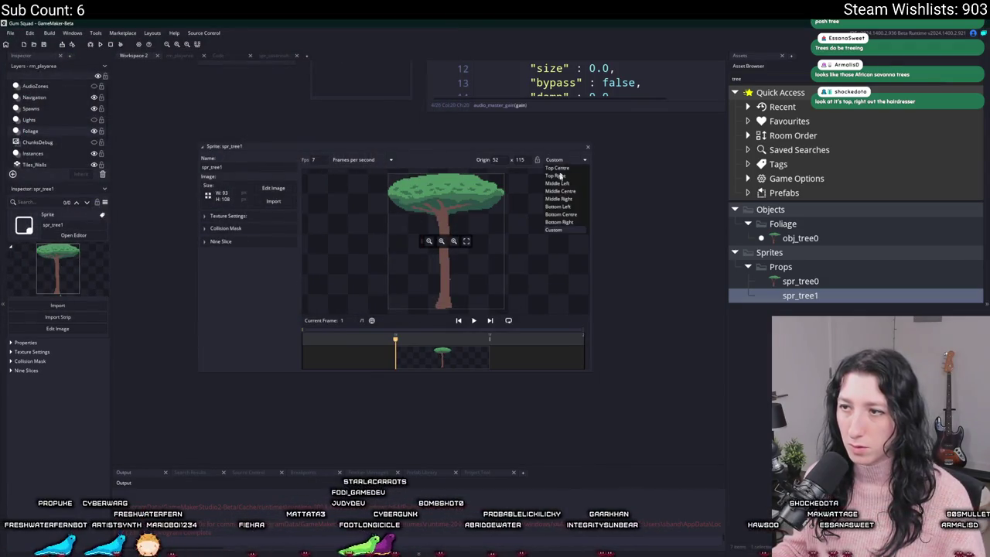
{"action": "left_click", "coordinate": [566, 215]}
Shrink the rectangular collision mask to the trunk base, matching spr_tree0's mask
{"action": "scroll", "coordinate": [499, 284], "scroll_direction": "up", "scroll_amount": 3}
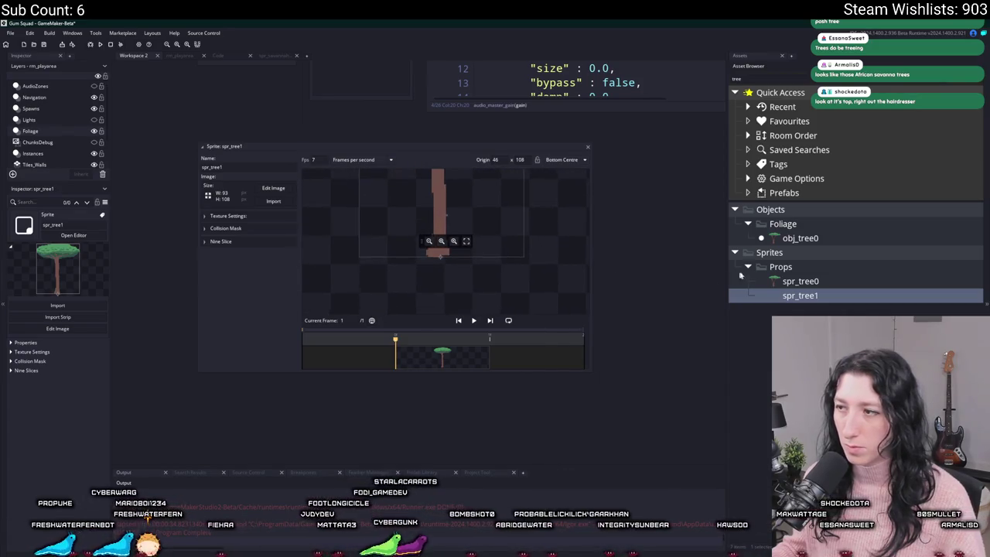
{"action": "double_click", "coordinate": [800, 280]}
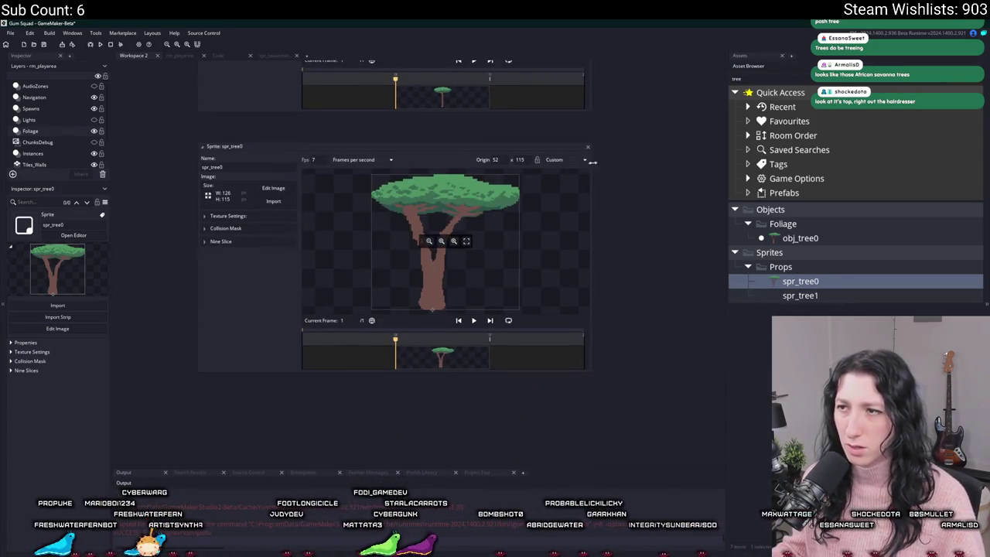
{"action": "double_click", "coordinate": [580, 148]}
{"action": "scroll", "coordinate": [627, 242], "scroll_direction": "up", "scroll_amount": 1}
{"action": "scroll", "coordinate": [627, 243], "scroll_direction": "up", "scroll_amount": 1}
{"action": "scroll", "coordinate": [424, 129], "scroll_direction": "up", "scroll_amount": 3}
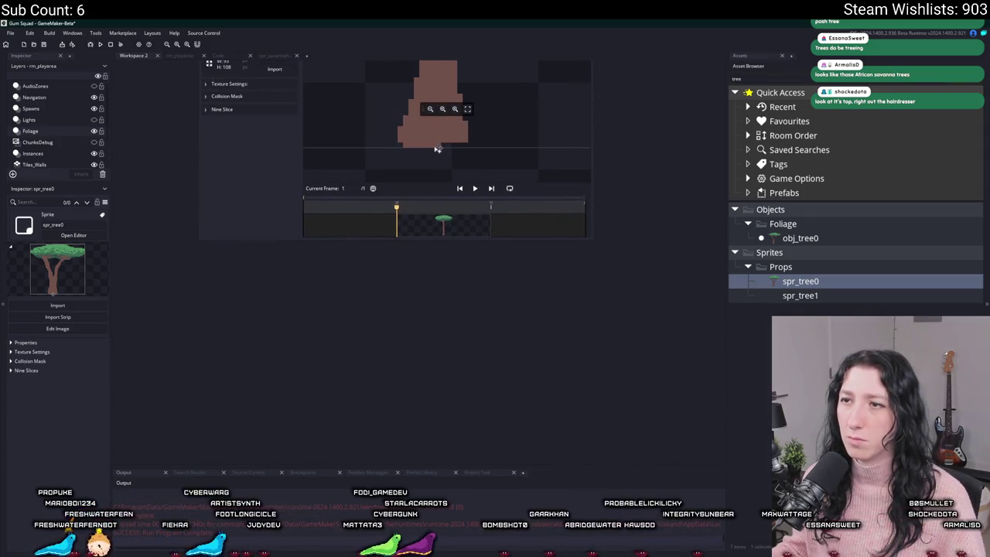
{"action": "scroll", "coordinate": [431, 150], "scroll_direction": "down", "scroll_amount": 2}
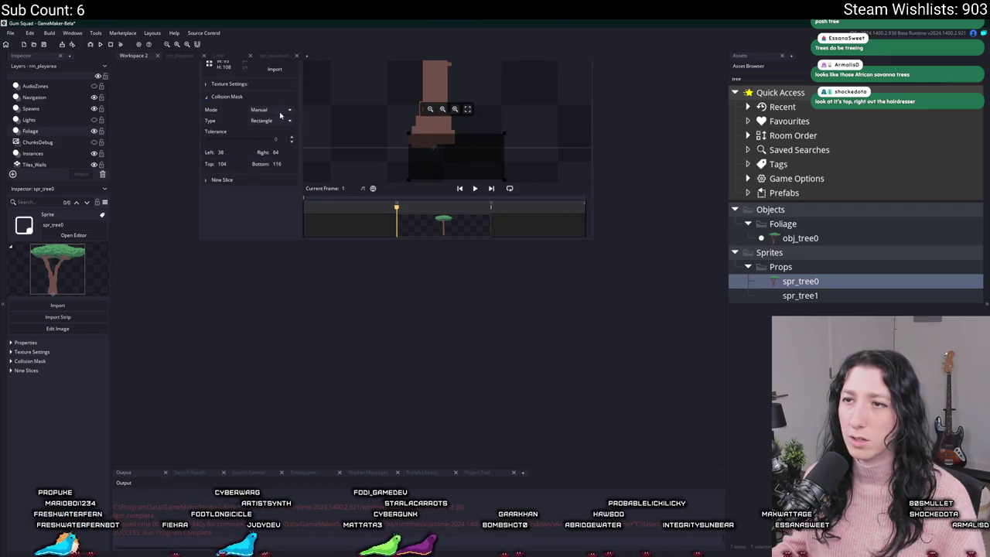
{"action": "left_click_drag", "start_coordinate": [459, 178], "coordinate": [459, 144]}
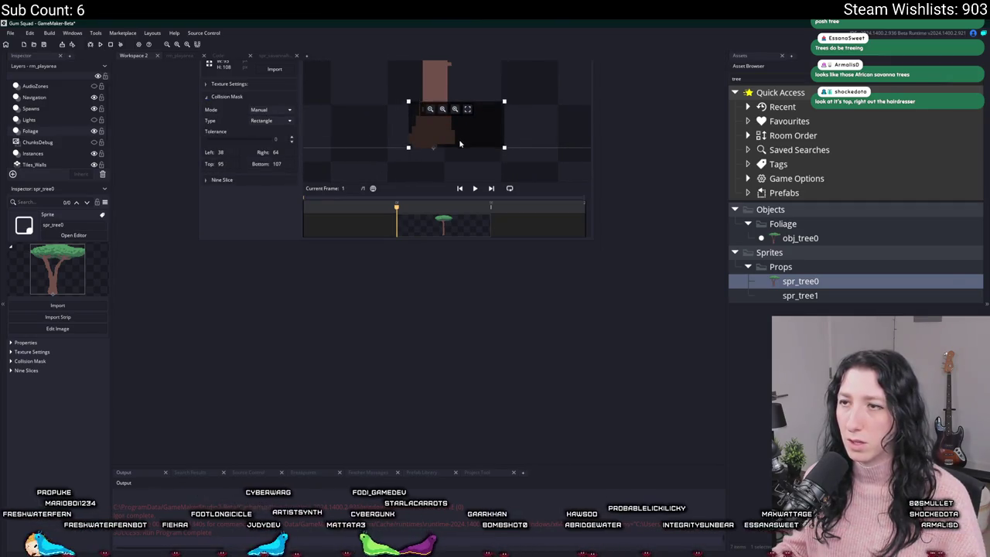
{"action": "double_click", "coordinate": [800, 282]}
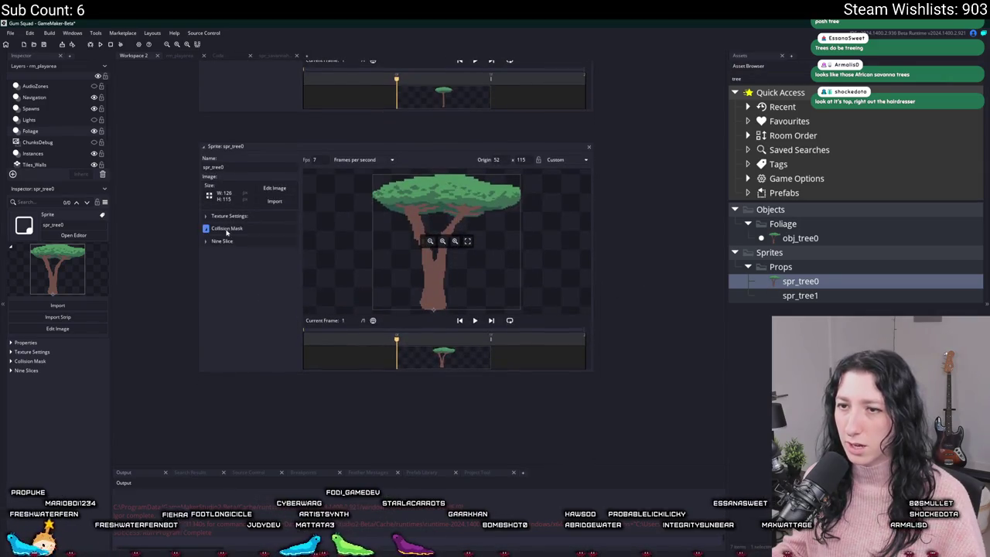
{"action": "left_click", "coordinate": [589, 148]}
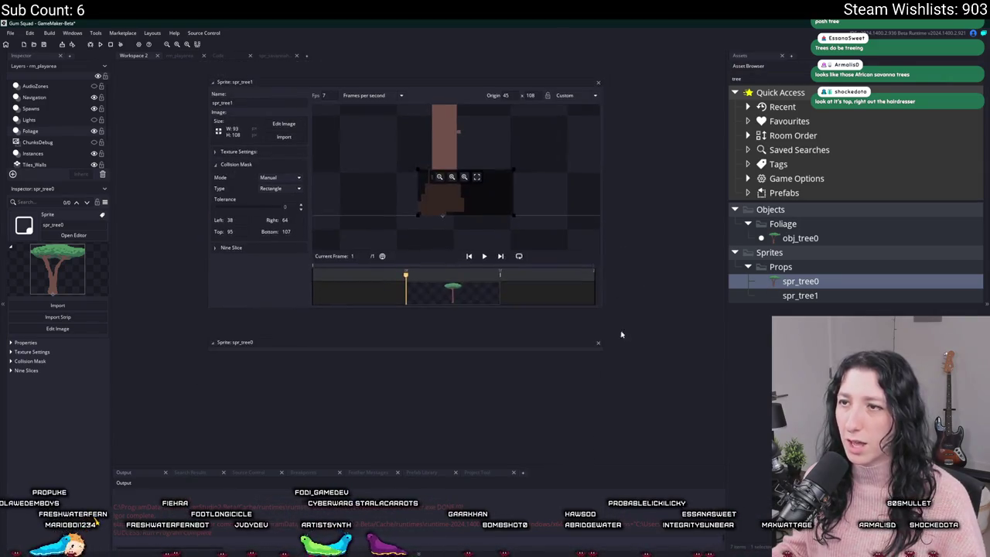
{"action": "mouse_move", "coordinate": [515, 217]}
{"action": "left_mouse_down"}
{"action": "mouse_move", "coordinate": [465, 230]}
{"action": "mouse_move", "coordinate": [466, 171]}
{"action": "left_mouse_up"}
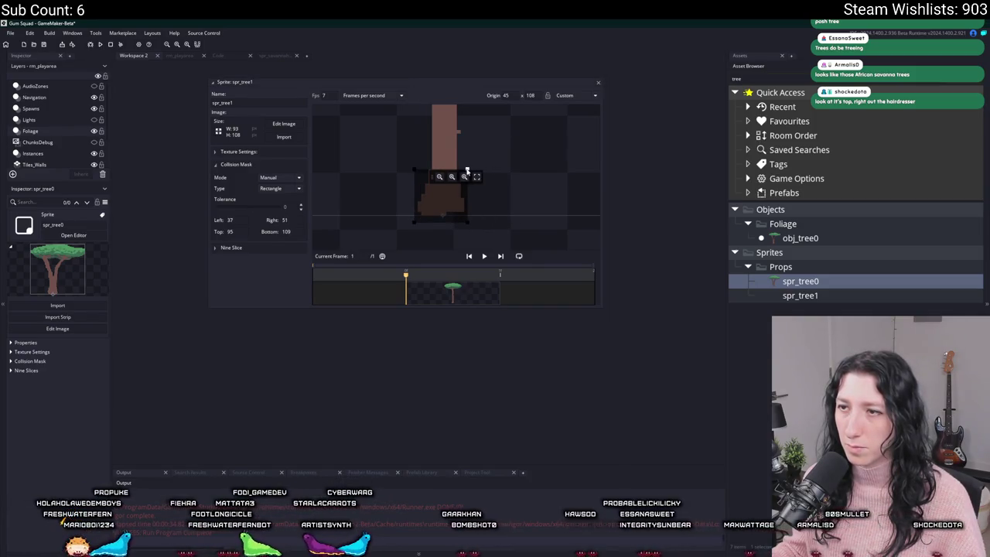
{"action": "left_click", "coordinate": [597, 84]}
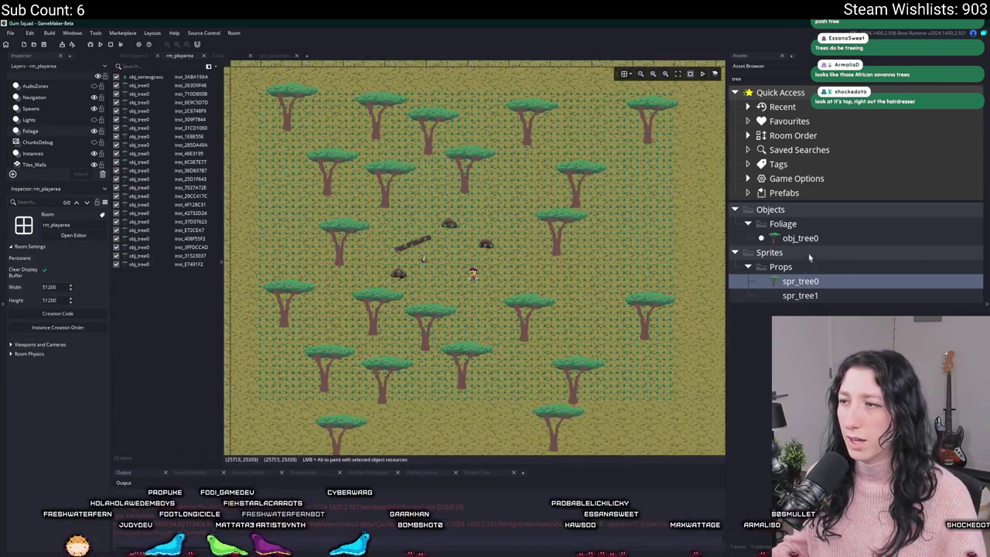
Duplicate obj_tree0 as obj_tree1 and assign it the spr_tree1 sprite
{"action": "left_click_drag", "start_coordinate": [809, 257], "coordinate": [800, 236]}
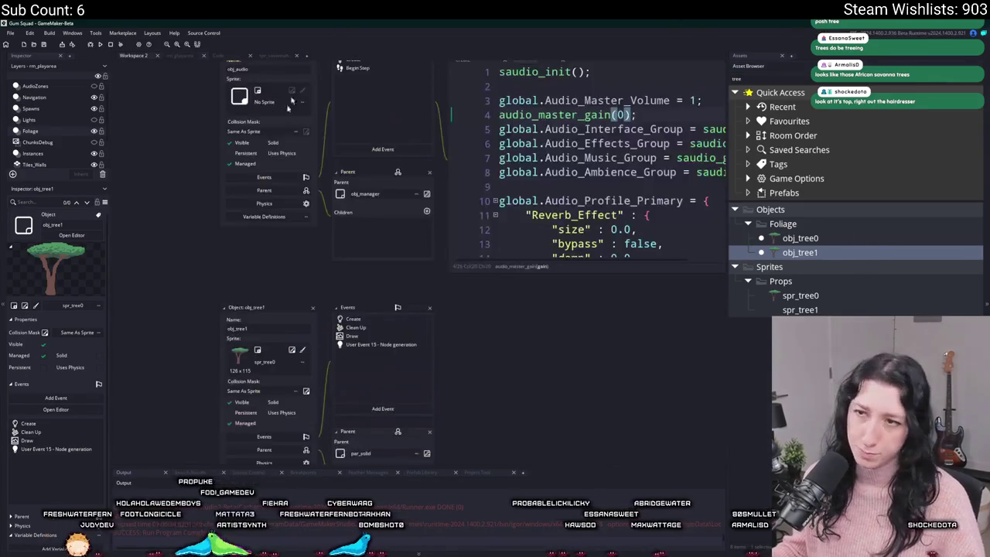
{"action": "left_click", "coordinate": [262, 366]}
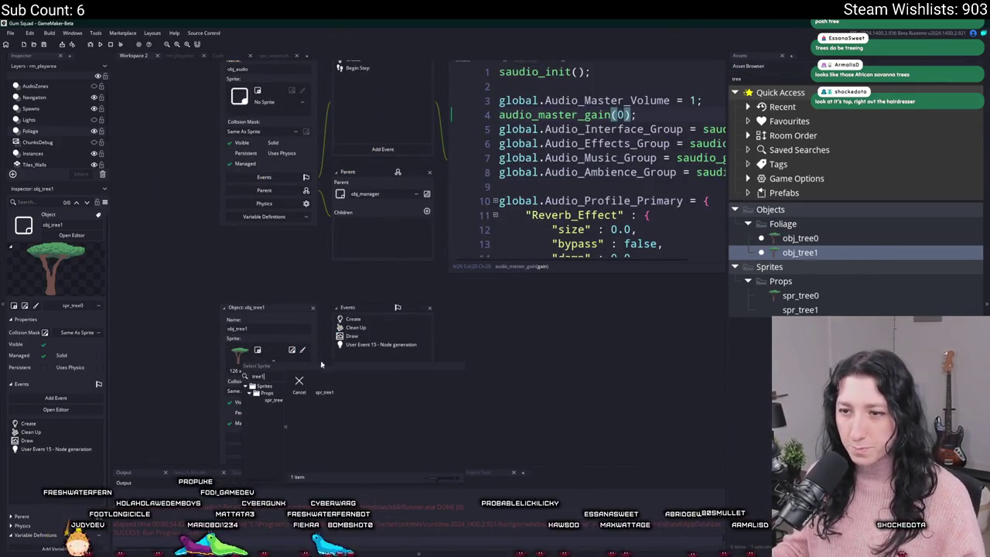
{"action": "left_click", "coordinate": [325, 383]}
{"action": "left_click", "coordinate": [181, 56]}
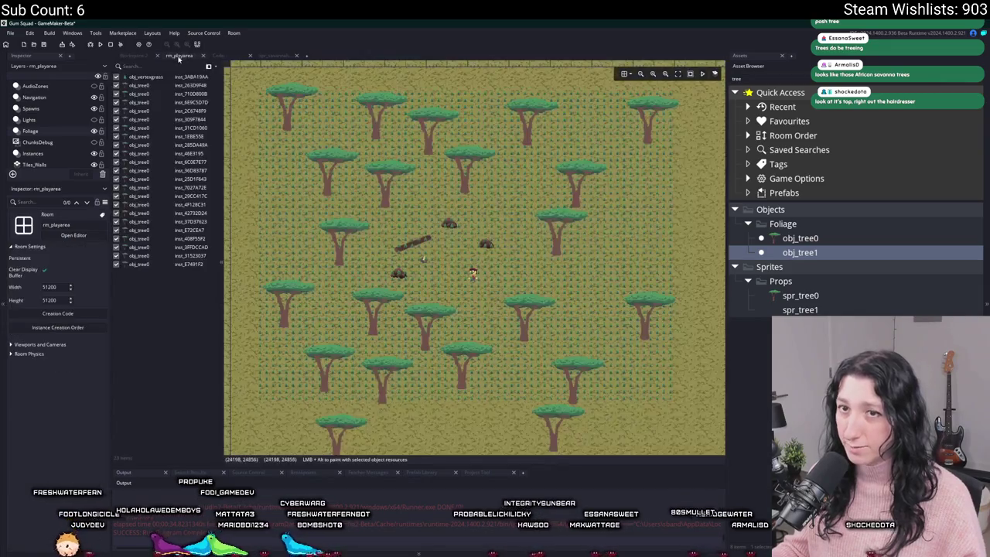
{"action": "left_click", "coordinate": [135, 56]}
{"action": "left_click", "coordinate": [795, 238]}
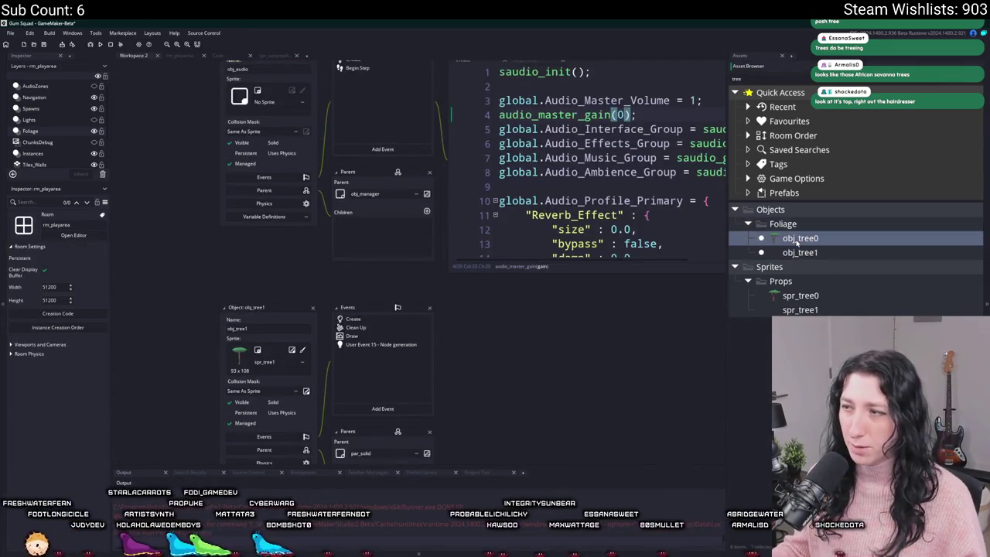